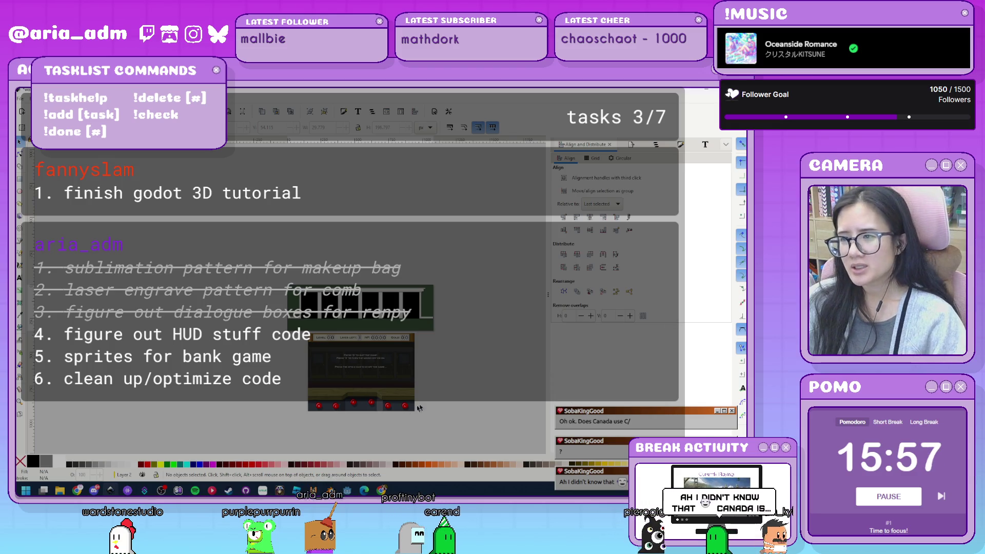
# - Frame the wall sprite mockup and narrow the Align and Distribute dock to widen the canvas
pyautogui.keyDown('ctrl'); pyautogui.scroll(3, 431, 323); pyautogui.keyUp('ctrl')
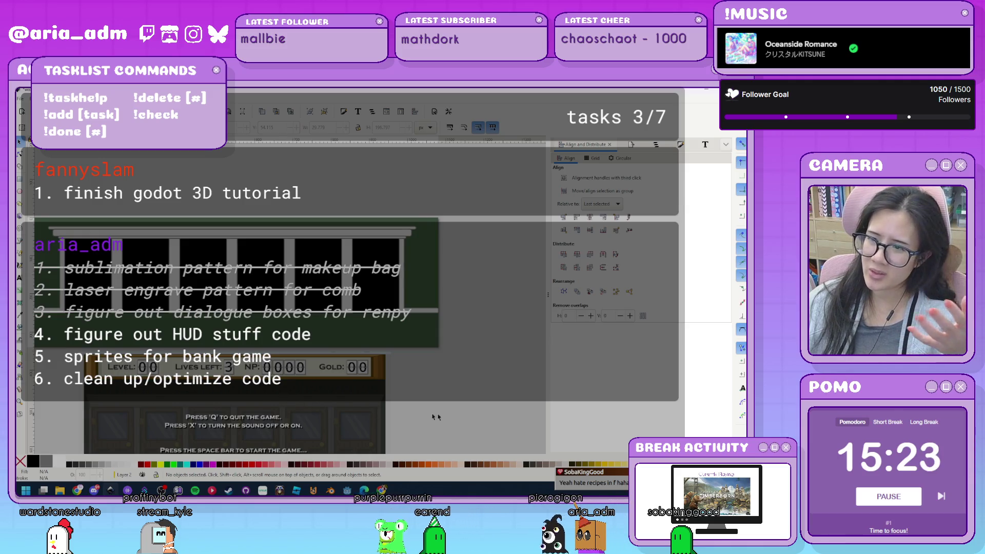
pyautogui.scroll(-3, 480, 364)
pyautogui.hscroll(-2, 480, 364)
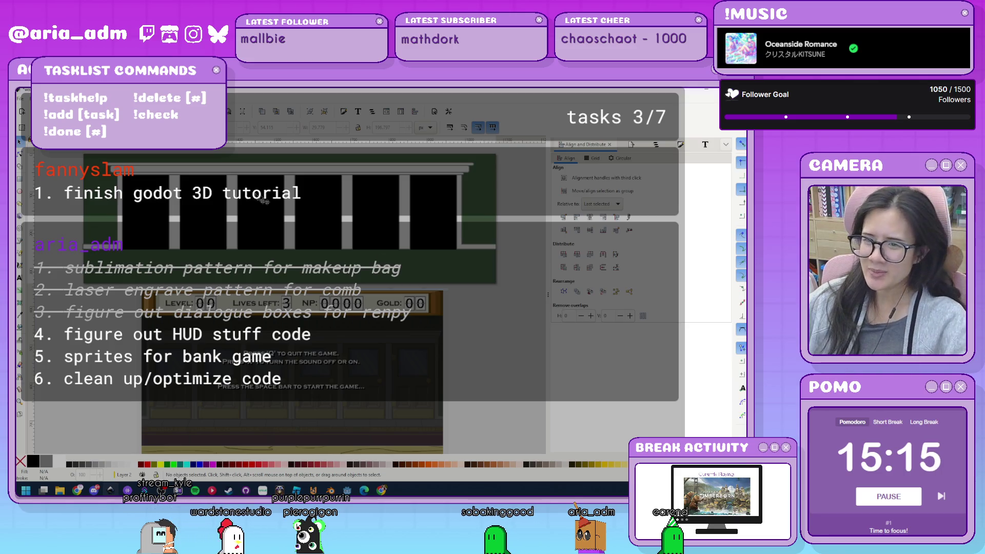
pyautogui.scroll(1, 191, 199)
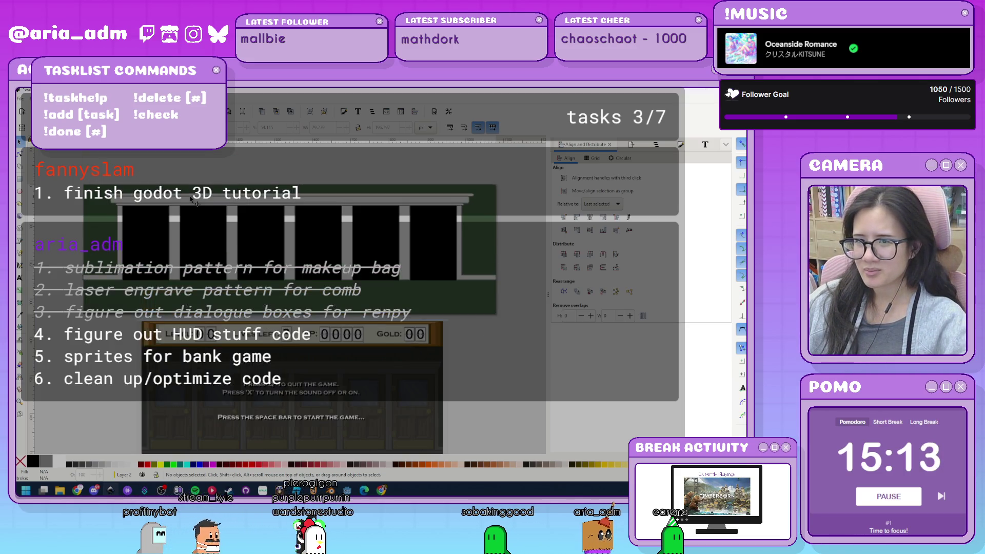
pyautogui.scroll(1, 184, 199)
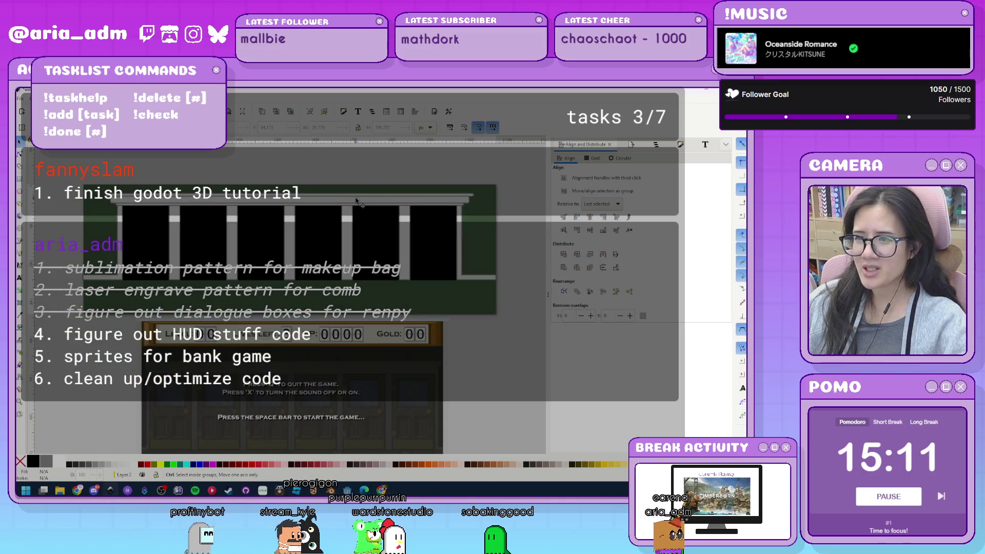
pyautogui.hscroll(3, 231, 190)
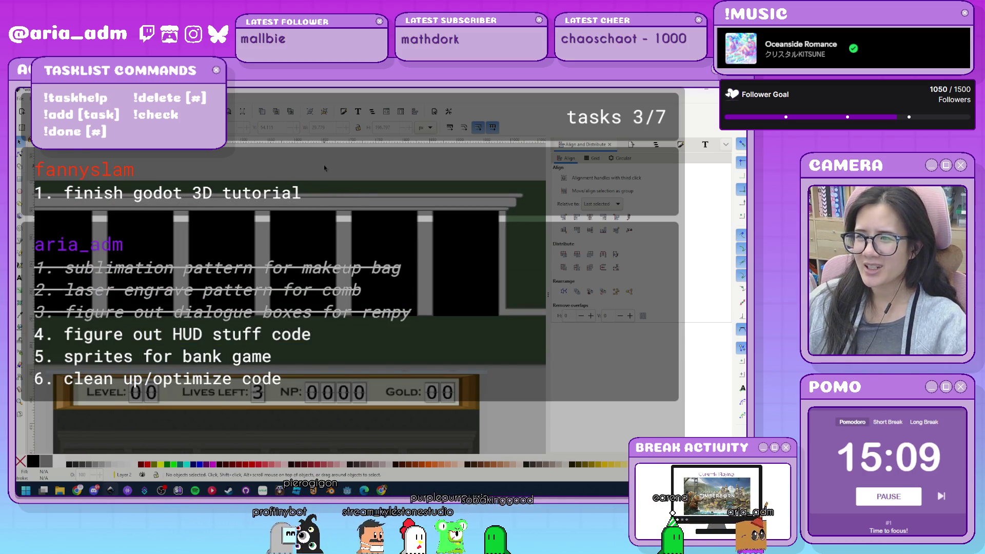
pyautogui.moveTo(273, 177); pyautogui.dragTo(299, 169)
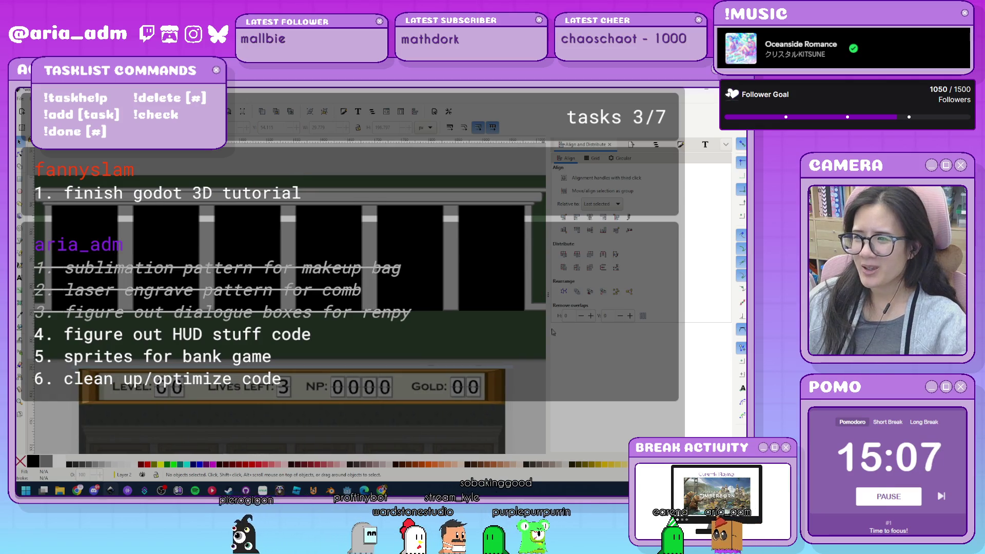
pyautogui.moveTo(548, 295)
pyautogui.mouseDown()
pyautogui.moveTo(630, 299)
pyautogui.moveTo(589, 298)
pyautogui.mouseUp()
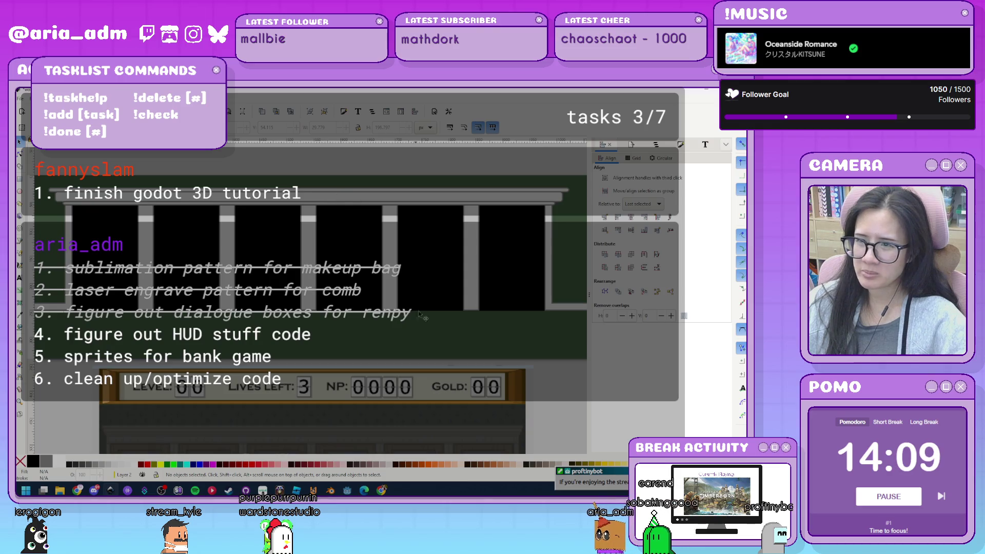
# - Zoom out slightly and save wall.svg
pyautogui.scroll(-3, 344, 356)
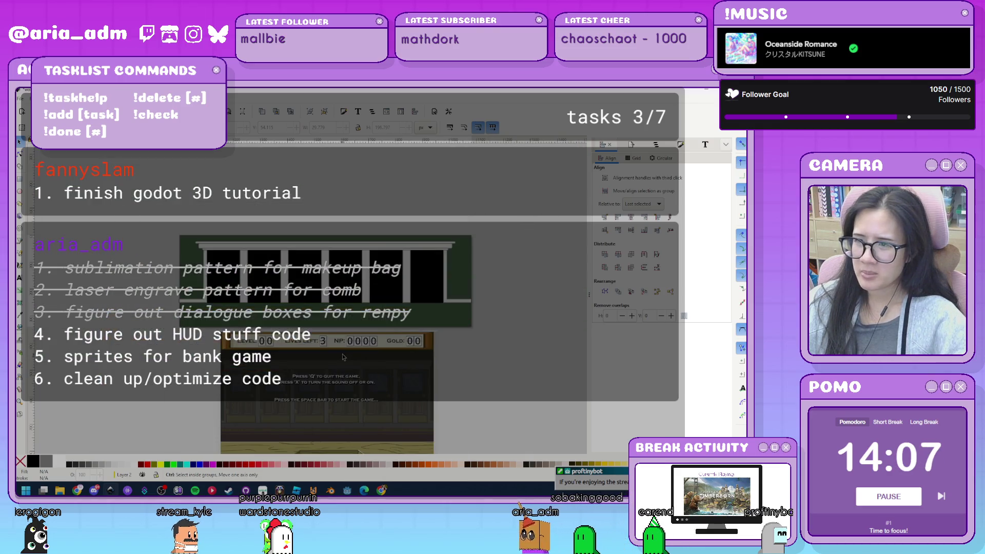
pyautogui.hotkey('ctrl', 's')
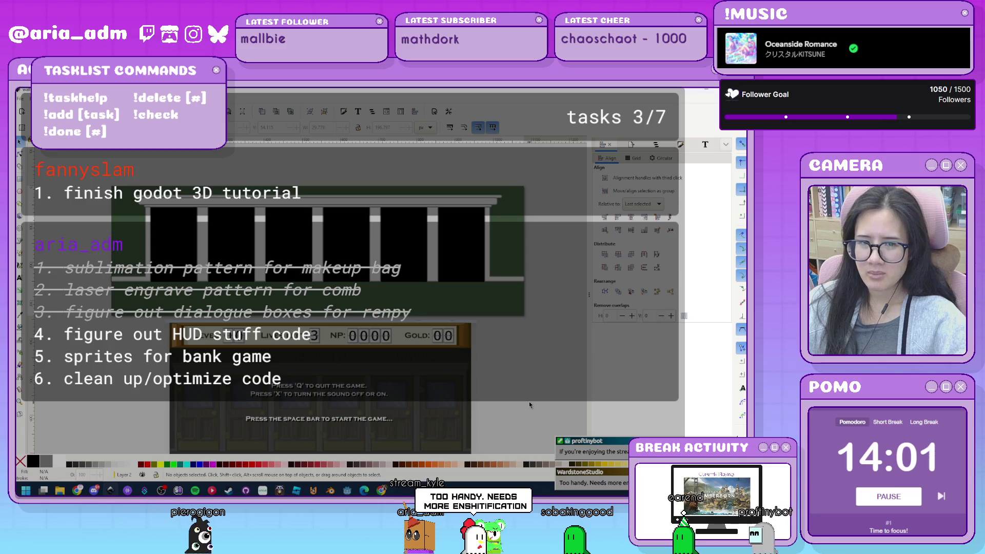
pyautogui.hotkey('ctrl', 's')
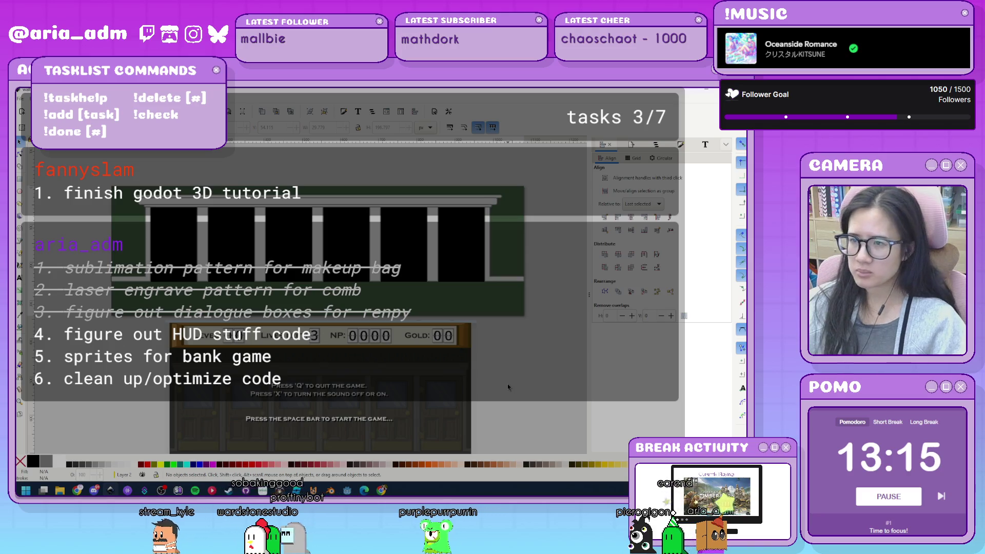
# - Shift the game screenshot down and draw a long grey bar beneath the pillars
pyautogui.moveTo(507, 382)
pyautogui.mouseDown()
pyautogui.moveTo(508, 396)
pyautogui.moveTo(480, 305)
pyautogui.moveTo(488, 349)
pyautogui.mouseUp()
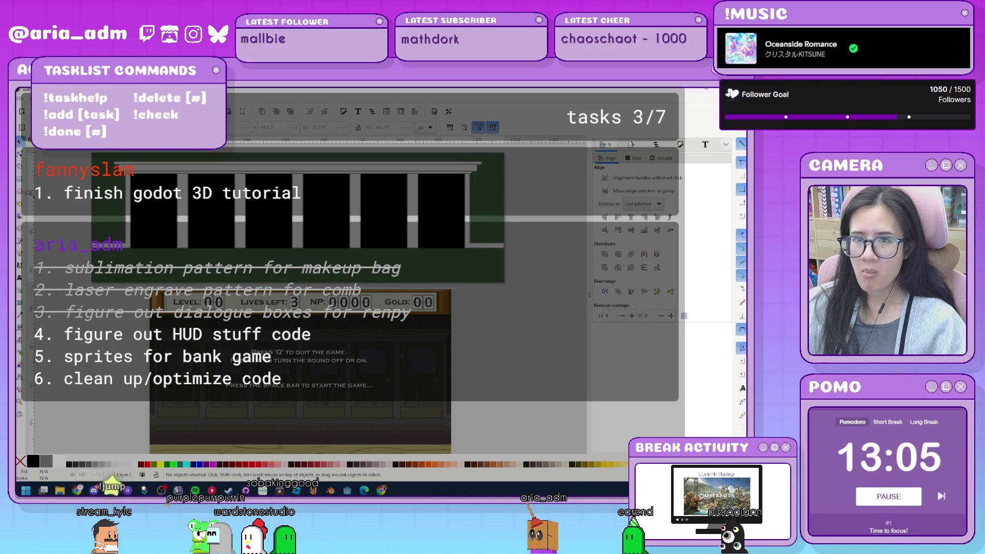
pyautogui.moveTo(92, 247); pyautogui.dragTo(486, 295)
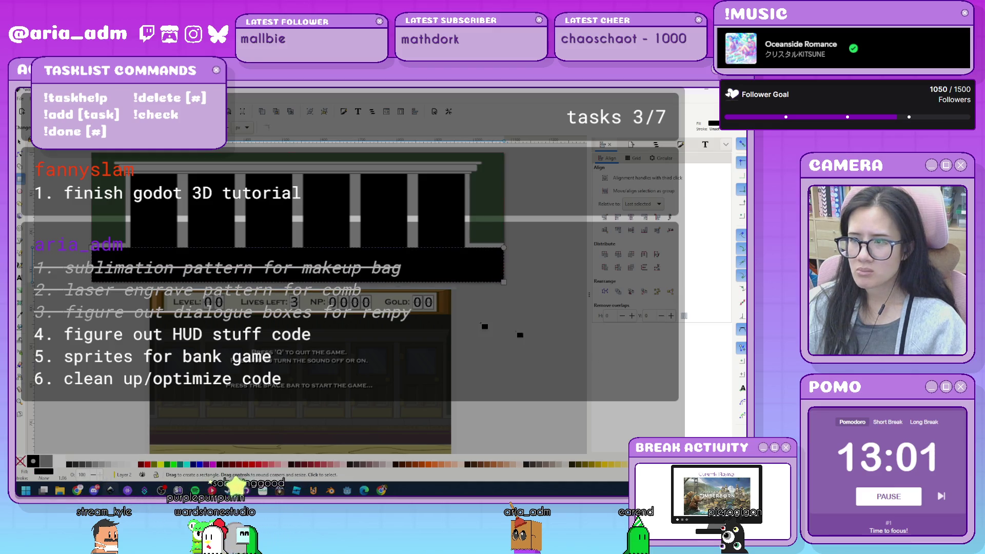
pyautogui.hotkey('ctrl', 'shift', 'f')
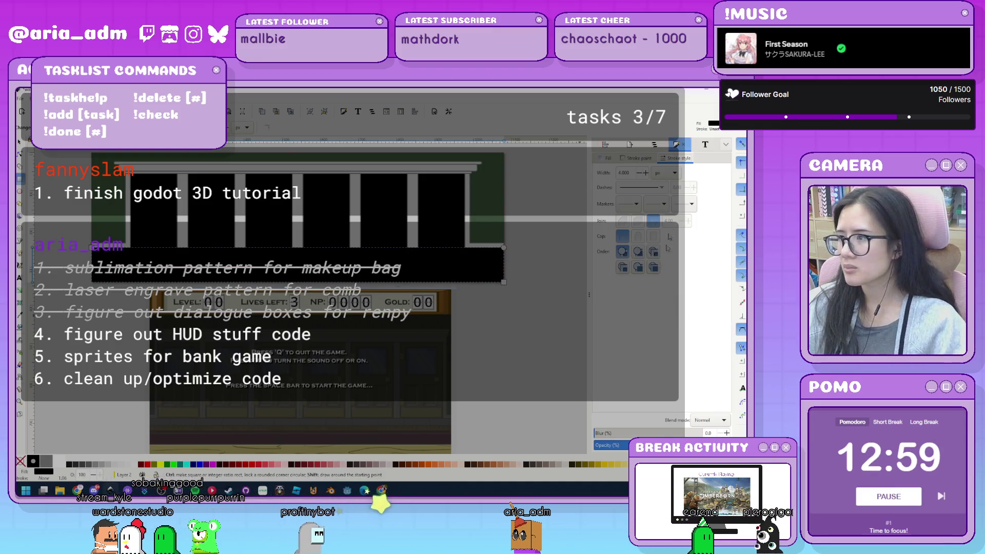
pyautogui.click(606, 158)
pyautogui.moveTo(623, 278); pyautogui.dragTo(617, 277)
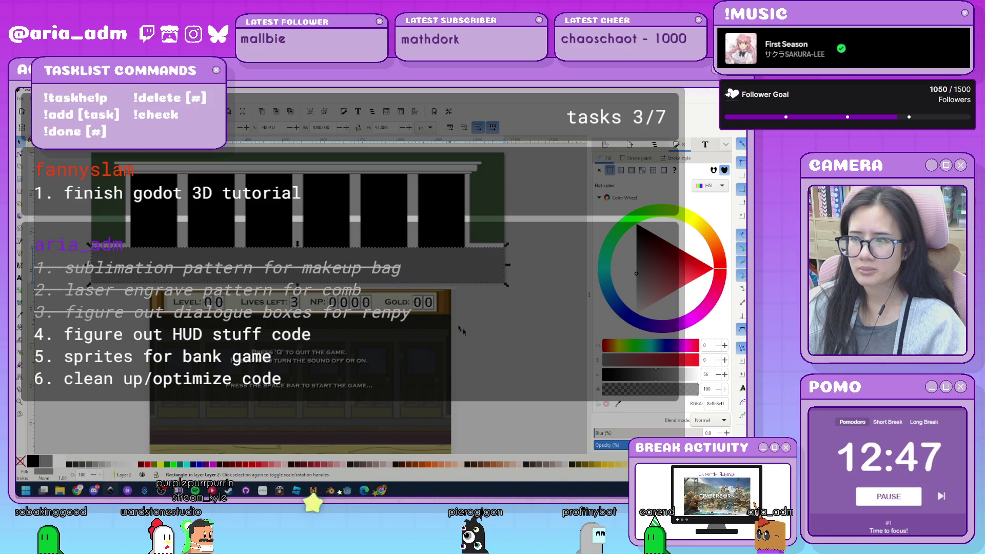
# - Lighten the bar's fill and tint it toward a pale blue-grey
pyautogui.press('s')
pyautogui.click(507, 330)
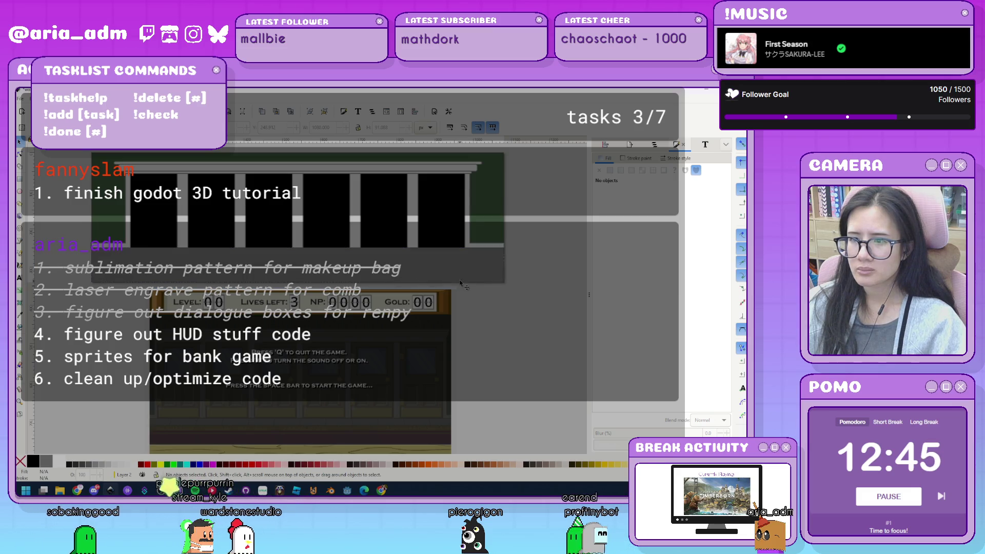
pyautogui.click(498, 274)
pyautogui.moveTo(635, 290); pyautogui.dragTo(636, 296)
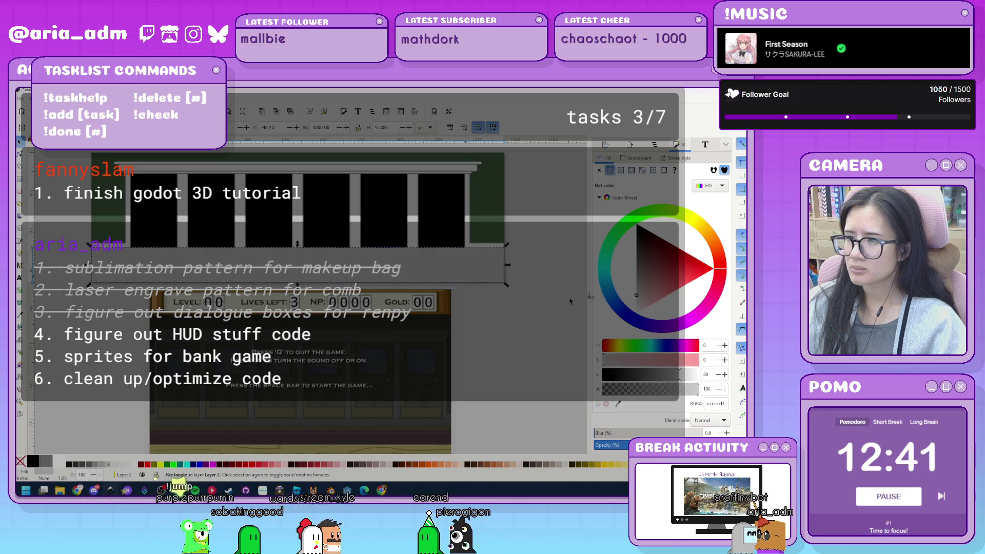
pyautogui.click(512, 311)
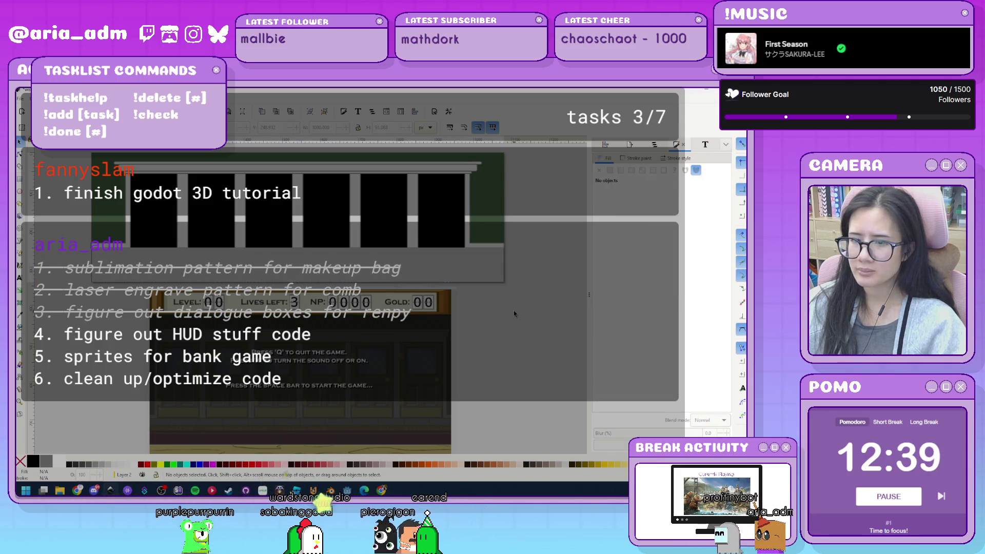
pyautogui.click(491, 283)
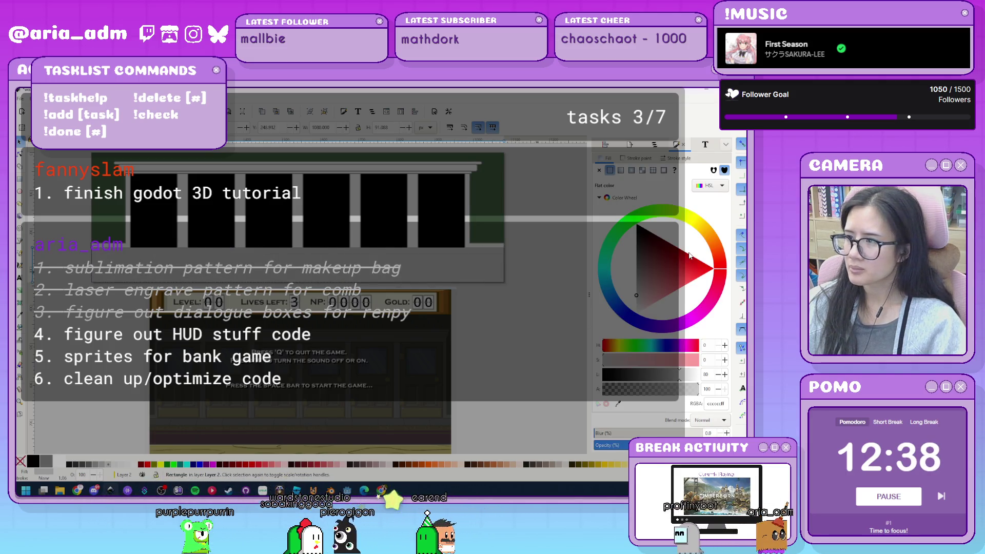
pyautogui.click(607, 298)
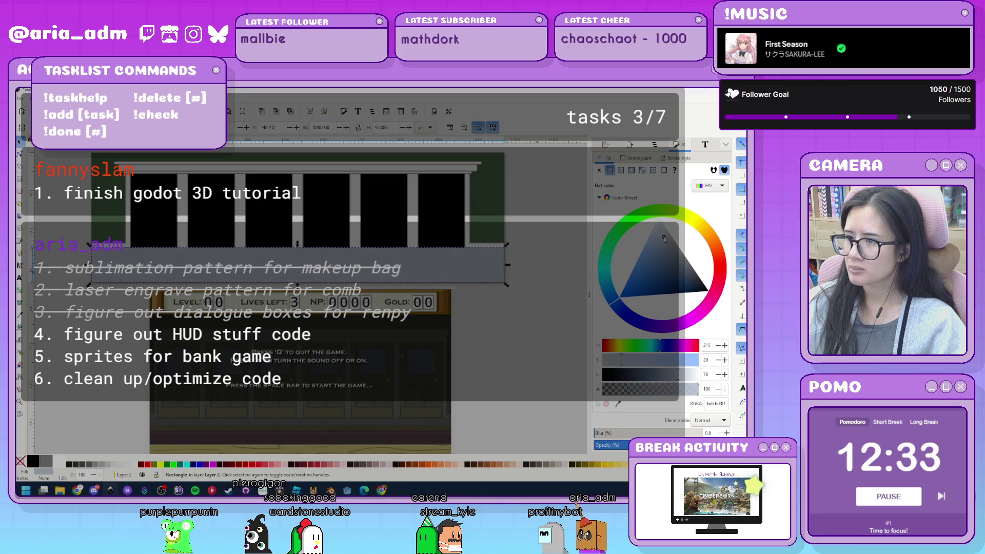
pyautogui.click(497, 334)
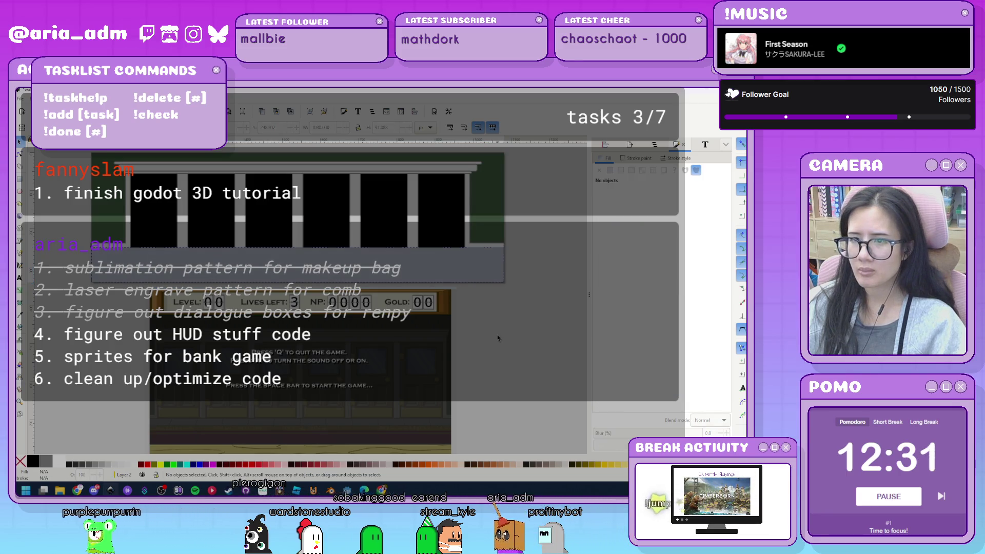
pyautogui.scroll(2, 497, 336)
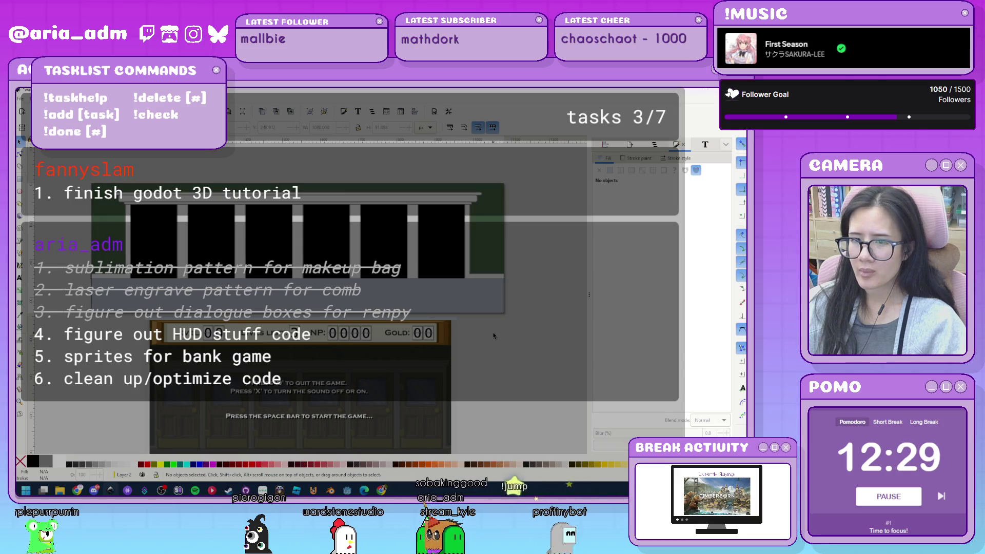
# - Draw a straight two-point line across the pillars with the Pen tool
pyautogui.press('b')
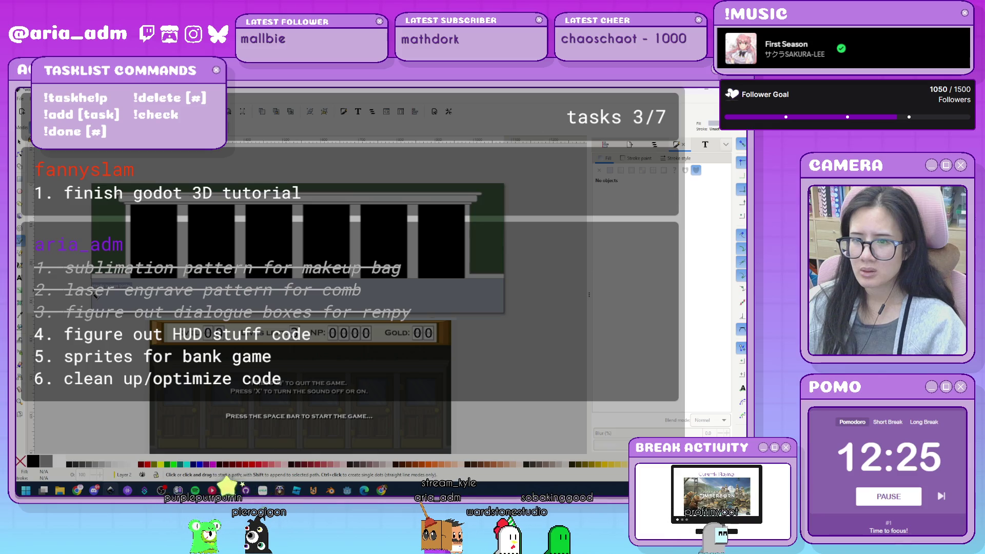
pyautogui.scroll(-3, 95, 293)
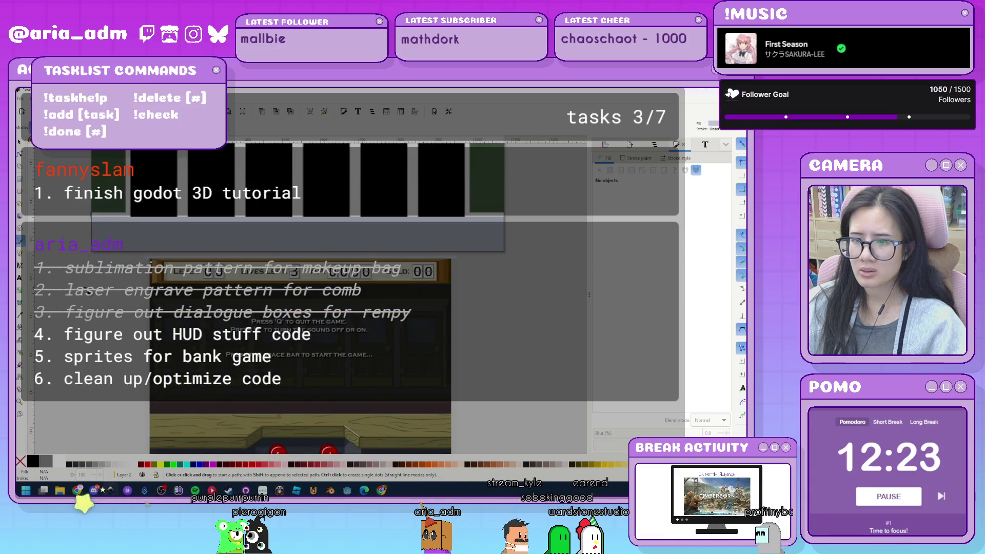
pyautogui.scroll(2, 98, 280)
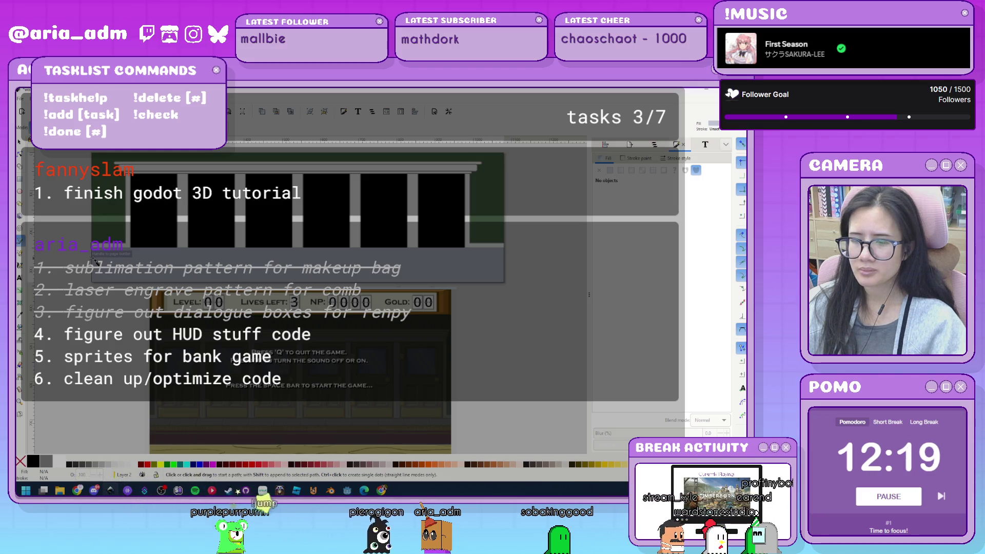
pyautogui.click(95, 260)
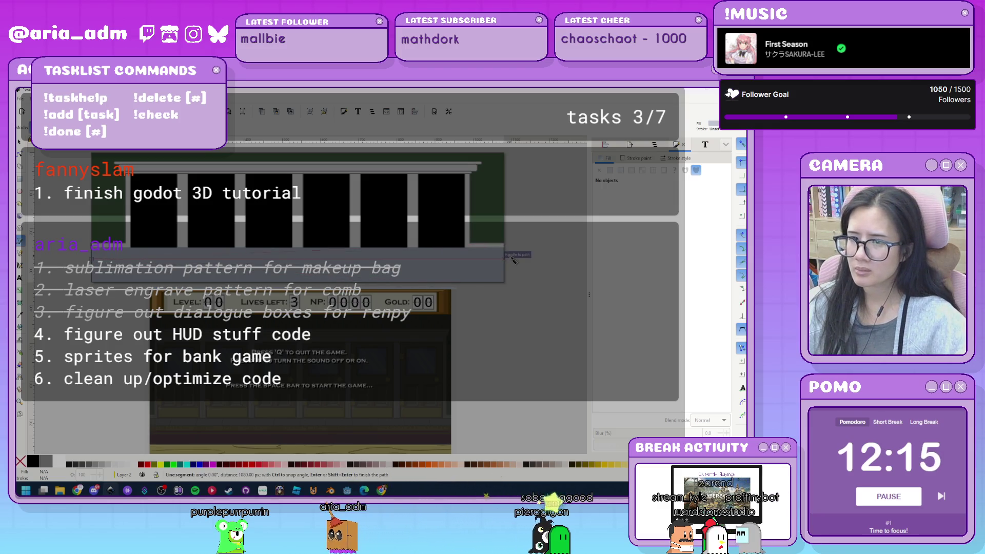
pyautogui.press('Escape')
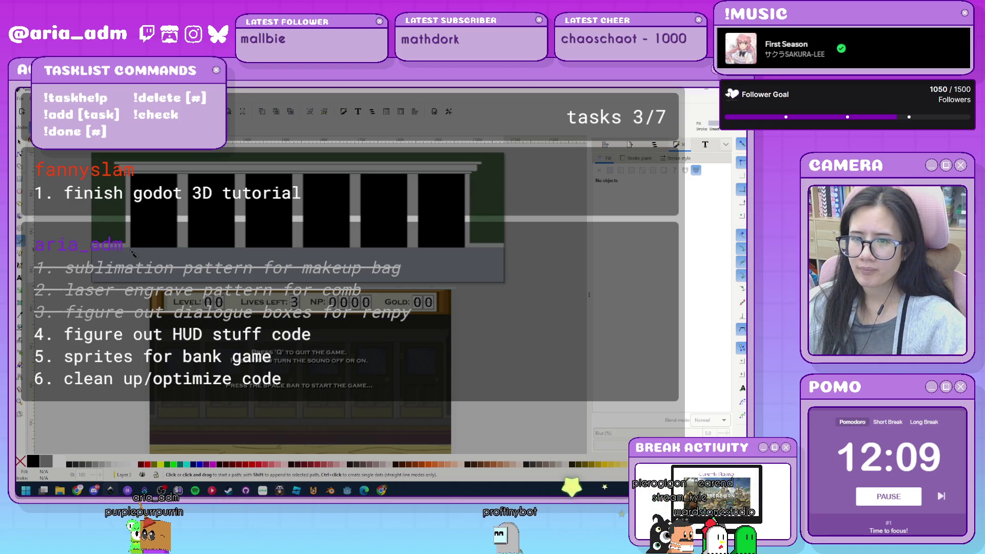
pyautogui.click(123, 256)
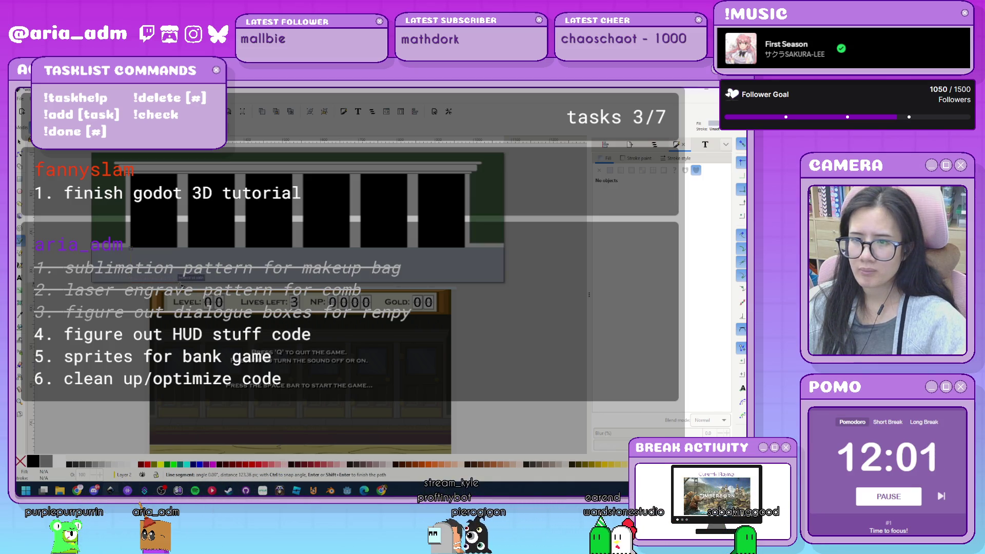
pyautogui.press('Return')
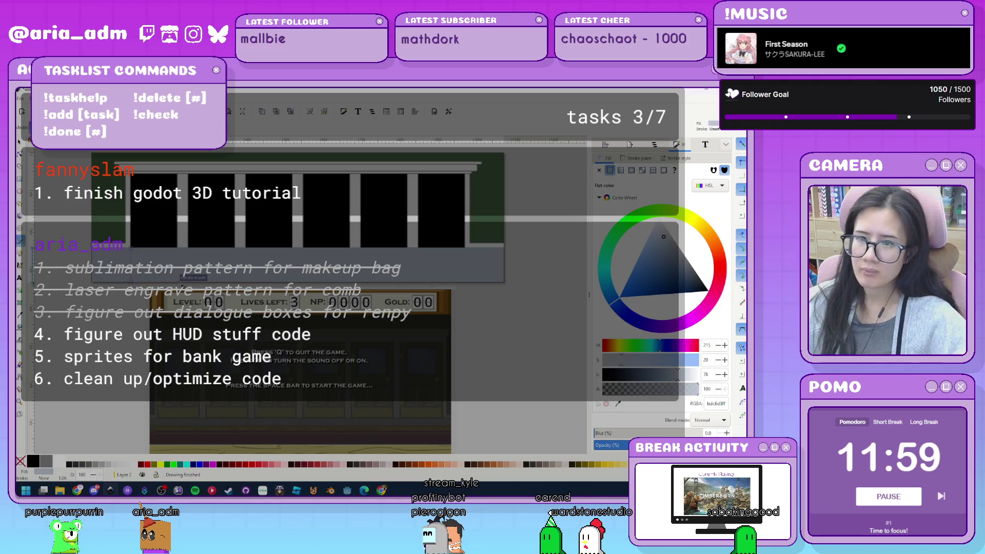
# - Give the first divider line a flat, muted blue-grey stroke colour
pyautogui.press('Escape')
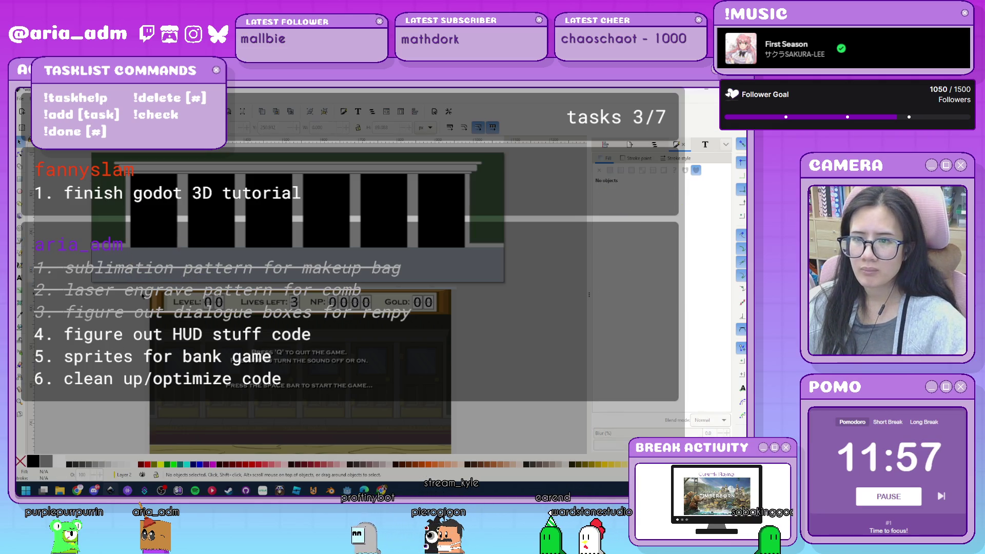
pyautogui.click(133, 272)
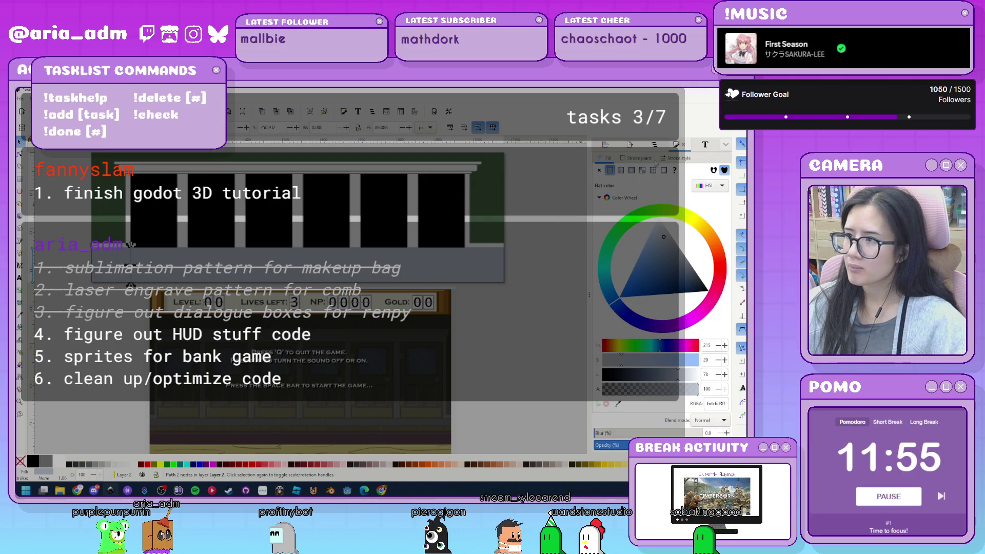
pyautogui.click(676, 158)
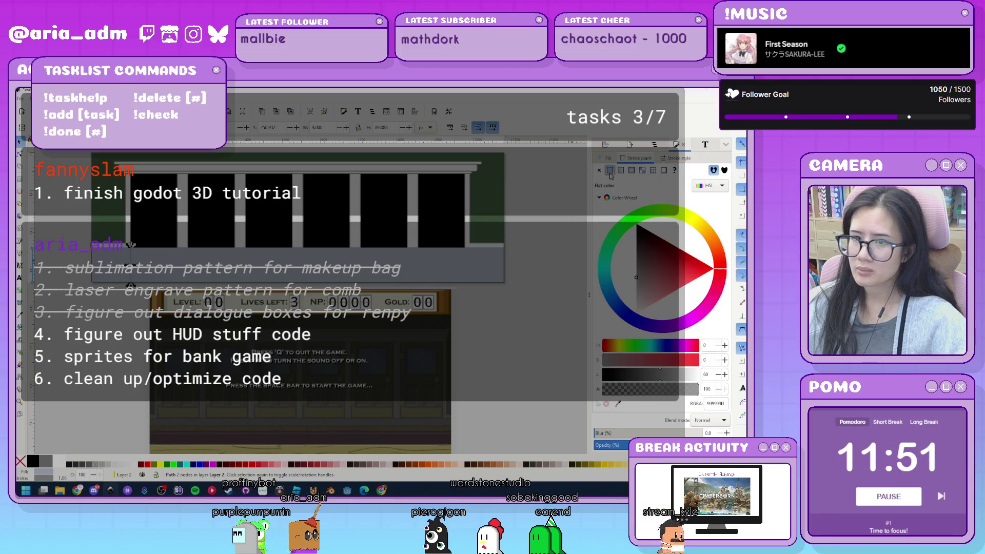
pyautogui.click(636, 158)
pyautogui.click(609, 170)
pyautogui.click(498, 370)
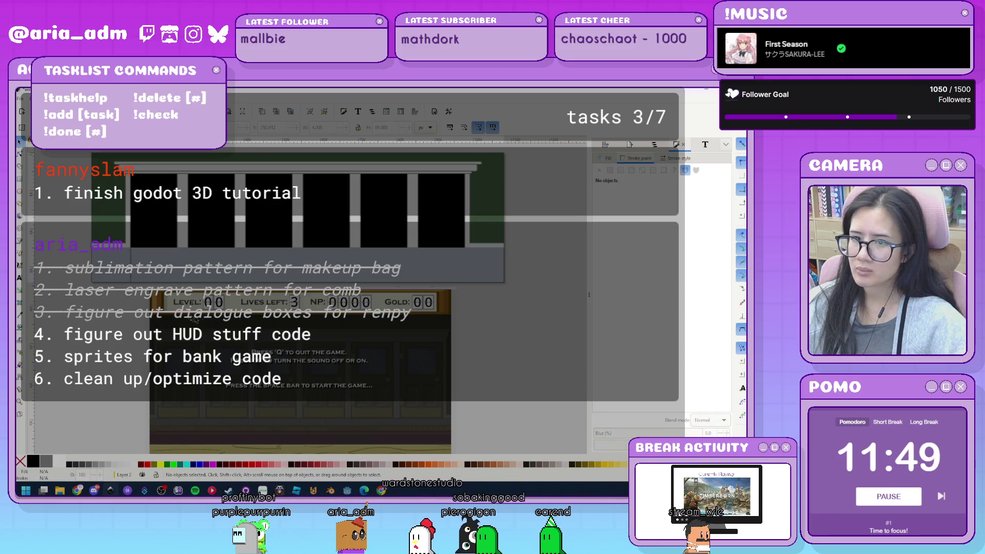
pyautogui.click(137, 276)
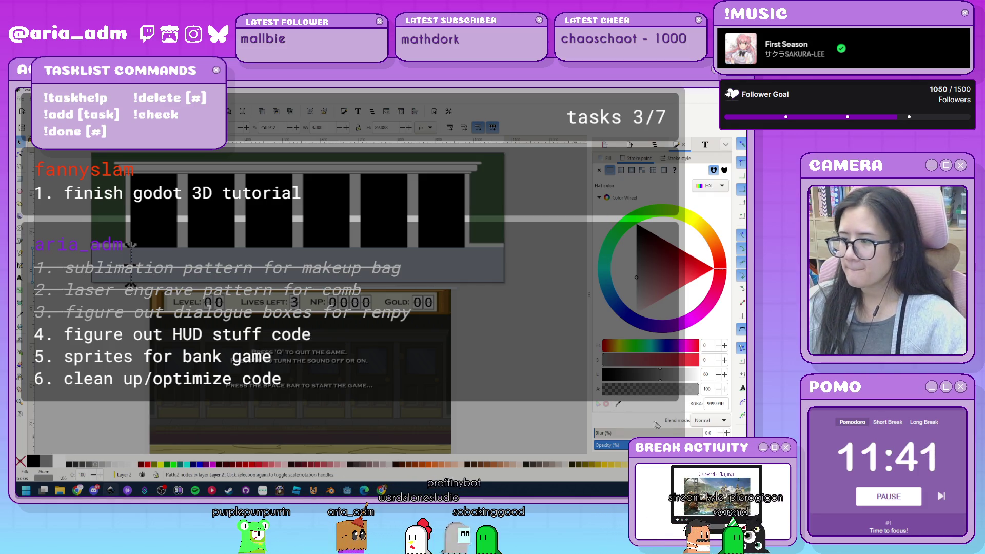
pyautogui.click(666, 258)
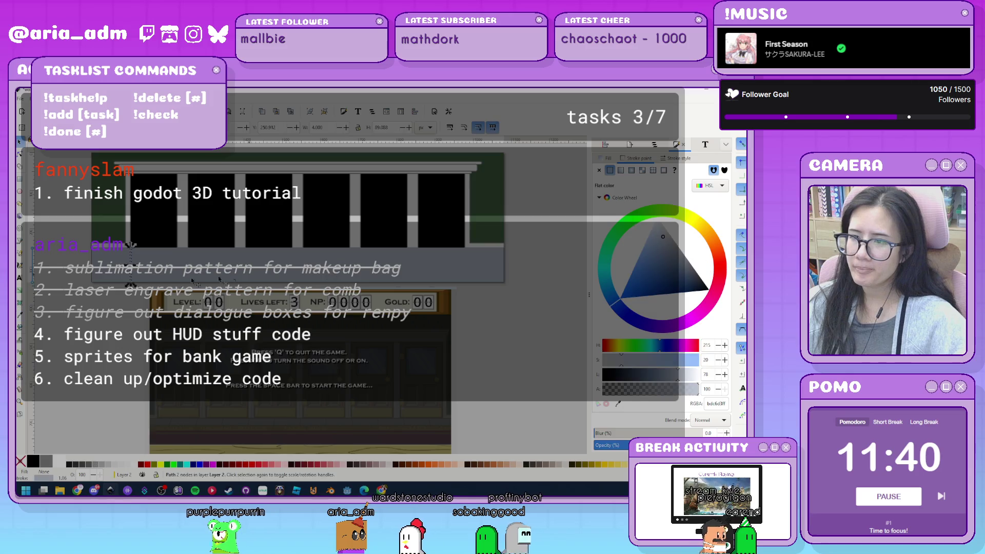
pyautogui.click(667, 249)
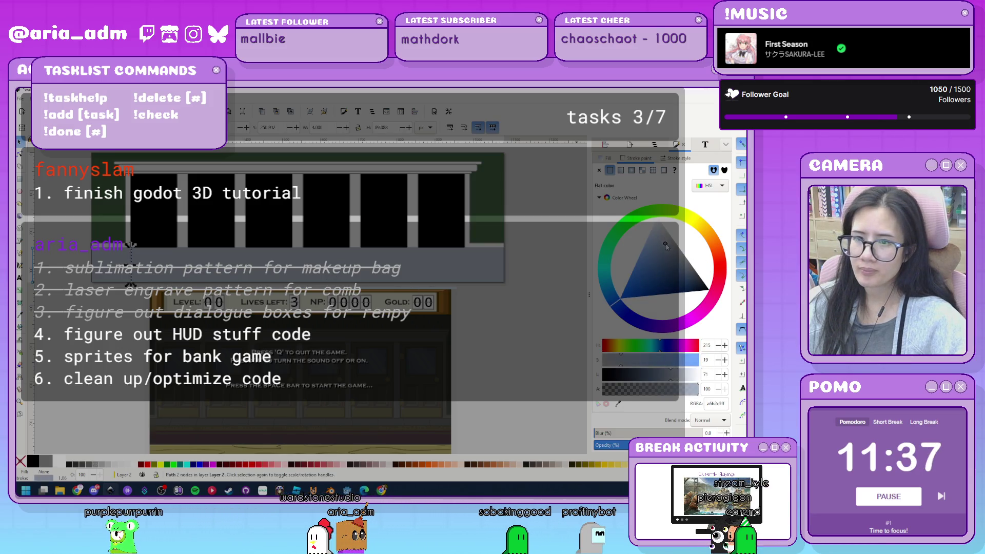
# - Recolour another divider line to a duller grey-blue stroke
pyautogui.click(149, 248)
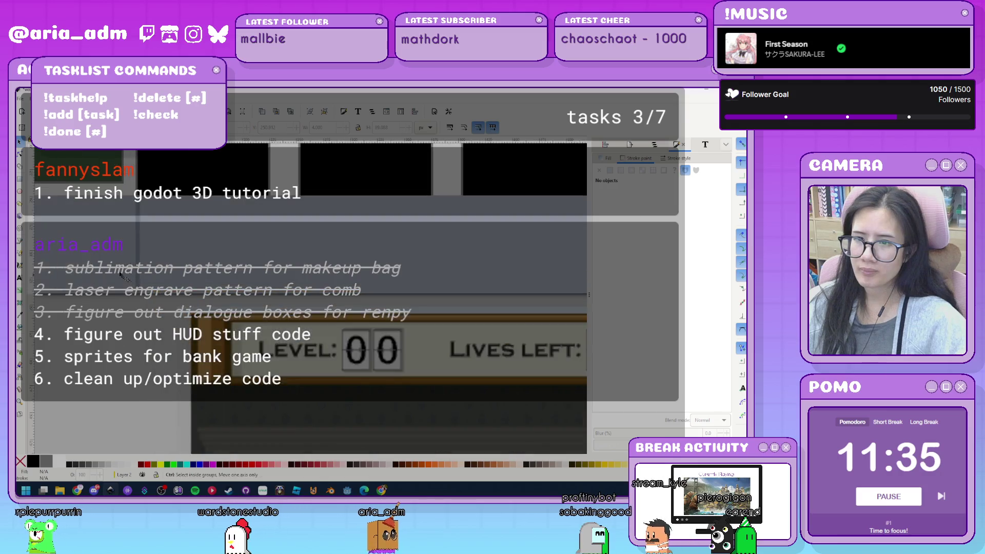
pyautogui.keyDown('ctrl'); pyautogui.scroll(5, 150, 247); pyautogui.keyUp('ctrl')
pyautogui.click(162, 241)
pyautogui.scroll(3, 172, 275)
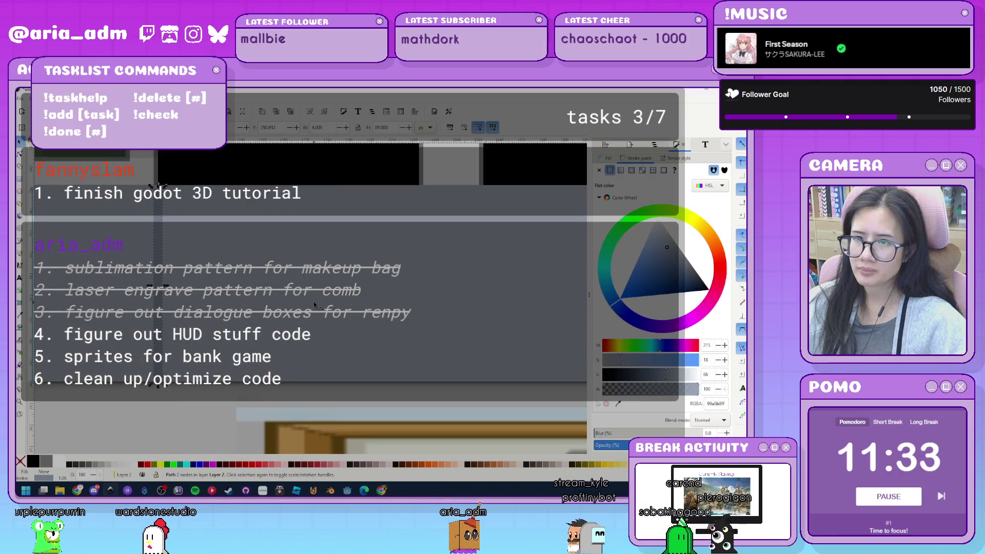
pyautogui.click(676, 249)
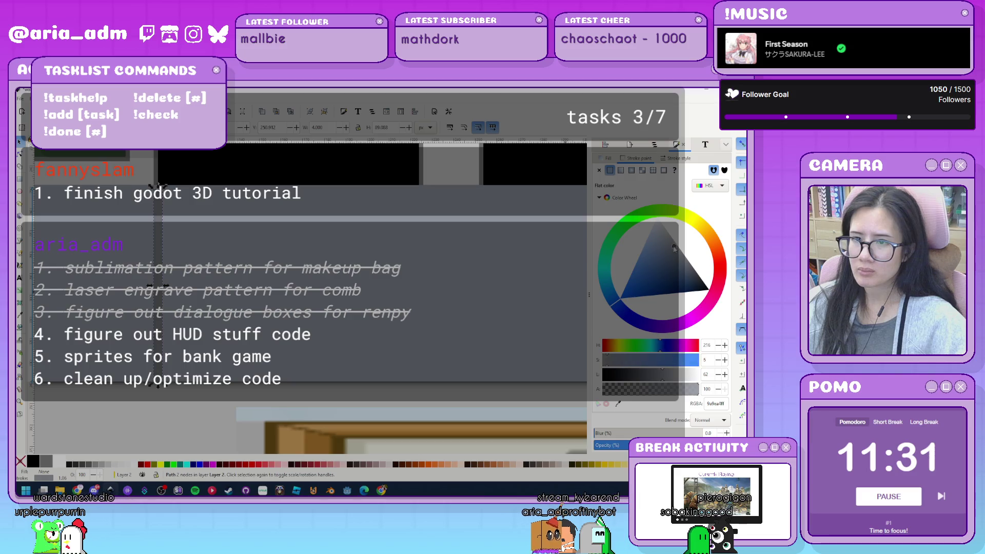
pyautogui.click(183, 416)
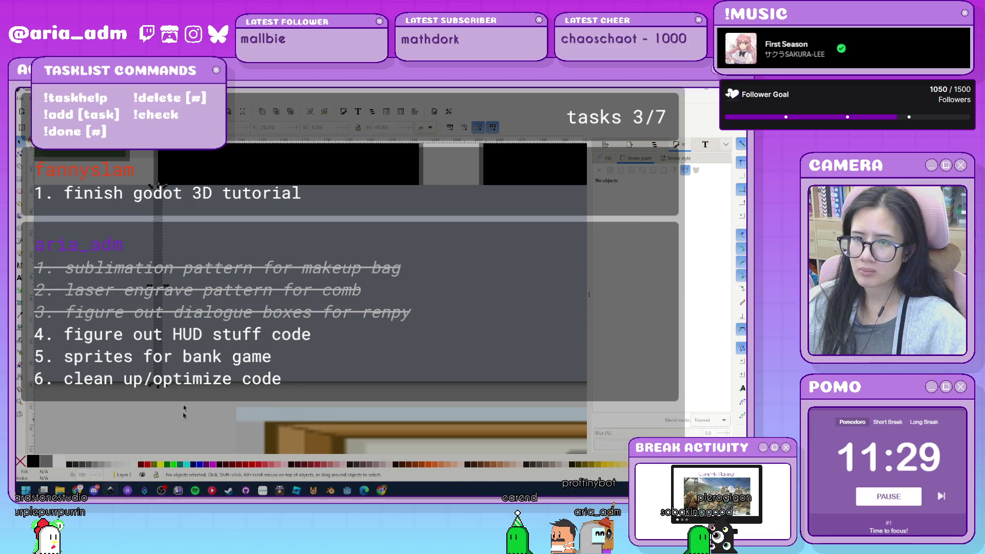
# - Bring the facade back into view and move a divider line to the right
pyautogui.click(168, 197)
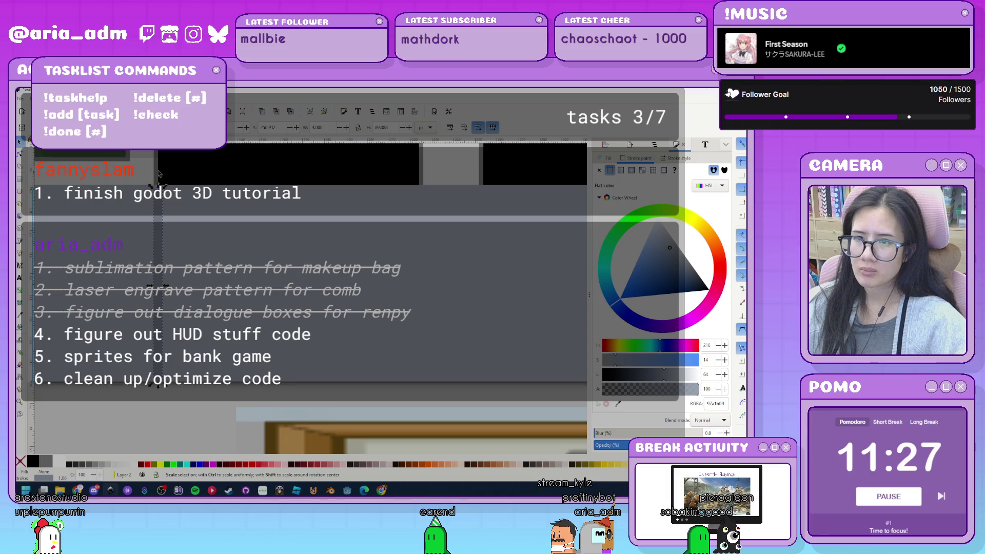
pyautogui.click(145, 415)
pyautogui.scroll(-3, 144, 433)
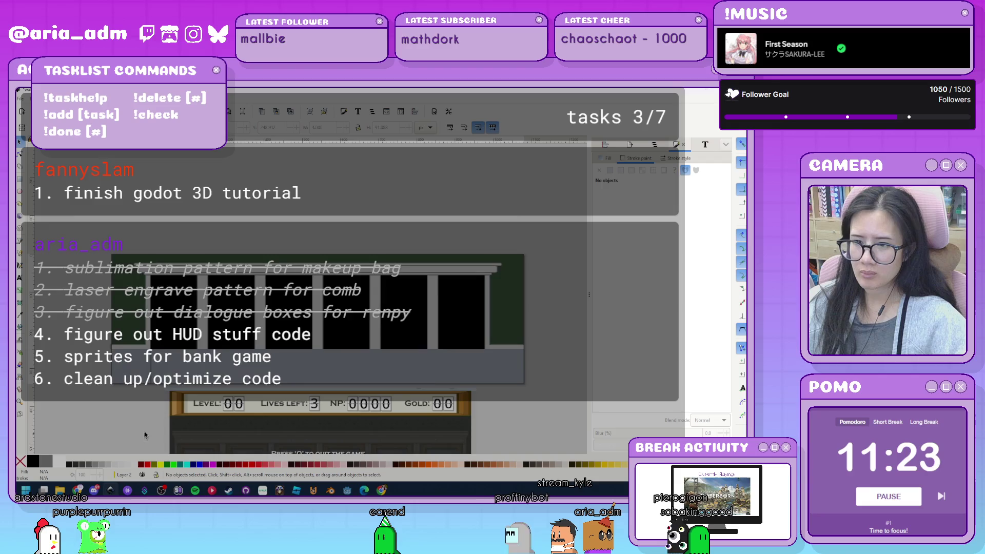
pyautogui.moveTo(144, 432); pyautogui.dragTo(113, 296)
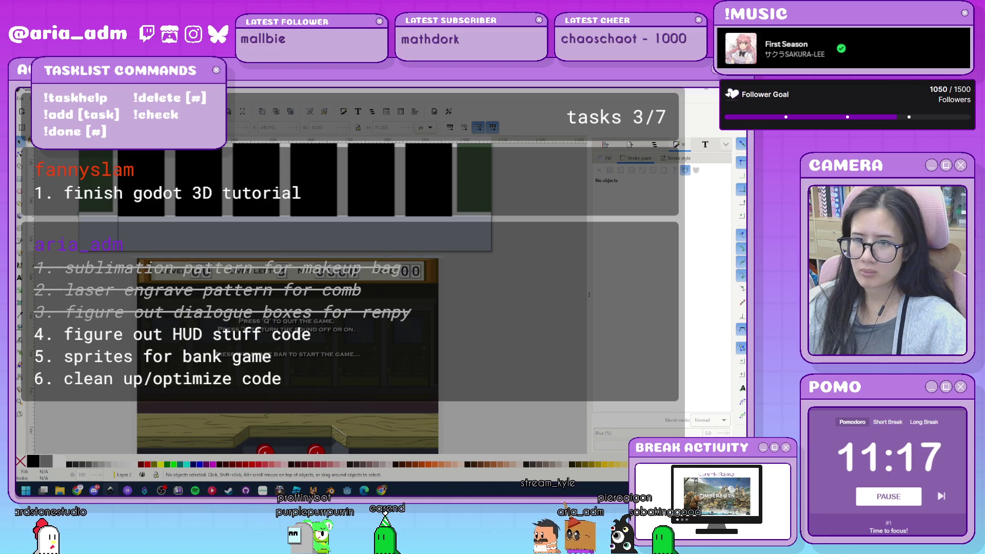
pyautogui.moveTo(126, 248); pyautogui.dragTo(314, 245)
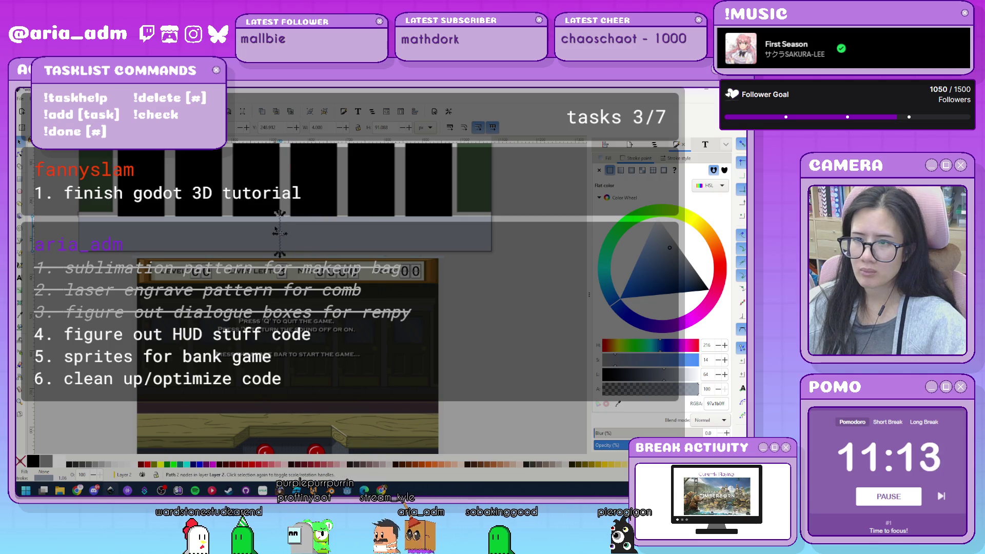
# - Nudge and drag a divider line far right along the facade's grey base
pyautogui.scroll(5, 290, 226)
pyautogui.moveTo(289, 226)
pyautogui.mouseDown()
pyautogui.moveTo(299, 215)
pyautogui.moveTo(291, 215)
pyautogui.mouseUp()
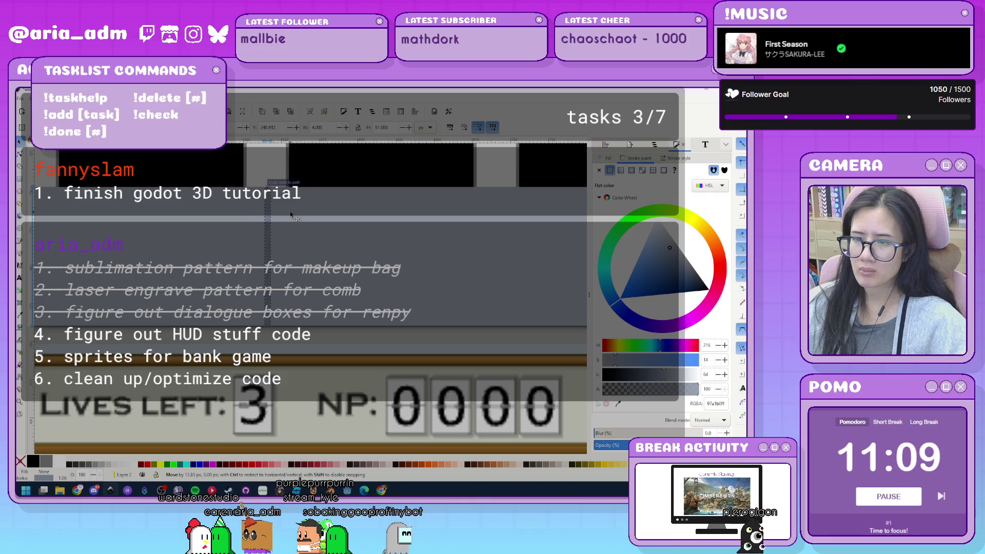
pyautogui.scroll(-5, 356, 259)
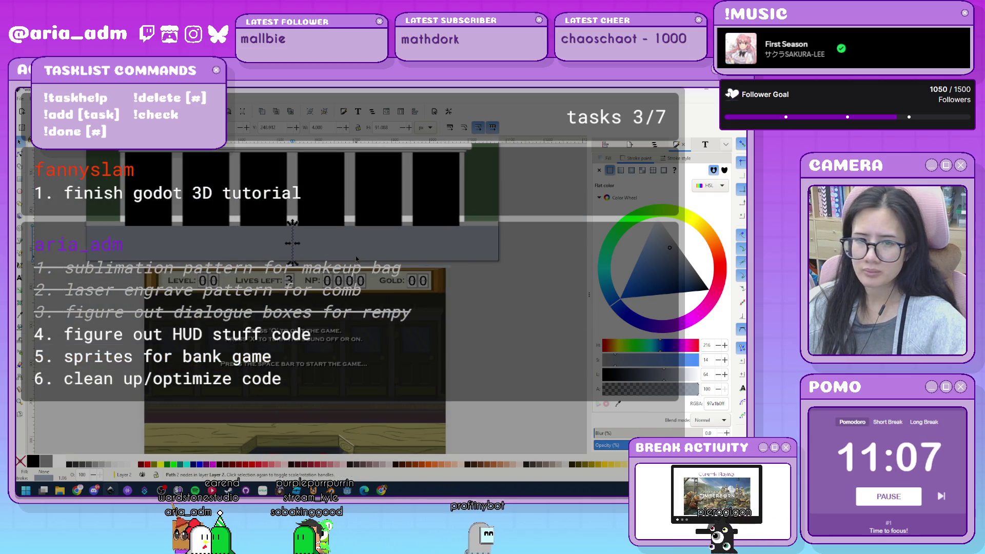
pyautogui.click(131, 253)
pyautogui.click(125, 244)
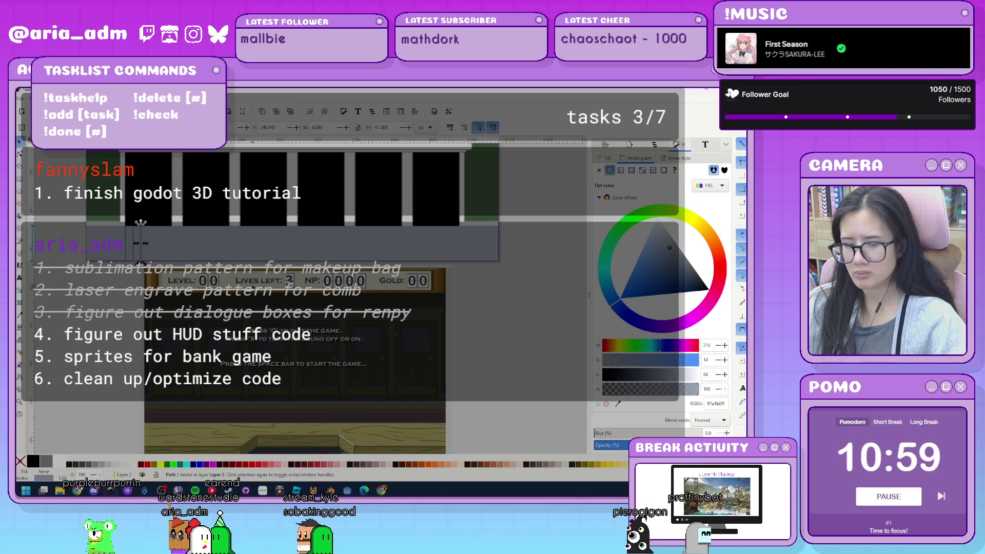
pyautogui.press('Right')
pyautogui.press('Right')
pyautogui.press('Right')
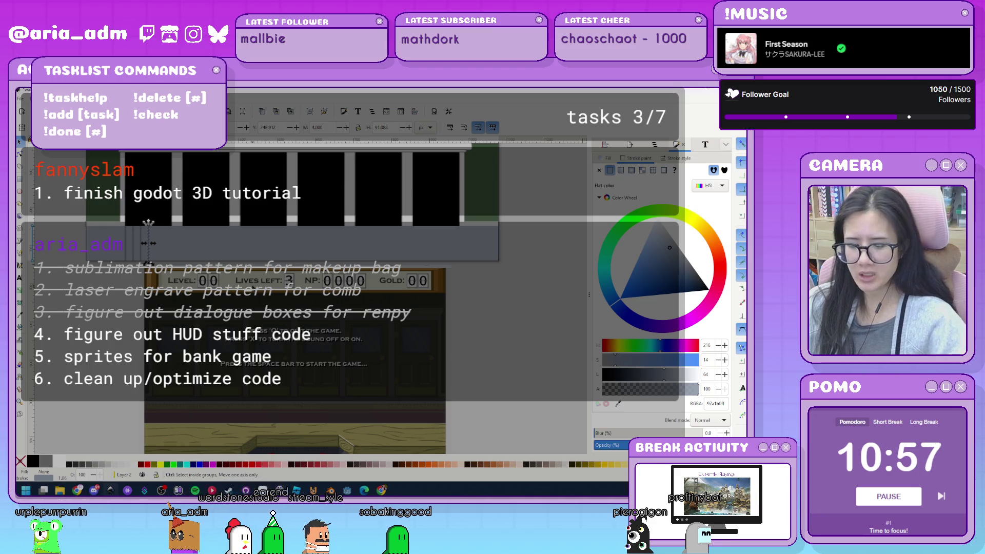
pyautogui.press('Right')
pyautogui.press('Right')
pyautogui.press('Right')
pyautogui.press('Right')
pyautogui.press('Right')
pyautogui.press('Right')
pyautogui.press('Right')
pyautogui.press('Right')
pyautogui.press('Right')
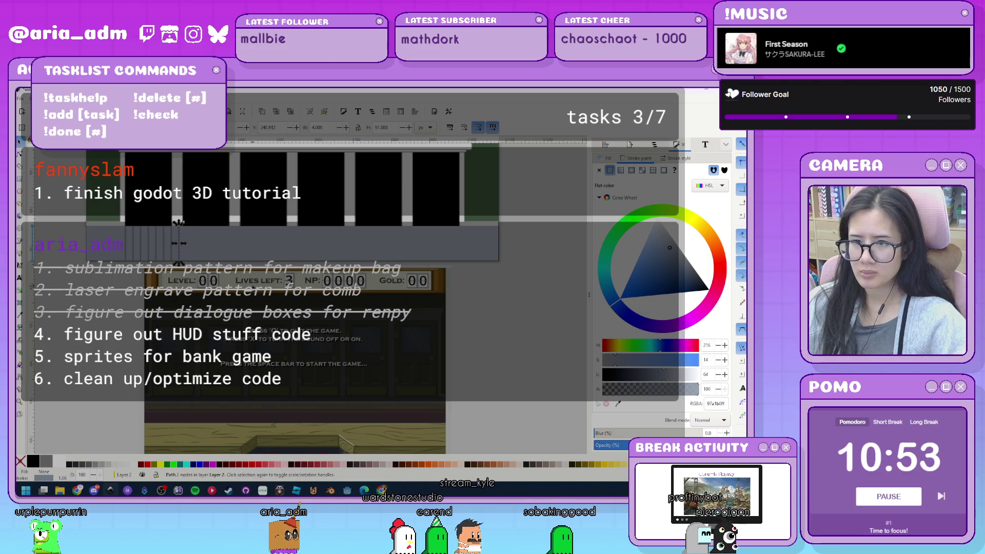
pyautogui.press('Right')
pyautogui.press('Right')
pyautogui.press('Right')
pyautogui.press('Right')
pyautogui.press('Right')
pyautogui.press('Right')
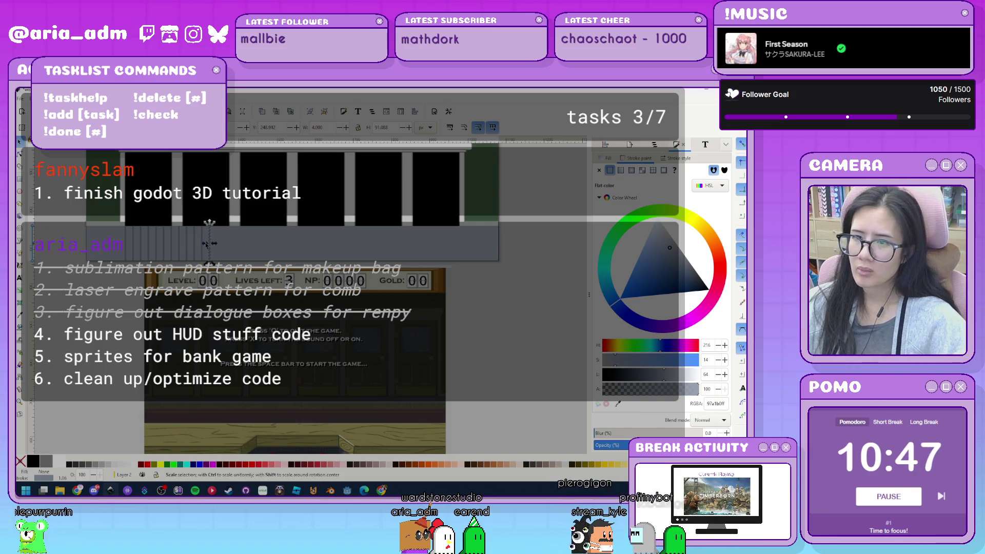
pyautogui.moveTo(212, 242); pyautogui.dragTo(478, 245)
pyautogui.moveTo(491, 242); pyautogui.dragTo(494, 244)
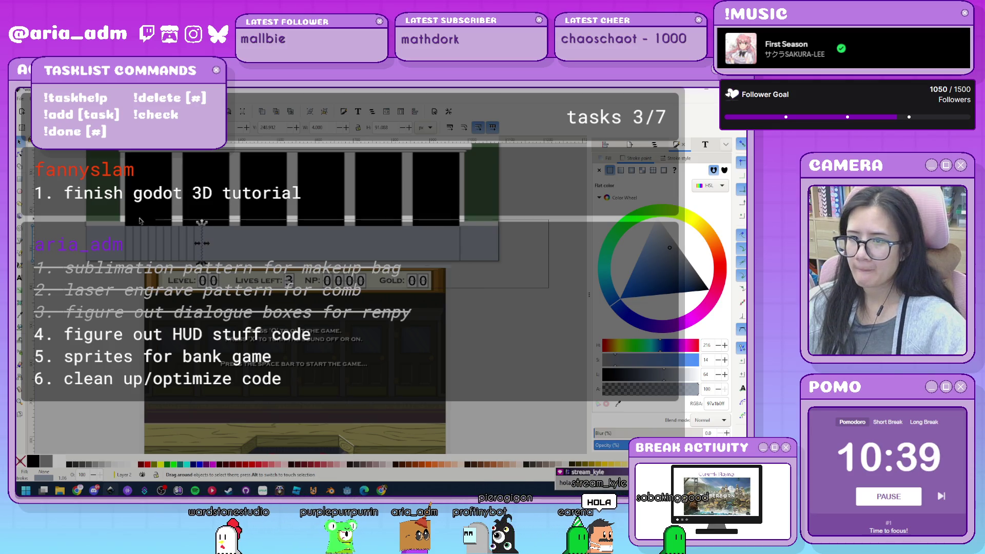
# - Zoom in on another divider line and drag it until it snaps into place
pyautogui.click(500, 301)
pyautogui.click(471, 254)
pyautogui.press('3')
pyautogui.moveTo(358, 231); pyautogui.dragTo(472, 225)
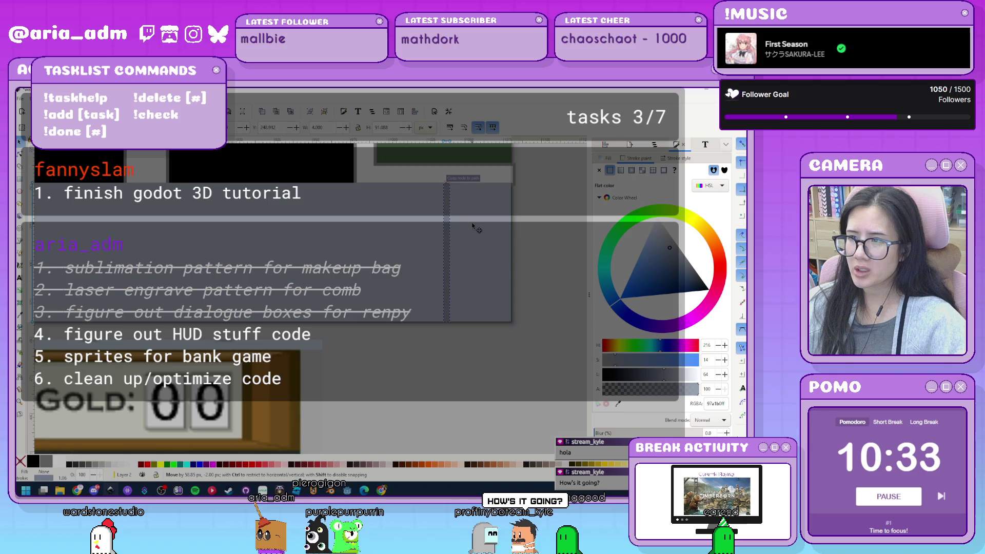
pyautogui.scroll(-3, 538, 263)
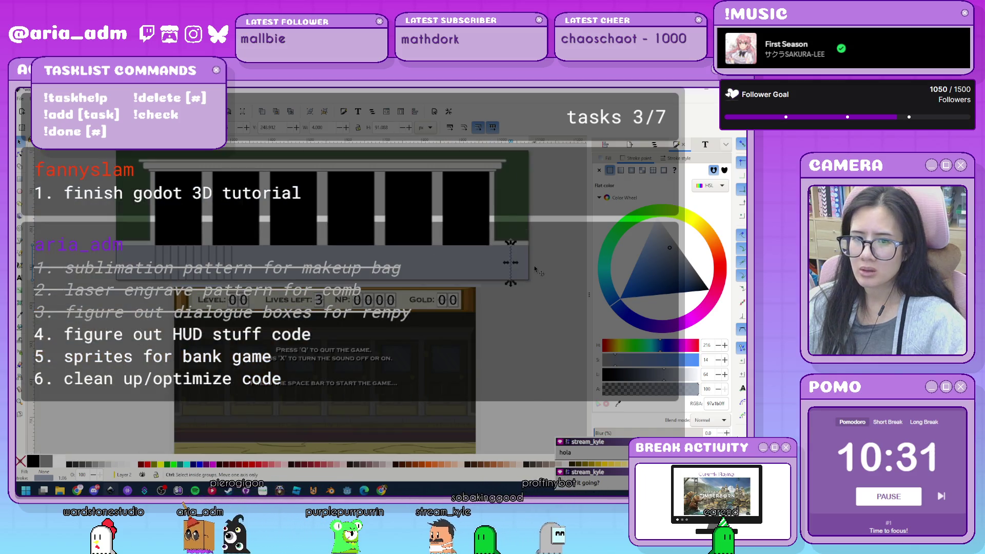
pyautogui.scroll(2, 252, 274)
pyautogui.scroll(2, 251, 275)
pyautogui.moveTo(280, 263); pyautogui.dragTo(180, 264)
# - Select the grey base strip and bring up Align and Distribute
pyautogui.press('Escape')
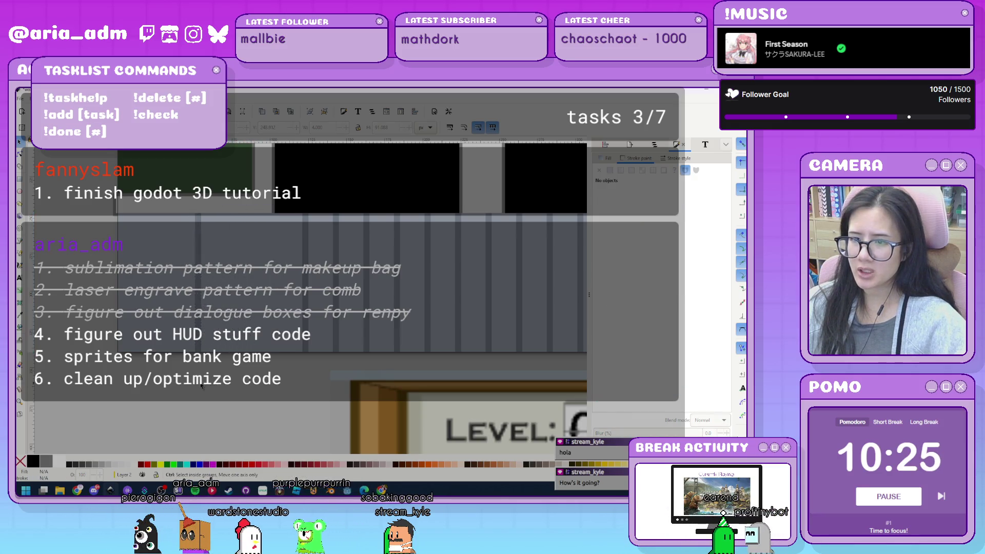
pyautogui.scroll(-3, 200, 388)
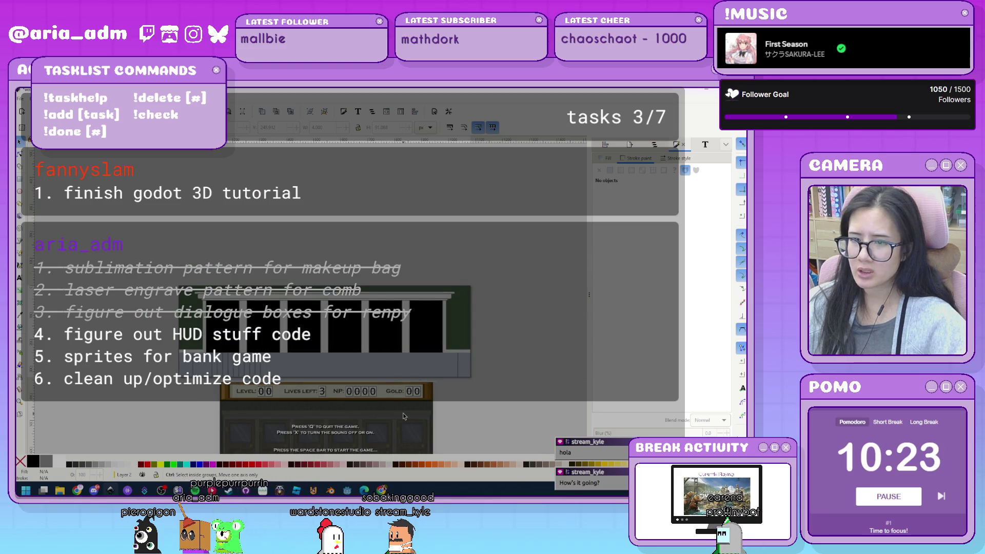
pyautogui.scroll(1, 405, 417)
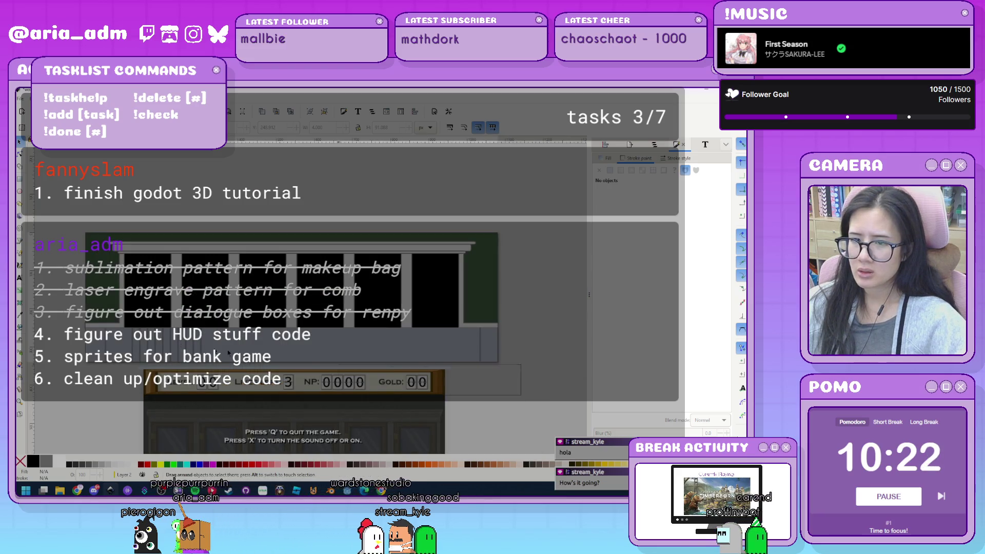
pyautogui.click(100, 325)
pyautogui.hotkey('ctrl', 'shift', 'a')
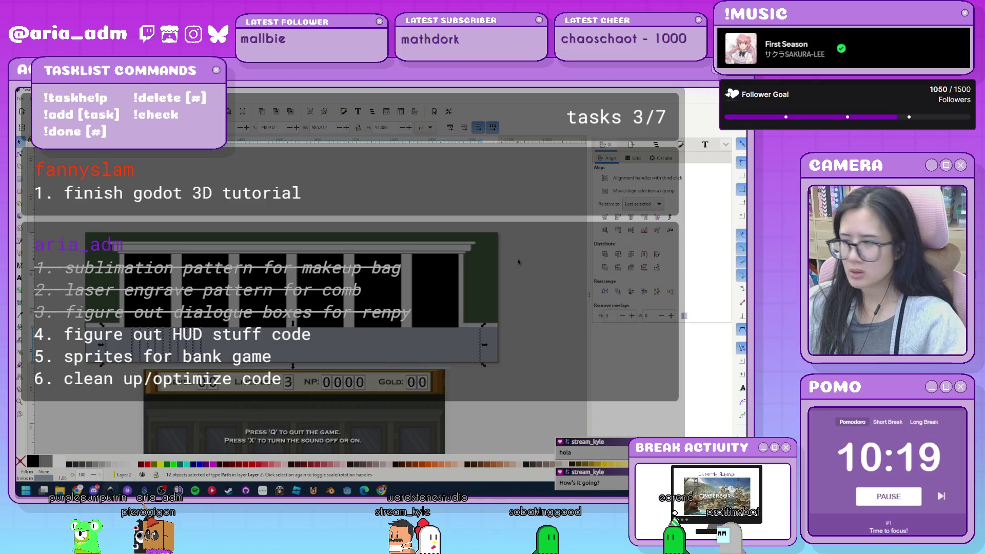
pyautogui.hotkey('ctrl', 'shift', 'g')
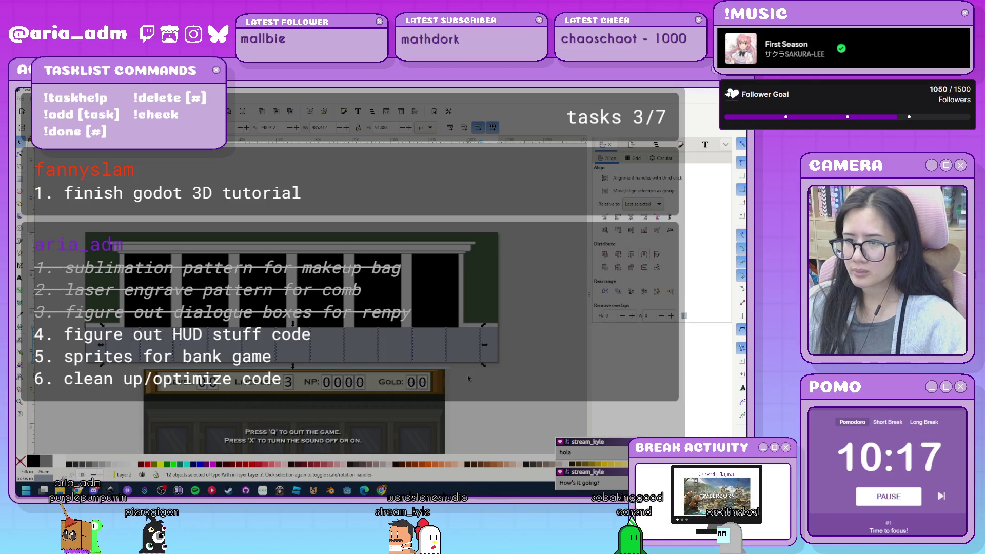
pyautogui.click(493, 401)
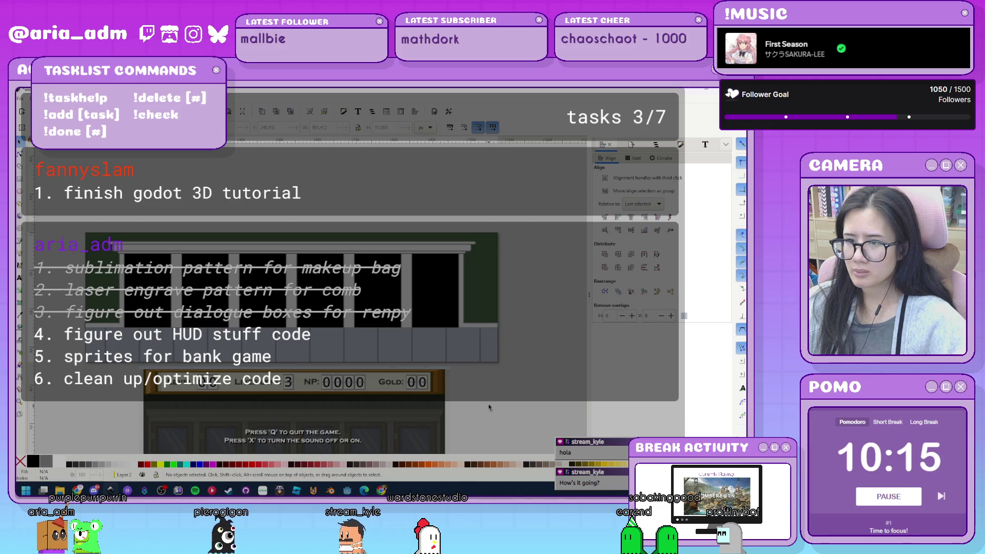
pyautogui.scroll(-3, 487, 389)
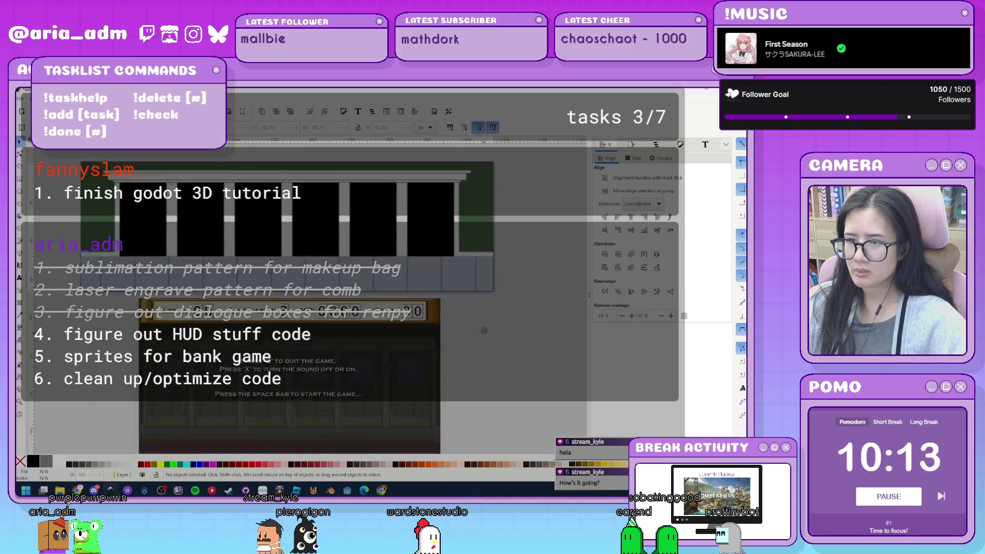
pyautogui.scroll(-1, 484, 335)
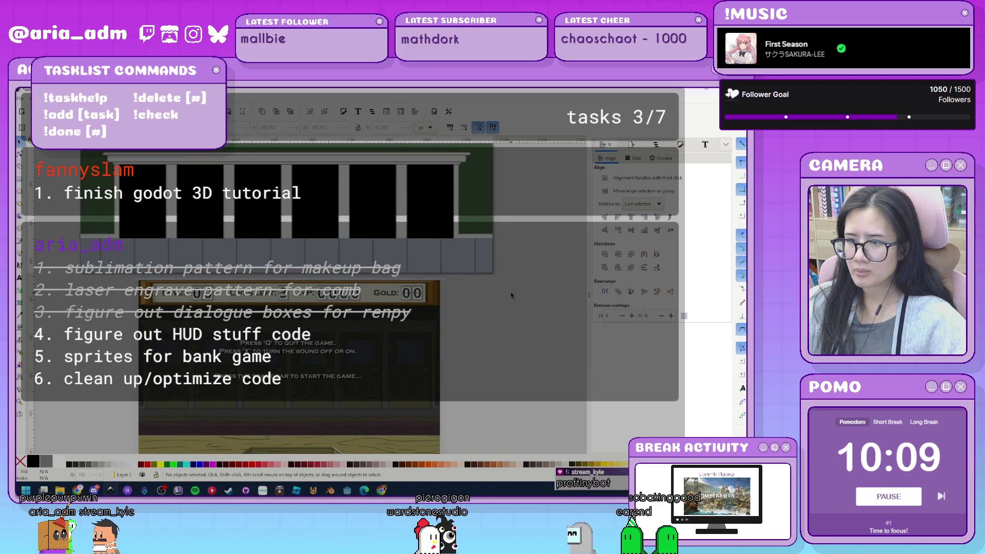
# - Select all six seam lines on the strip for node editing
pyautogui.click(477, 269)
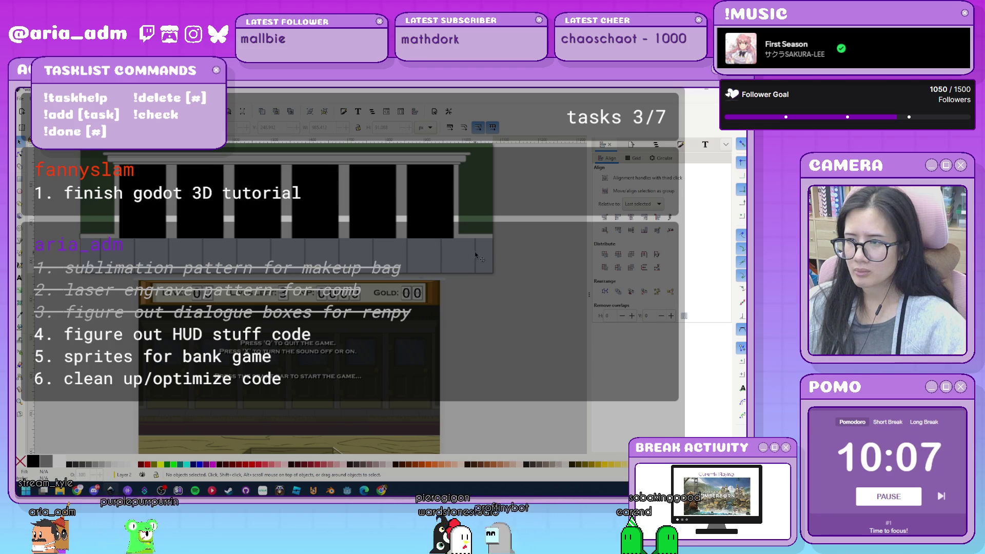
pyautogui.press('n')
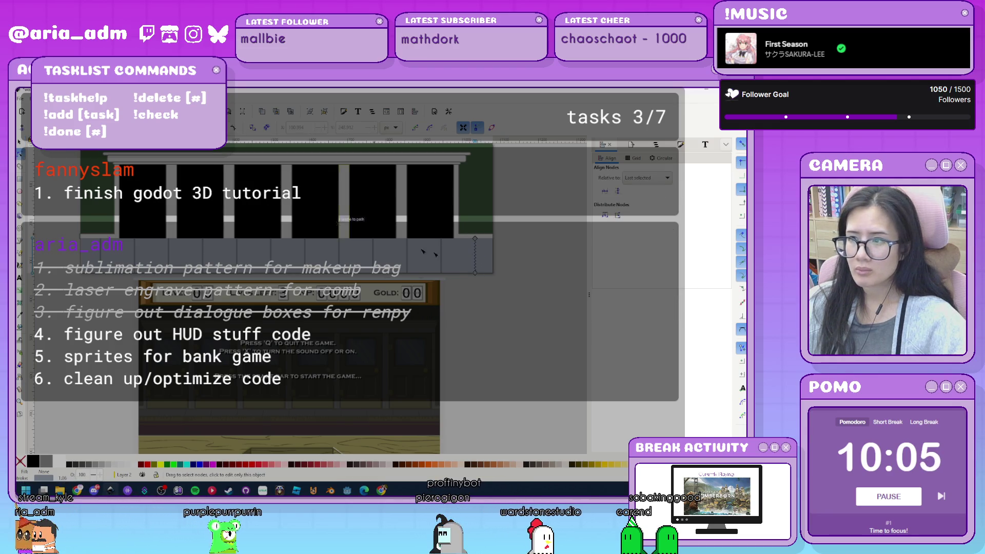
pyautogui.click(475, 272)
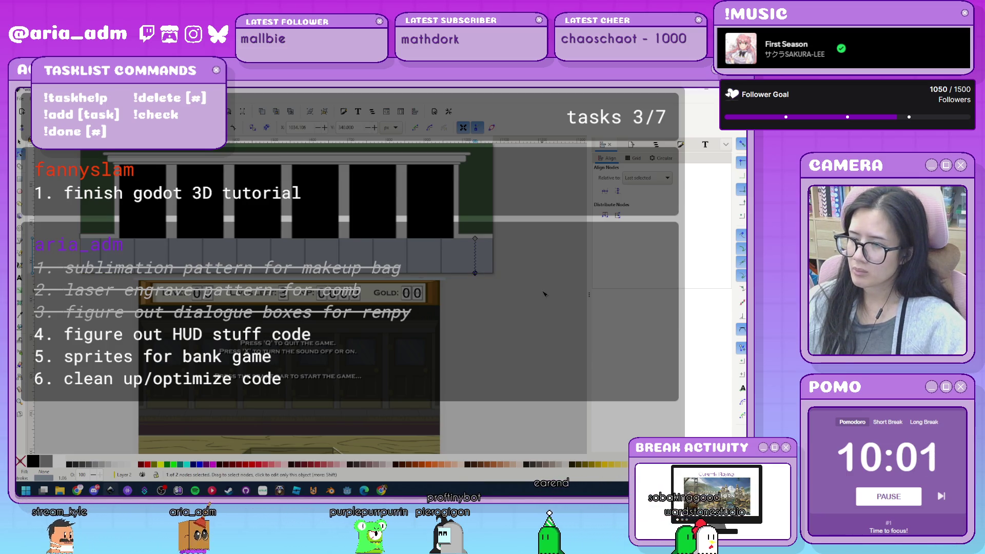
pyautogui.click(498, 304)
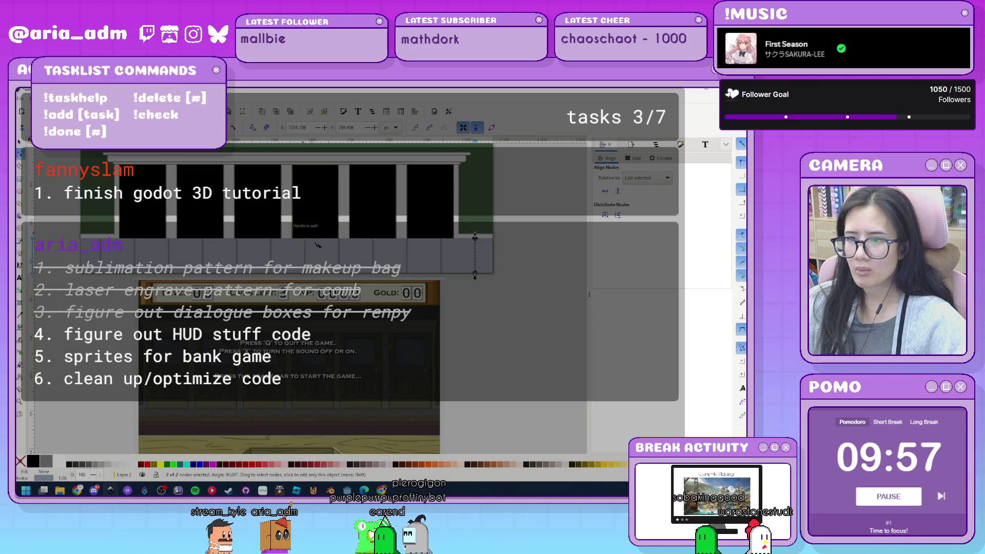
pyautogui.hotkey('ctrl', 'a')
pyautogui.press('Escape')
pyautogui.press('s')
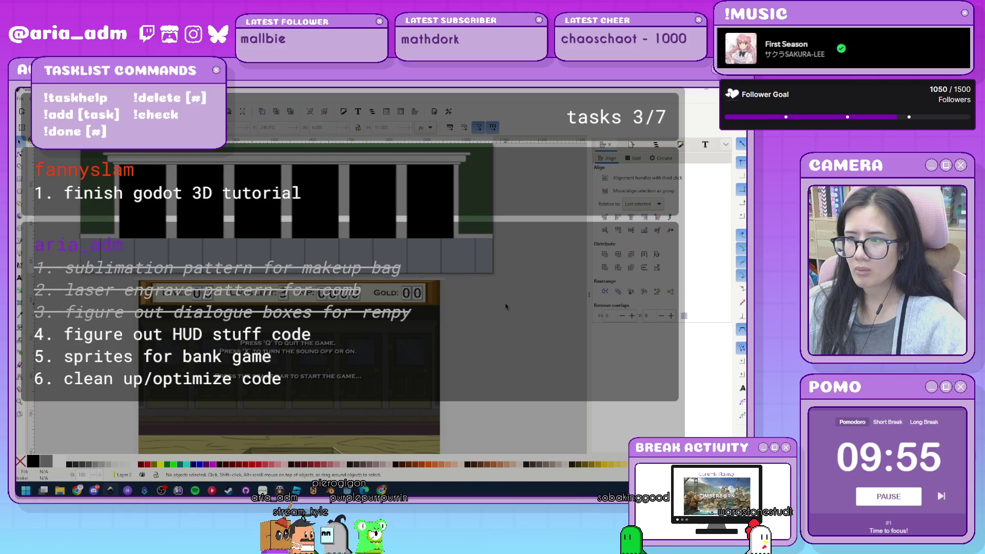
pyautogui.moveTo(291, 226); pyautogui.dragTo(301, 234)
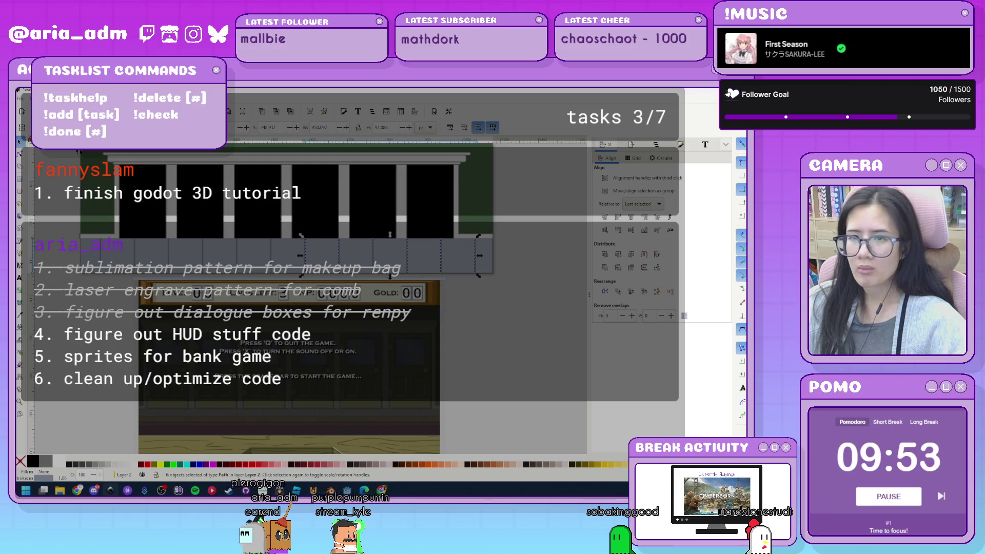
pyautogui.press('n')
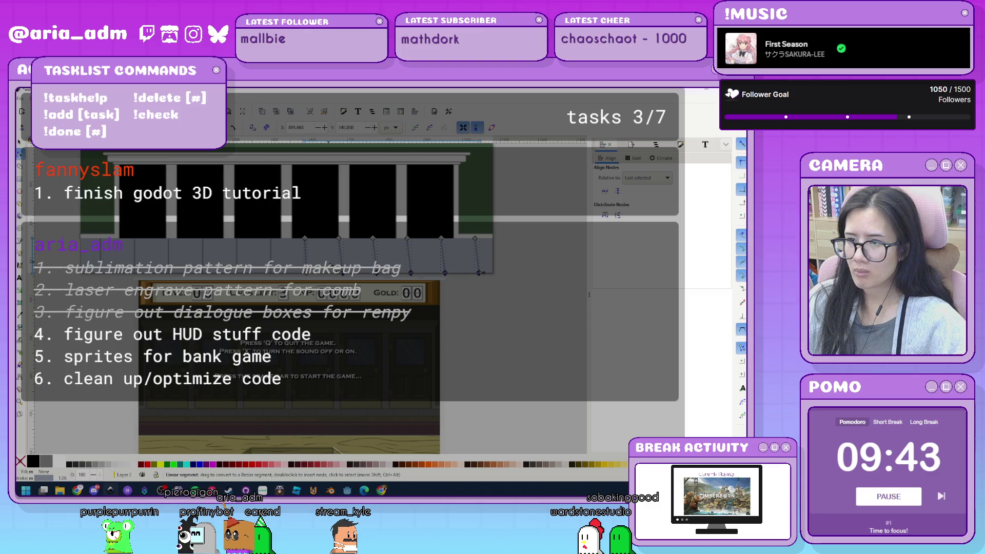
# - Nudge the seam lines' bottom nodes right and left so they slant diagonally
pyautogui.click(395, 256)
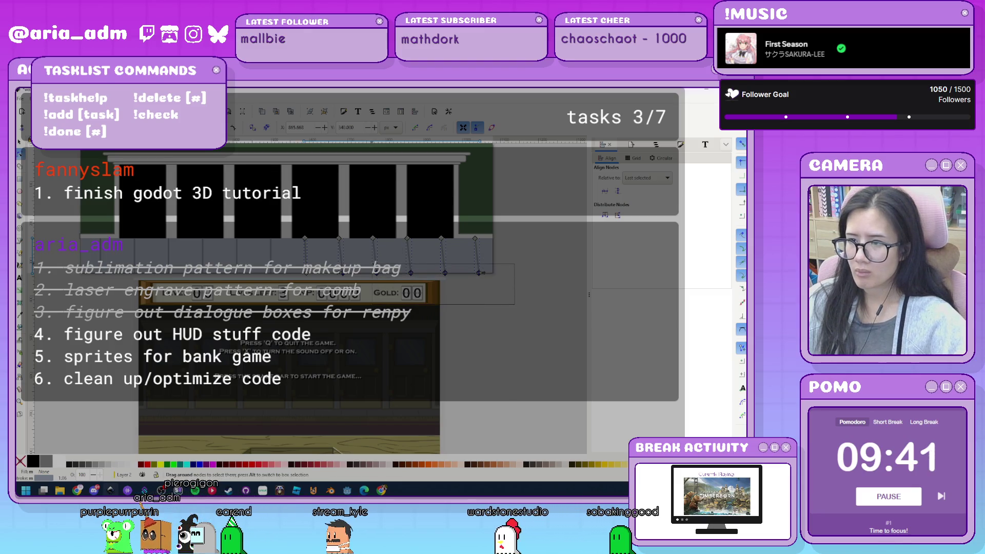
pyautogui.press('Right')
pyautogui.press('Right')
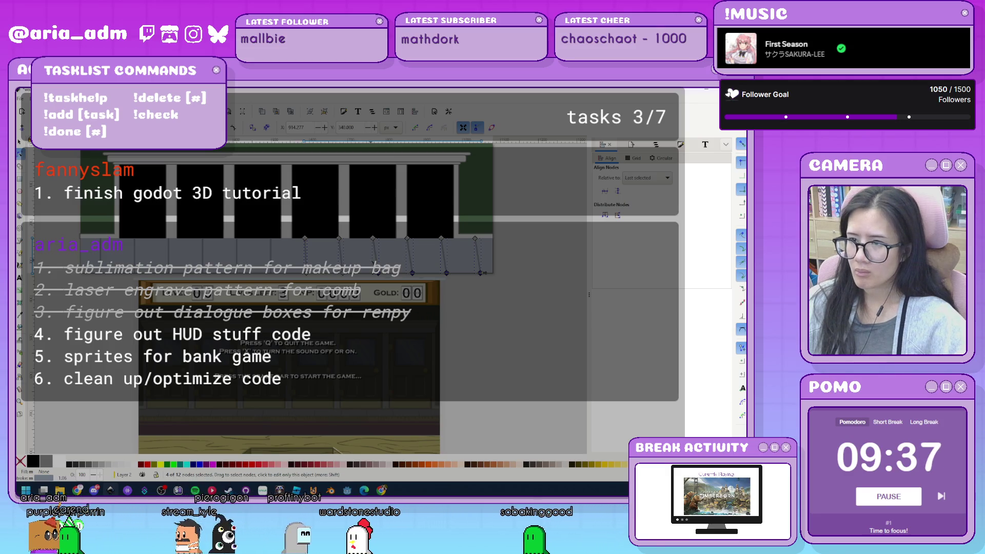
pyautogui.moveTo(478, 313); pyautogui.dragTo(405, 267)
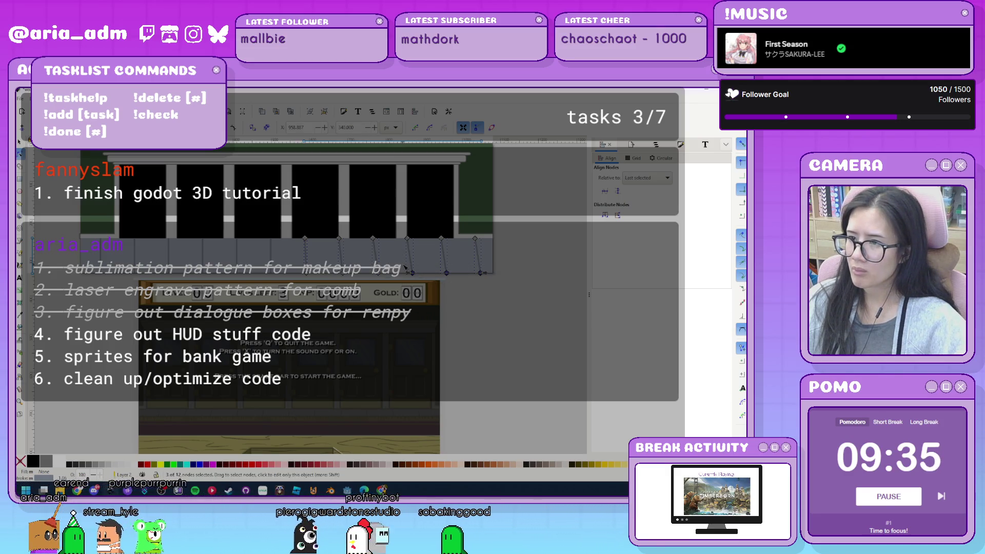
pyautogui.press('Right')
pyautogui.press('Right')
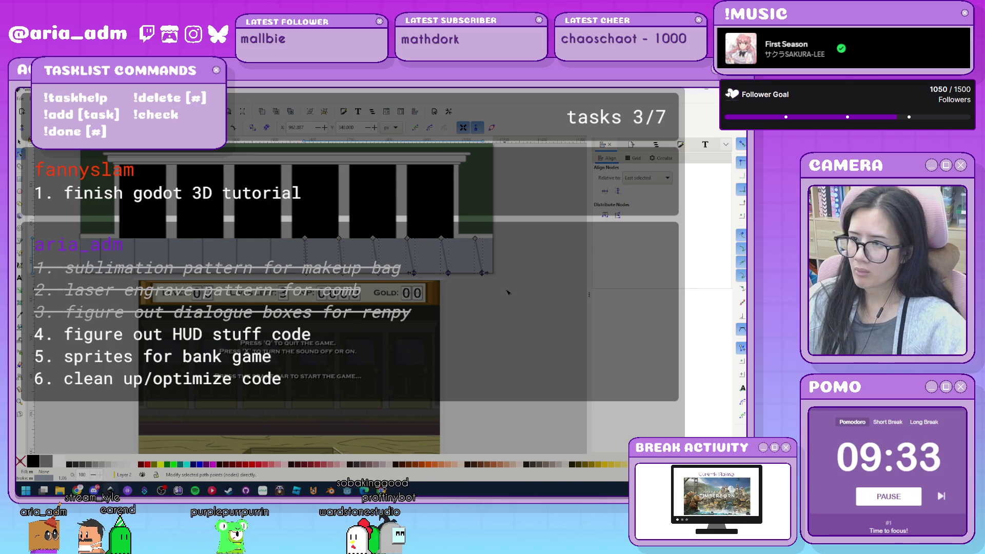
pyautogui.press('Right')
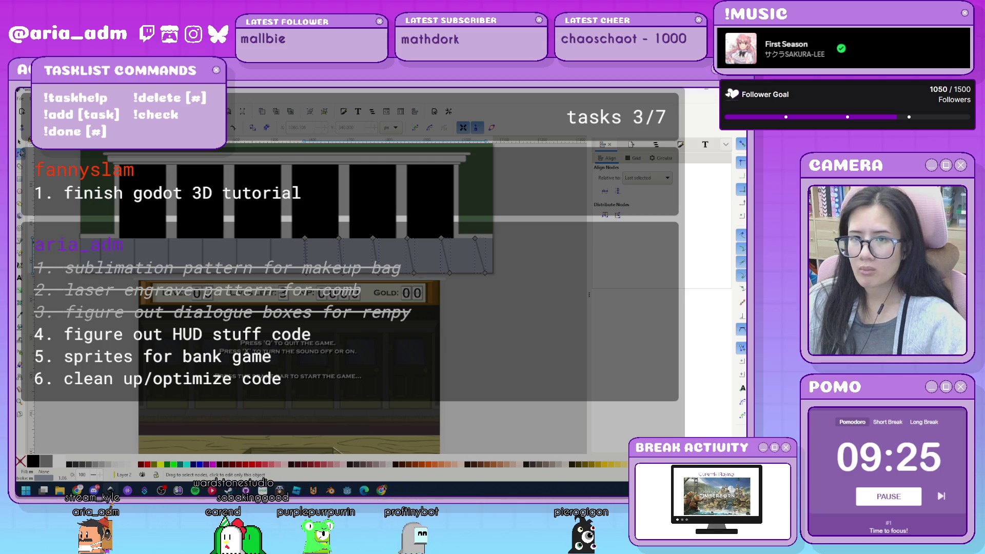
pyautogui.click(19, 142)
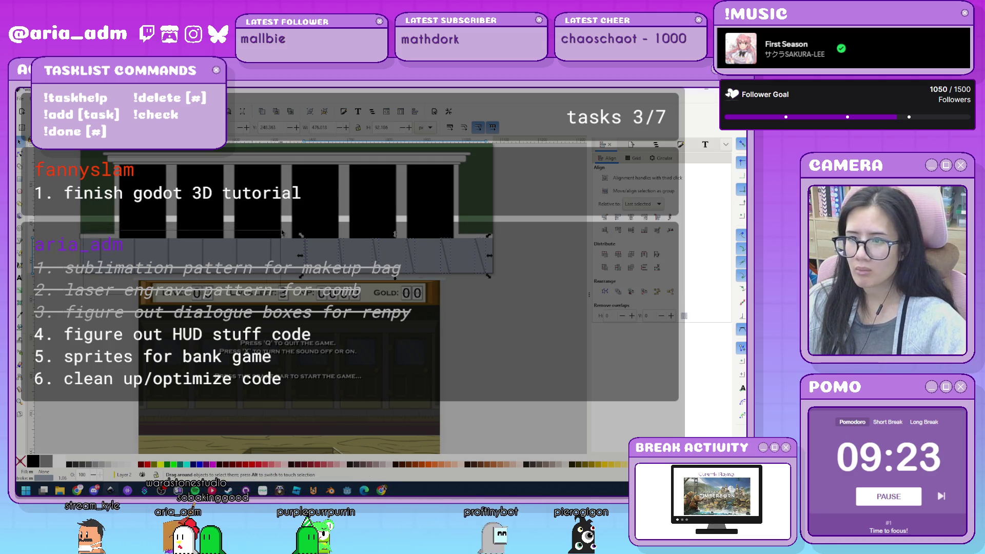
pyautogui.click(21, 154)
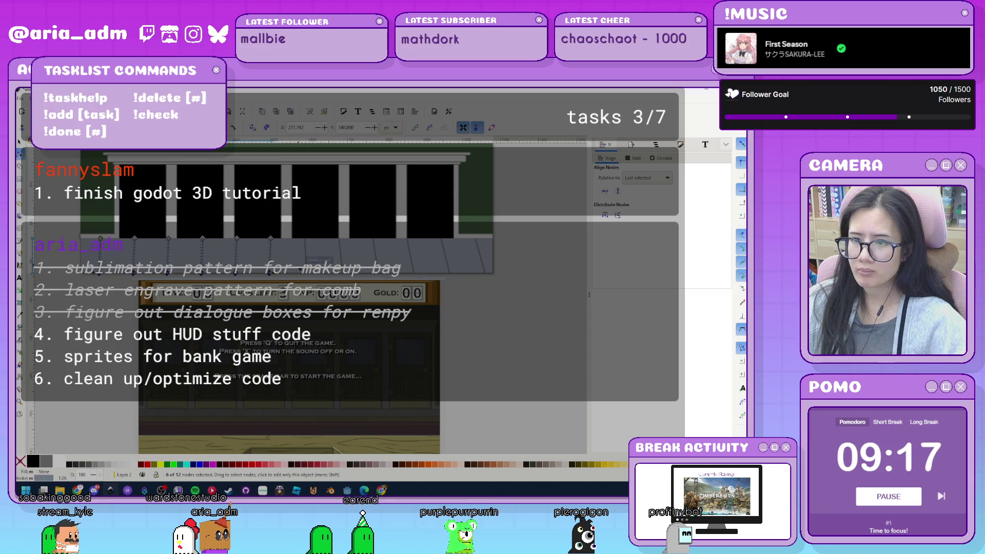
pyautogui.moveTo(243, 264); pyautogui.dragTo(177, 265)
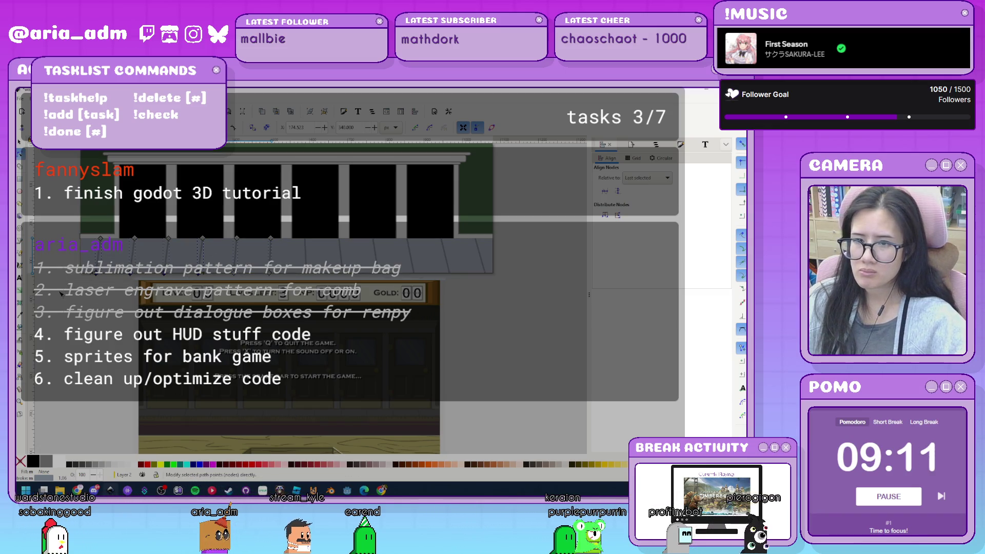
pyautogui.press('Left')
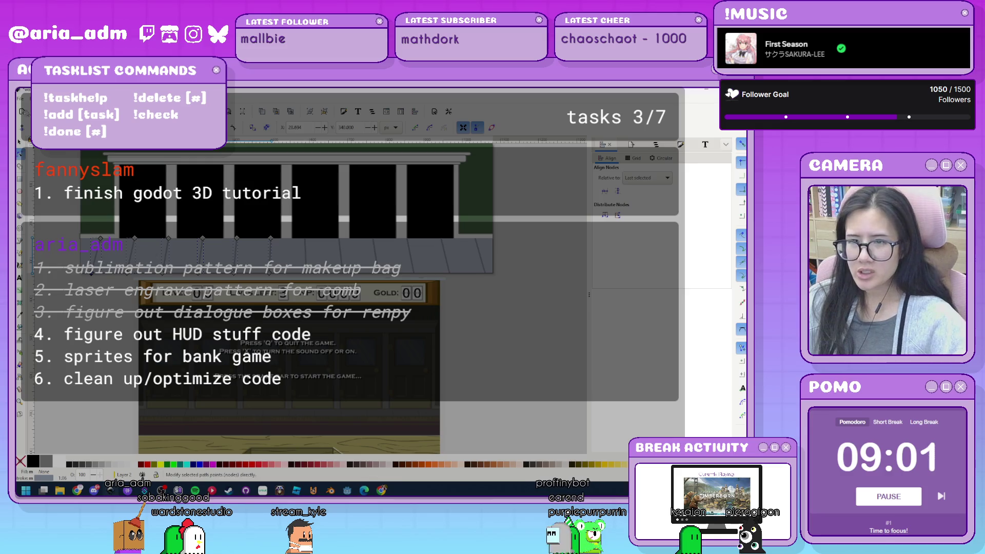
pyautogui.press('s')
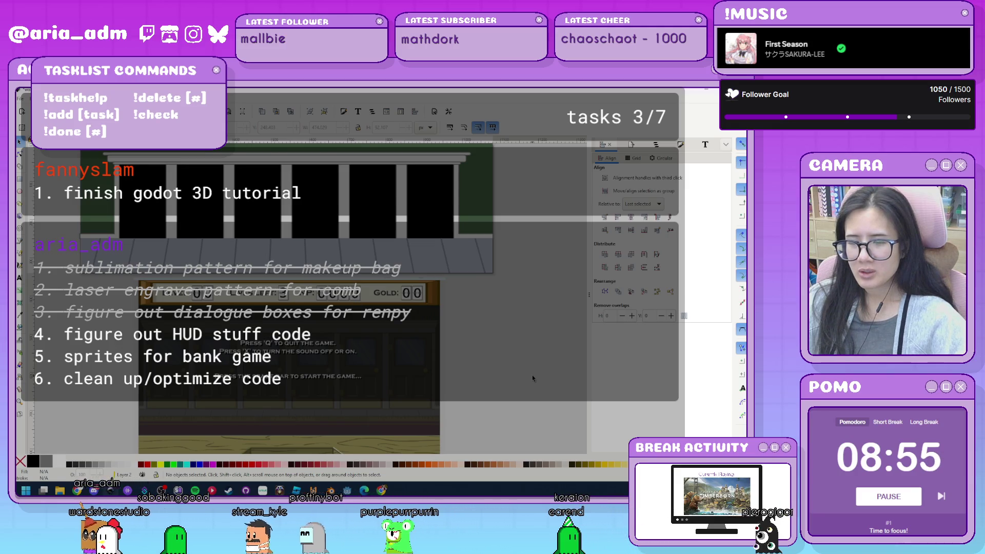
pyautogui.scroll(2, 531, 375)
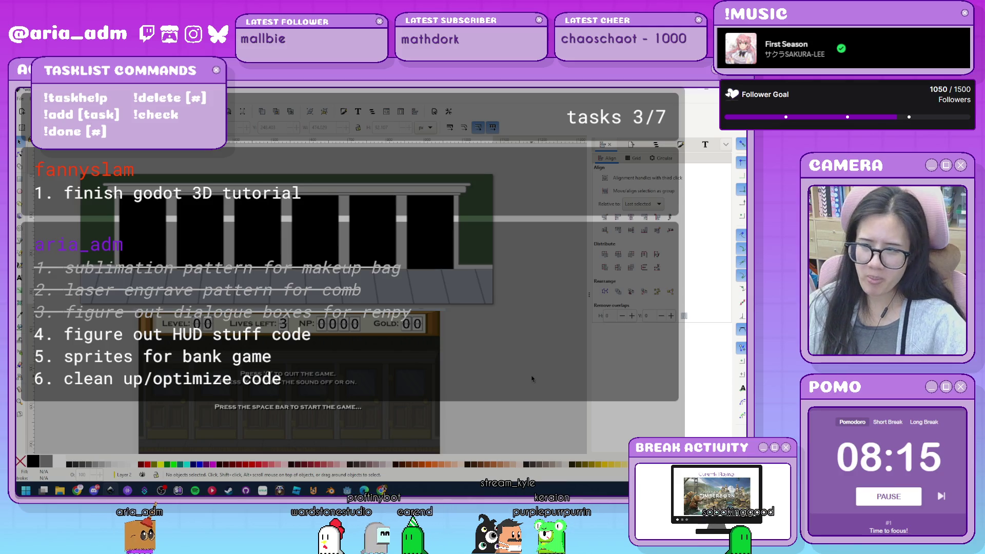
# - Shorten the slanted strip and draw a long thin rectangle beneath it across the facade
pyautogui.moveTo(500, 388); pyautogui.dragTo(488, 387)
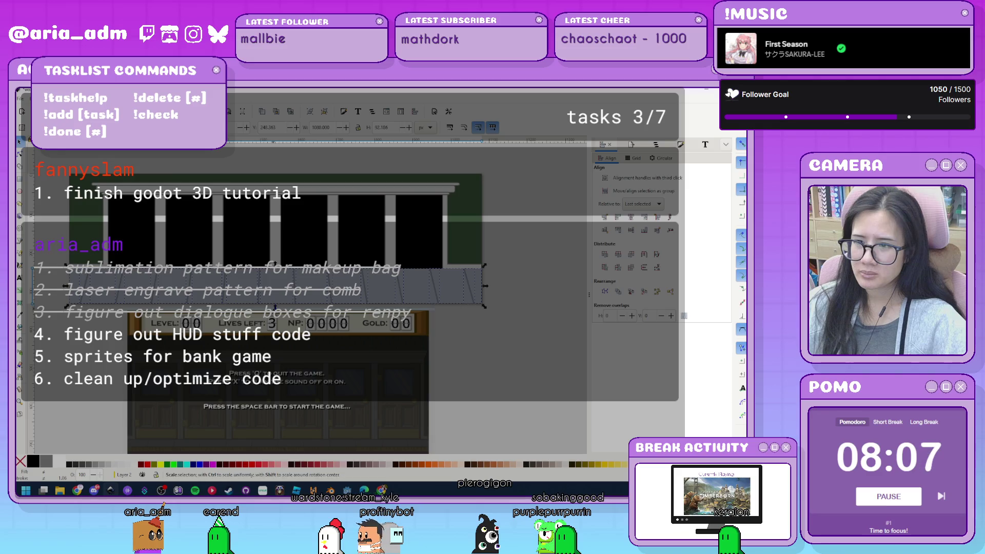
pyautogui.moveTo(277, 302); pyautogui.dragTo(278, 293)
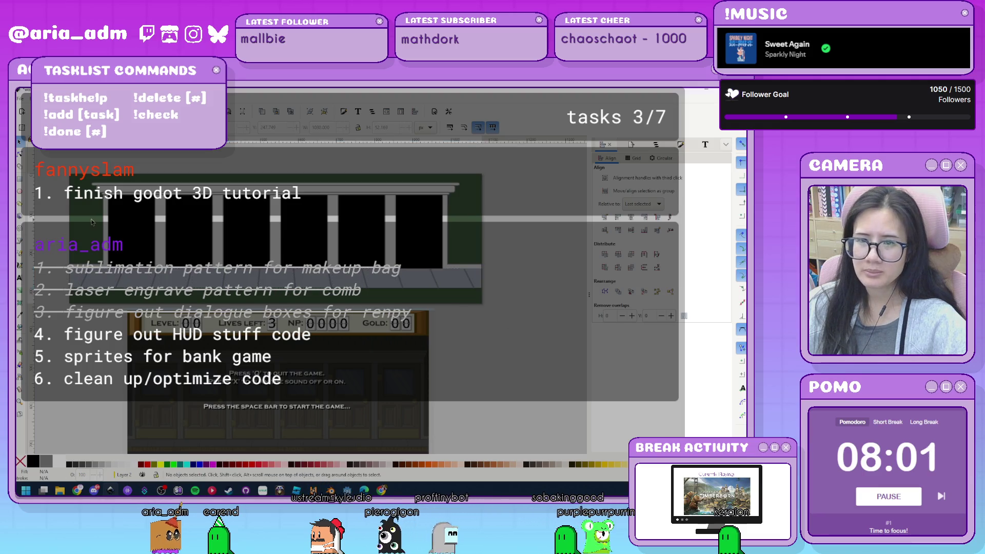
pyautogui.press('r')
pyautogui.moveTo(110, 281)
pyautogui.mouseDown()
pyautogui.moveTo(517, 296)
pyautogui.moveTo(487, 291)
pyautogui.mouseUp()
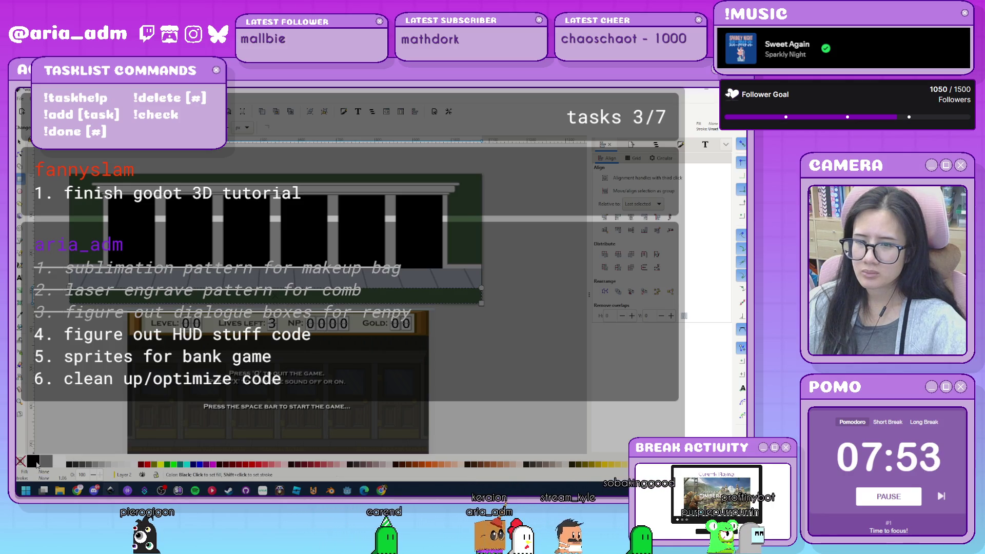
# - Fill the new rectangle black, then switch it to a lighter grey swatch
pyautogui.click(33, 461)
pyautogui.click(21, 141)
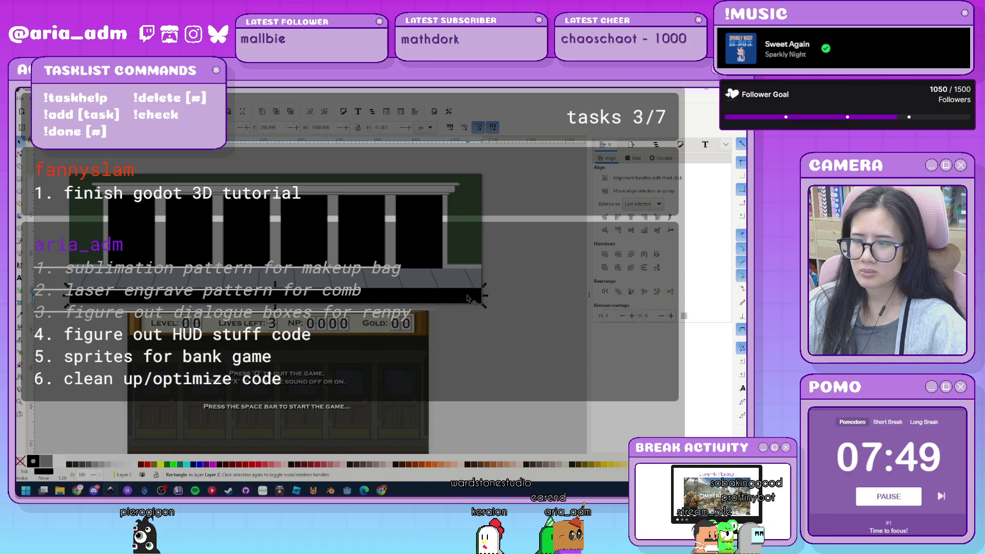
pyautogui.click(77, 465)
pyautogui.click(83, 465)
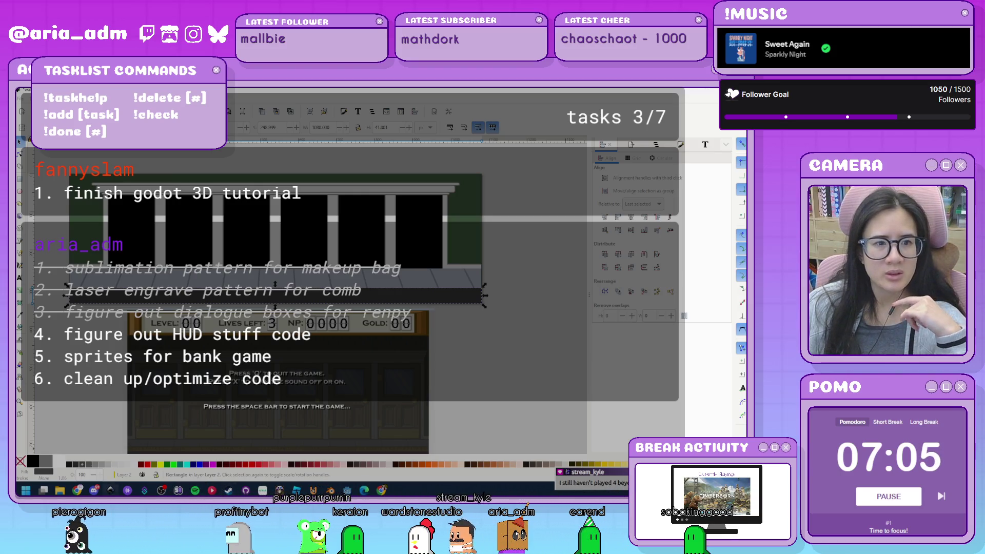
pyautogui.click(475, 370)
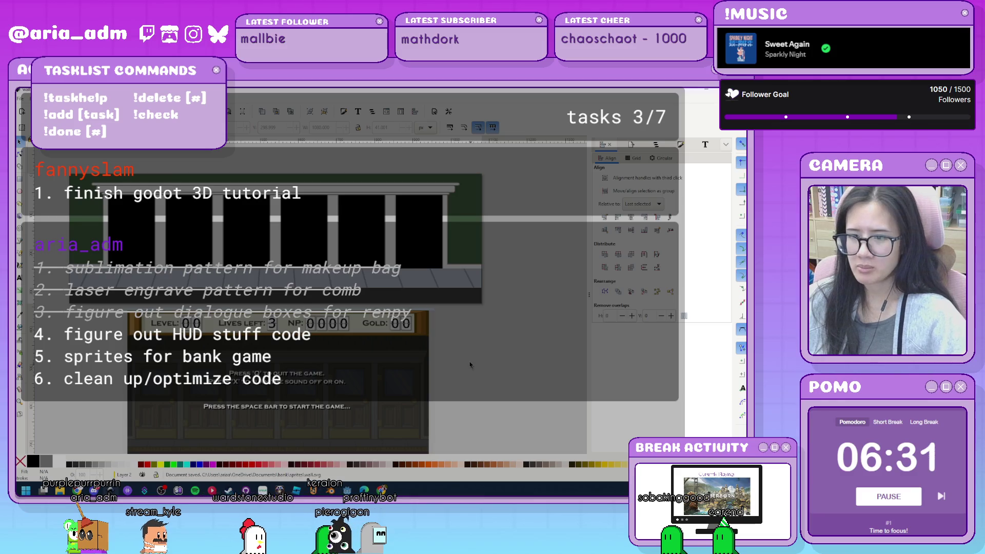
# - Save wall.svg and zoom to the dark bar under the strip
pyautogui.scroll(-3, 472, 359)
pyautogui.hotkey('ctrl', 's')
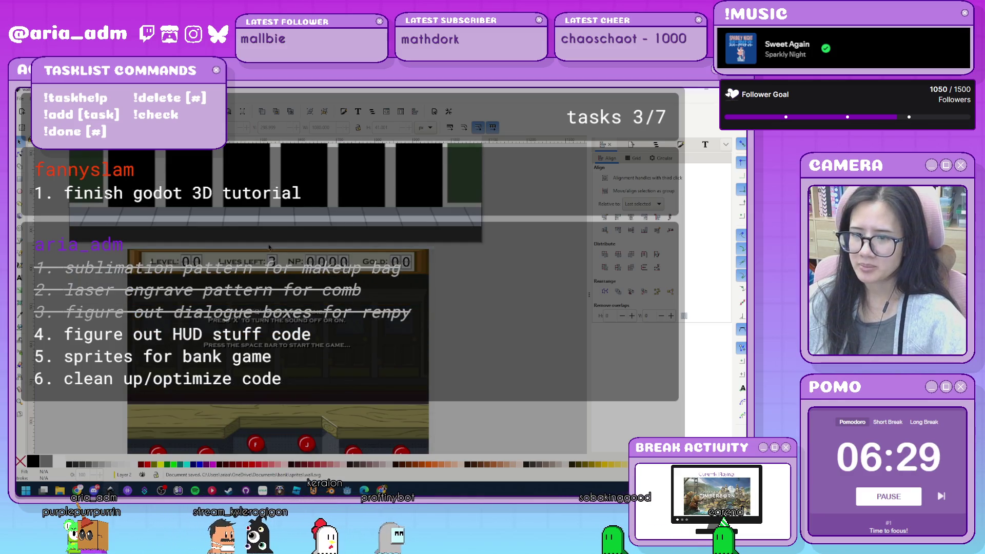
pyautogui.click(259, 238)
pyautogui.press('3')
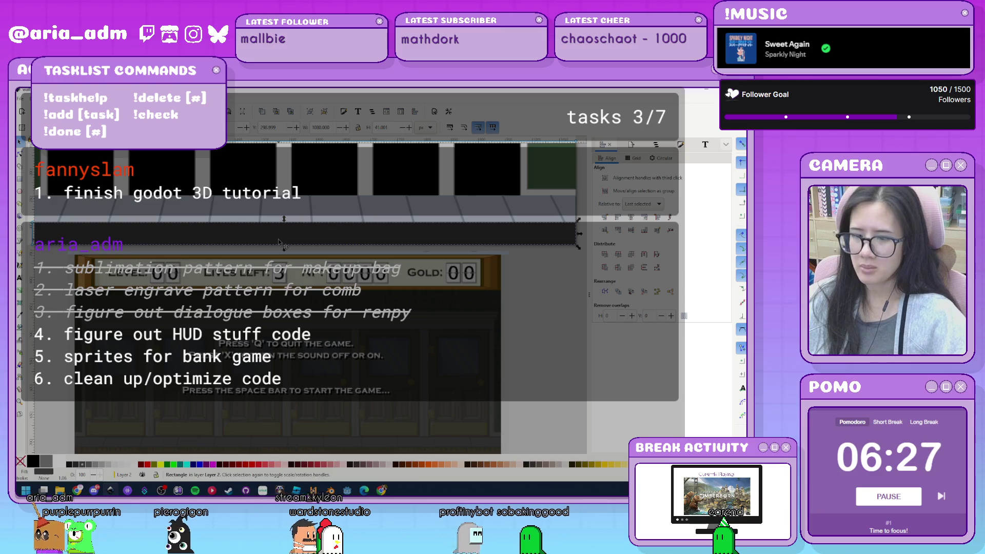
# - Darken the bar's fill and squash it into a thin line
pyautogui.moveTo(285, 223); pyautogui.dragTo(285, 210)
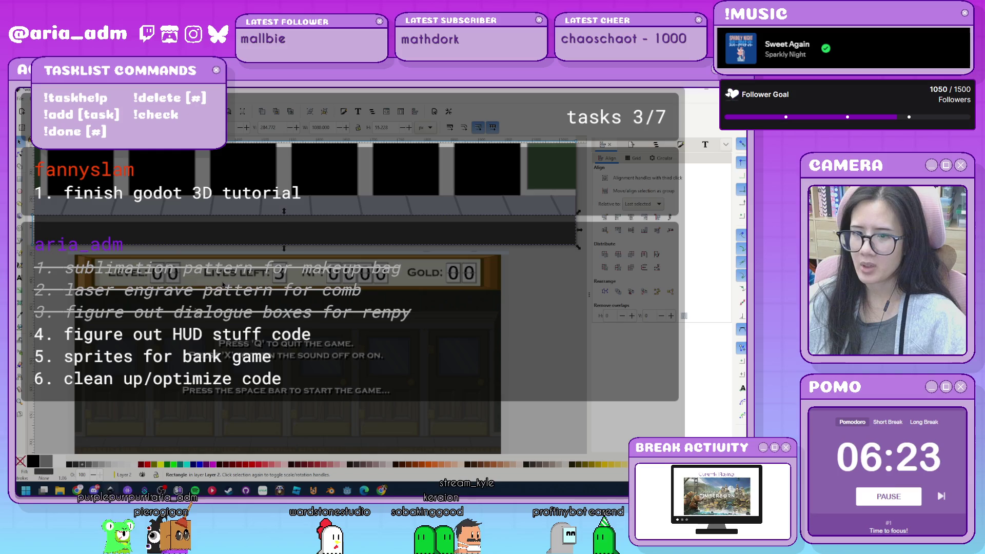
pyautogui.click(76, 465)
pyautogui.moveTo(287, 233); pyautogui.dragTo(290, 232)
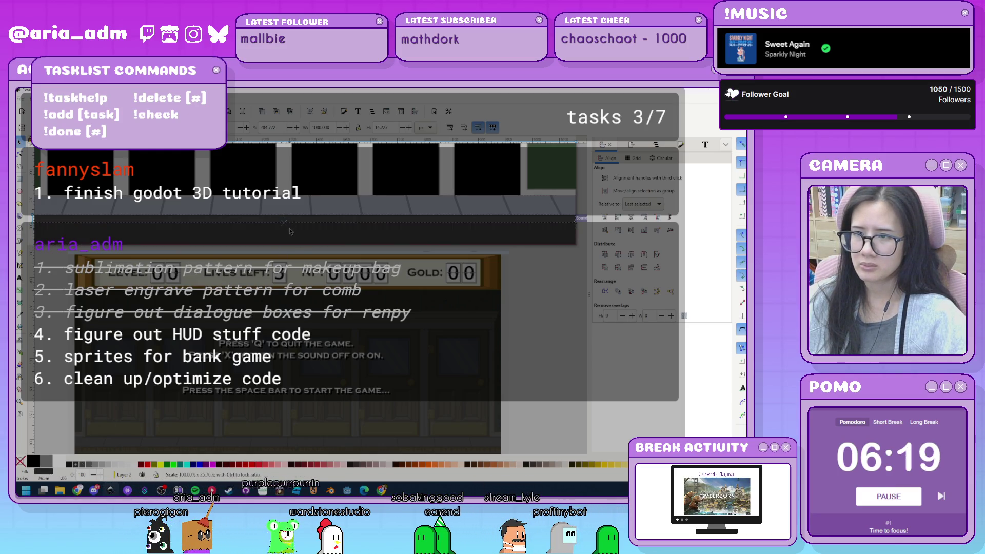
# - Pan to the facade, select the dark bar and bring up Fill and Stroke
pyautogui.scroll(-5, 544, 359)
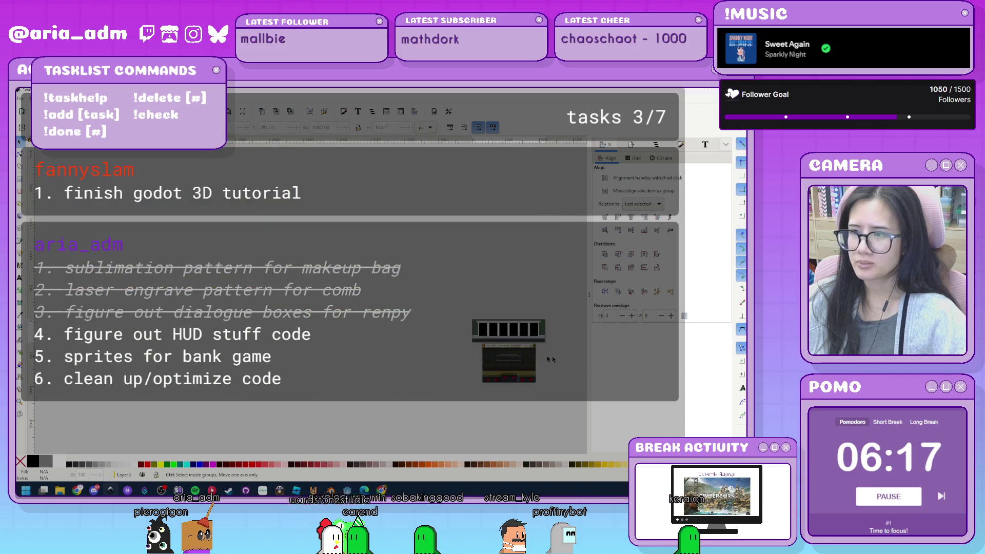
pyautogui.scroll(3, 536, 352)
pyautogui.scroll(1, 515, 349)
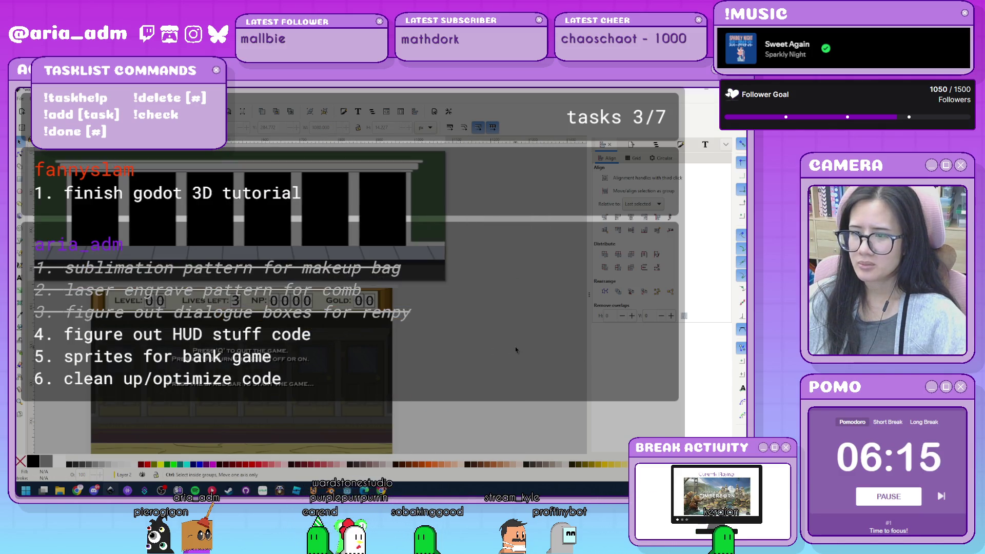
pyautogui.moveTo(422, 312); pyautogui.dragTo(495, 315)
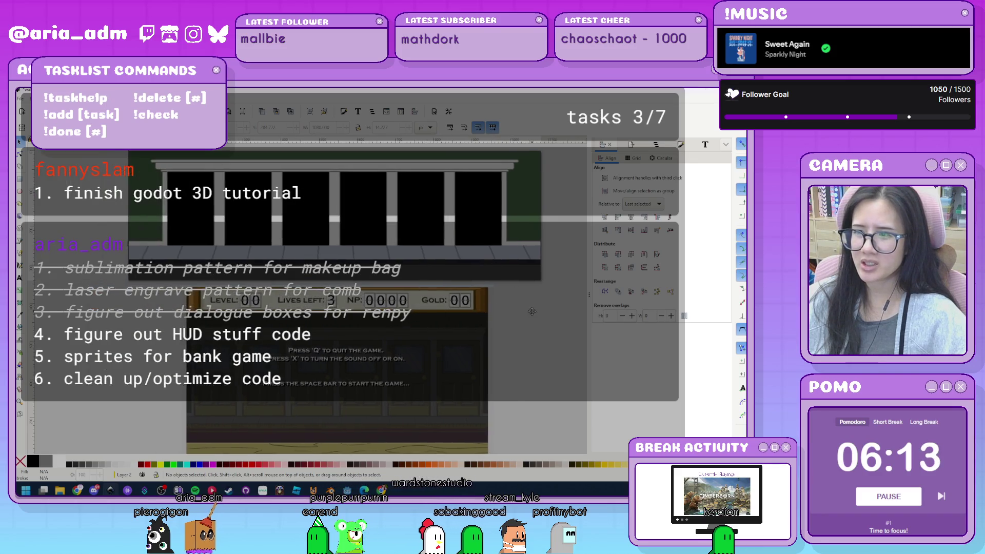
pyautogui.click(475, 283)
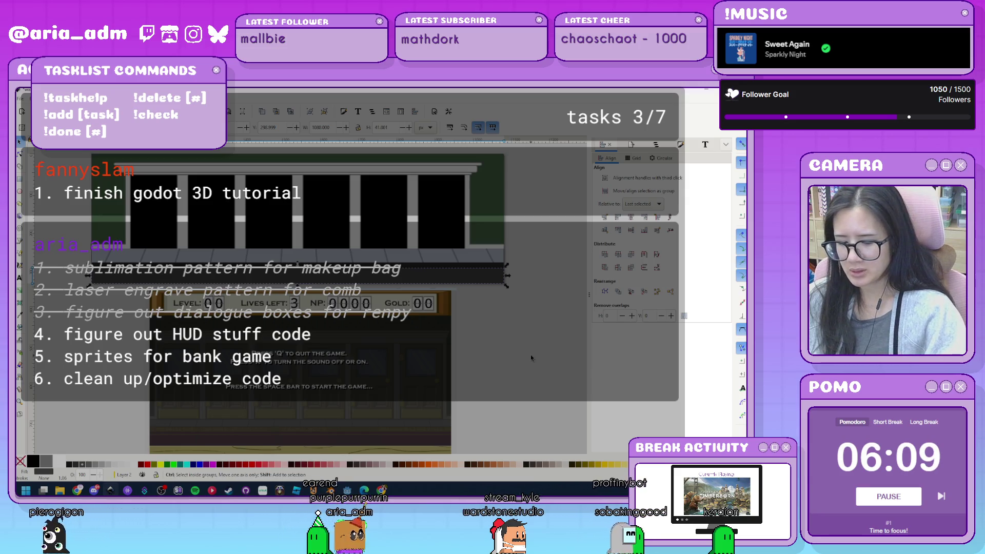
pyautogui.hotkey('ctrl', 'shift', 'f')
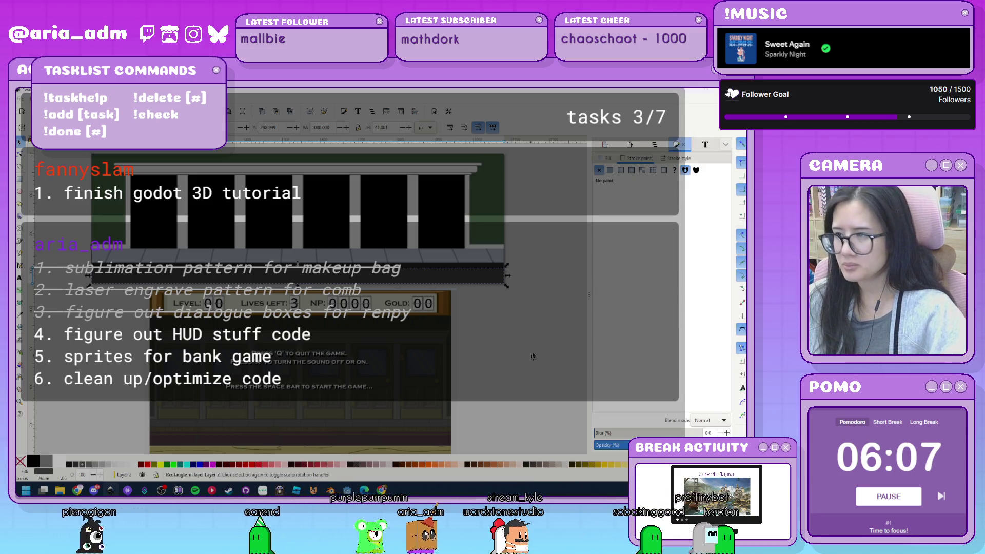
# - Give the bar beneath the building facade a flat dark red fill
pyautogui.click(606, 158)
pyautogui.click(609, 169)
pyautogui.click(655, 253)
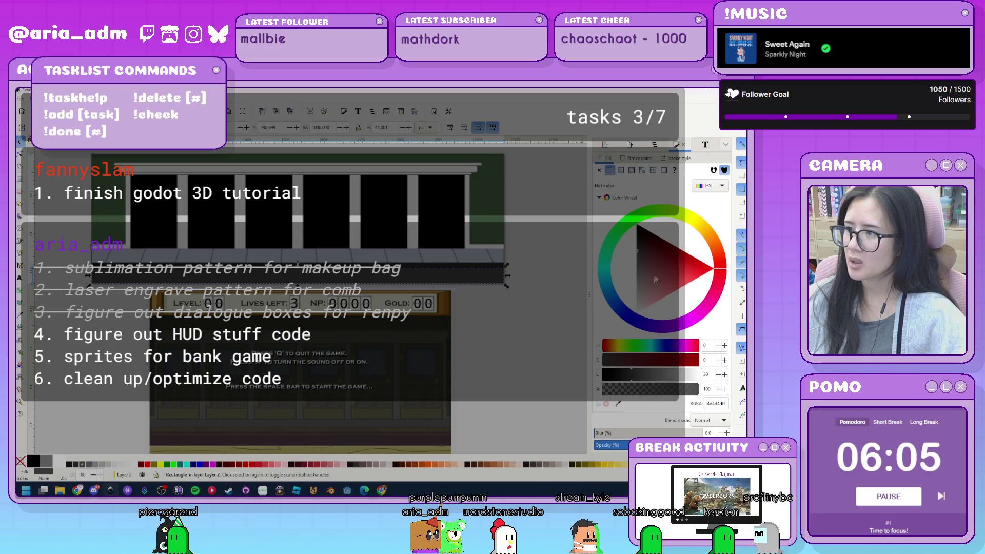
pyautogui.click(654, 247)
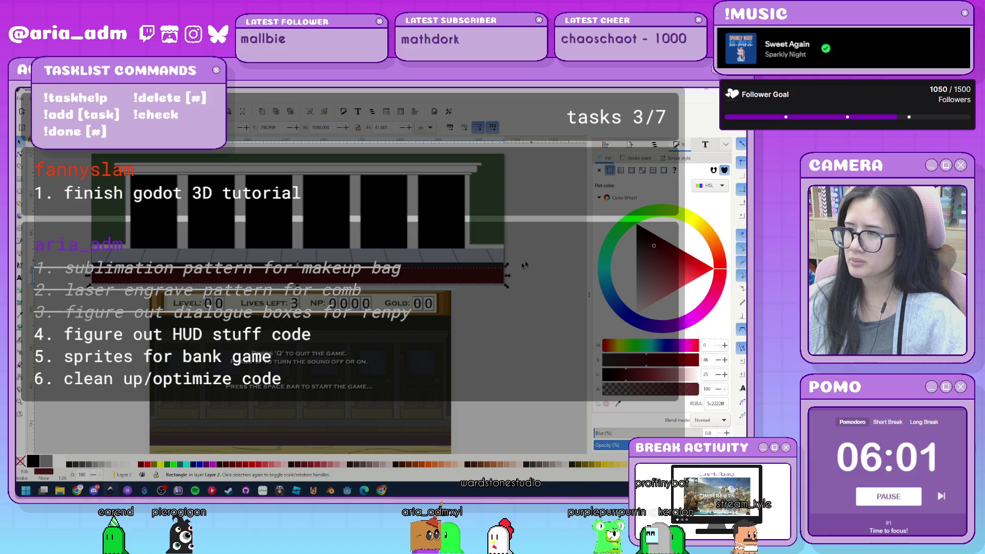
pyautogui.press('Escape')
# - Colour the thin trim rectangle along the bar gold
pyautogui.click(490, 269)
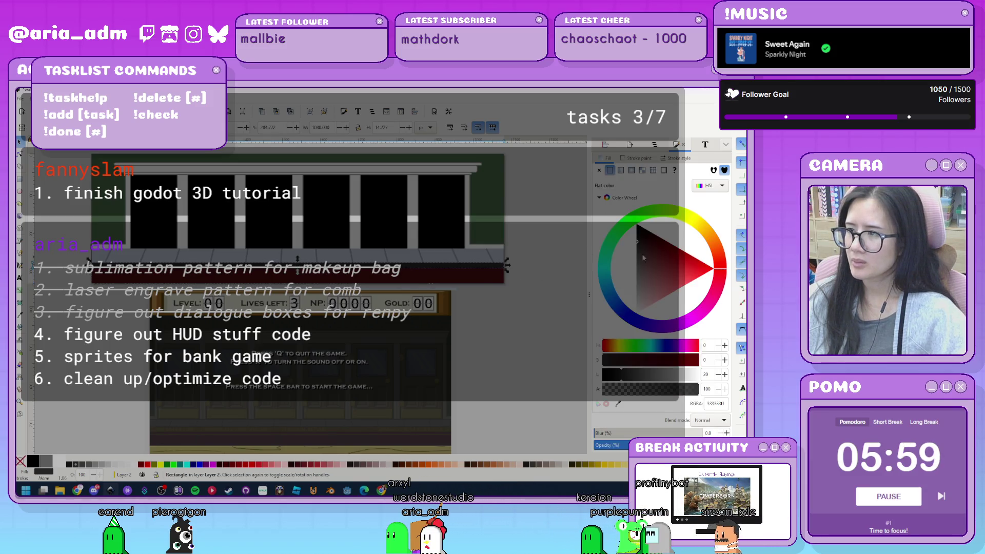
pyautogui.moveTo(650, 249); pyautogui.dragTo(688, 247)
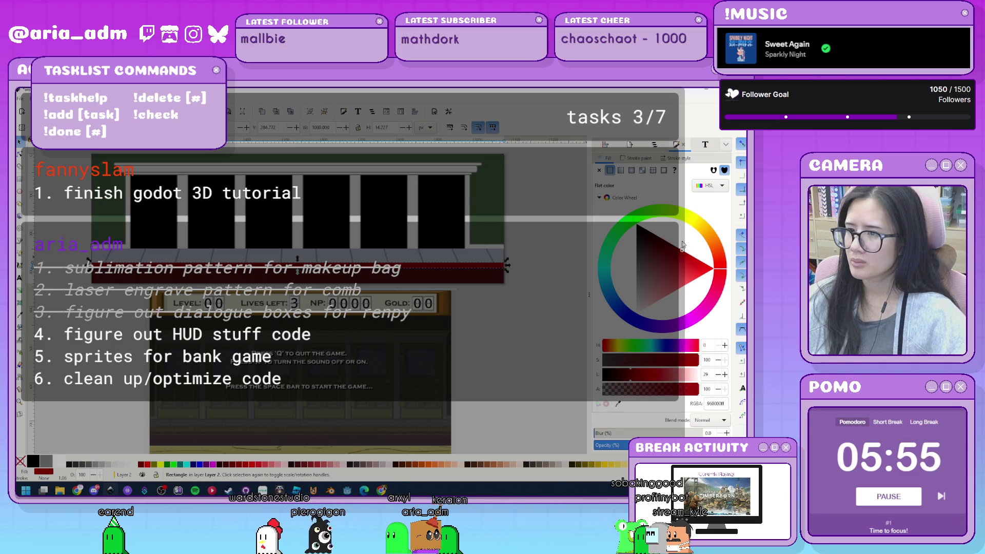
pyautogui.moveTo(708, 237); pyautogui.dragTo(696, 220)
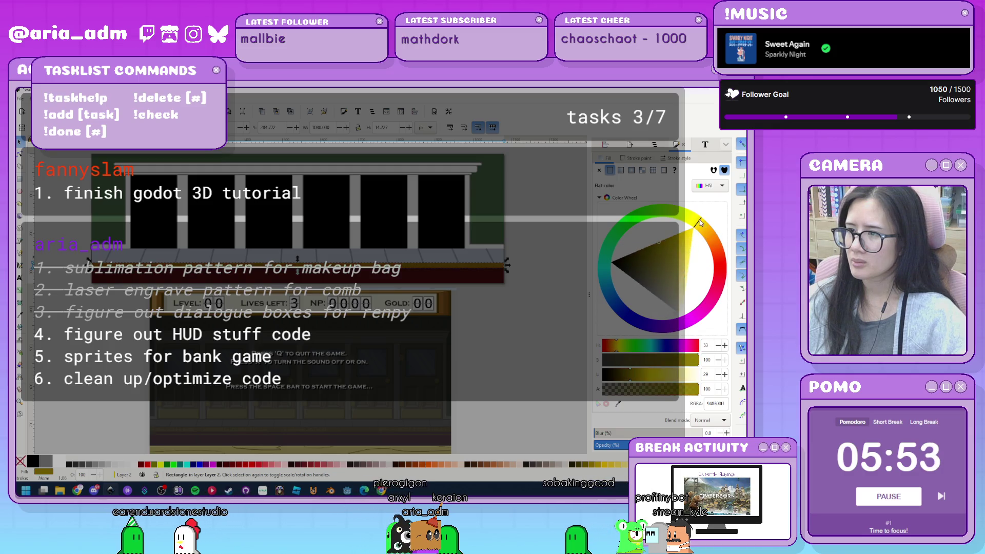
pyautogui.click(667, 248)
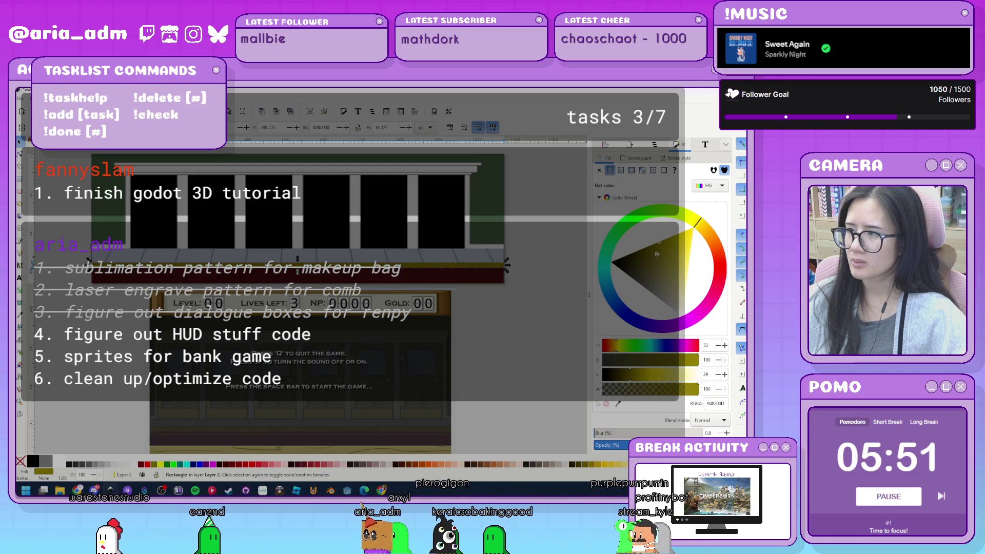
pyautogui.moveTo(667, 249); pyautogui.dragTo(672, 242)
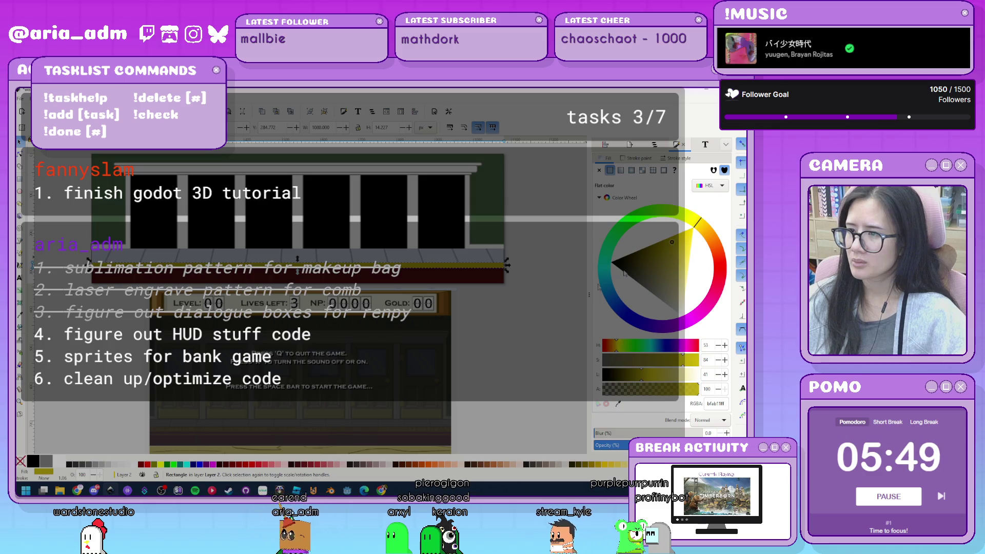
pyautogui.click(498, 344)
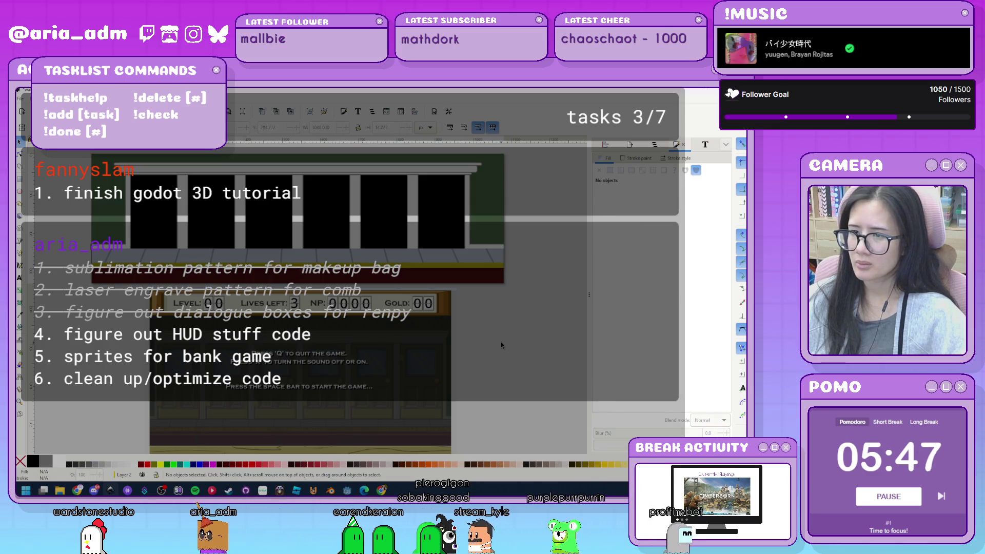
# - Finish the Inkscape drawing and switch to the Godot editor's HUD scene
pyautogui.scroll(-1, 501, 342)
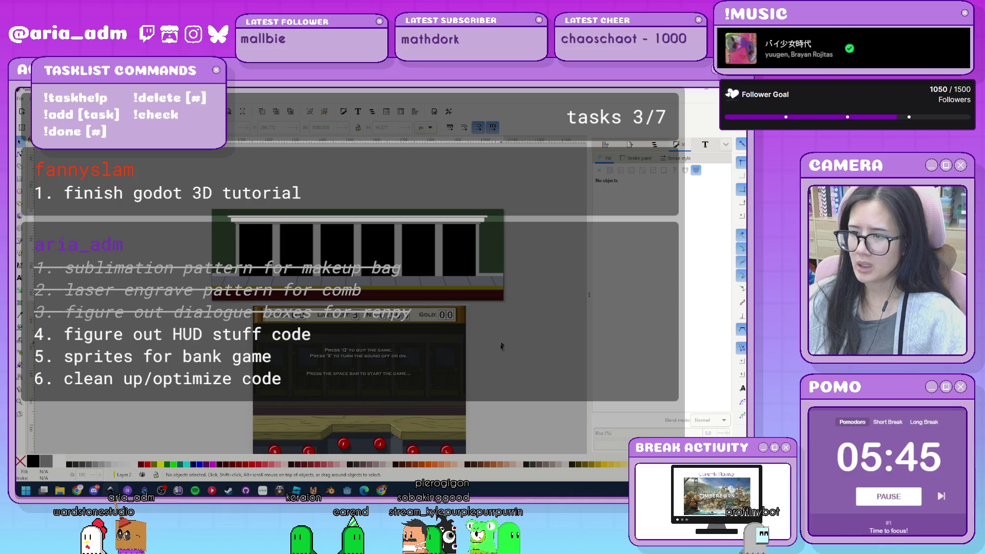
pyautogui.scroll(-2, 494, 314)
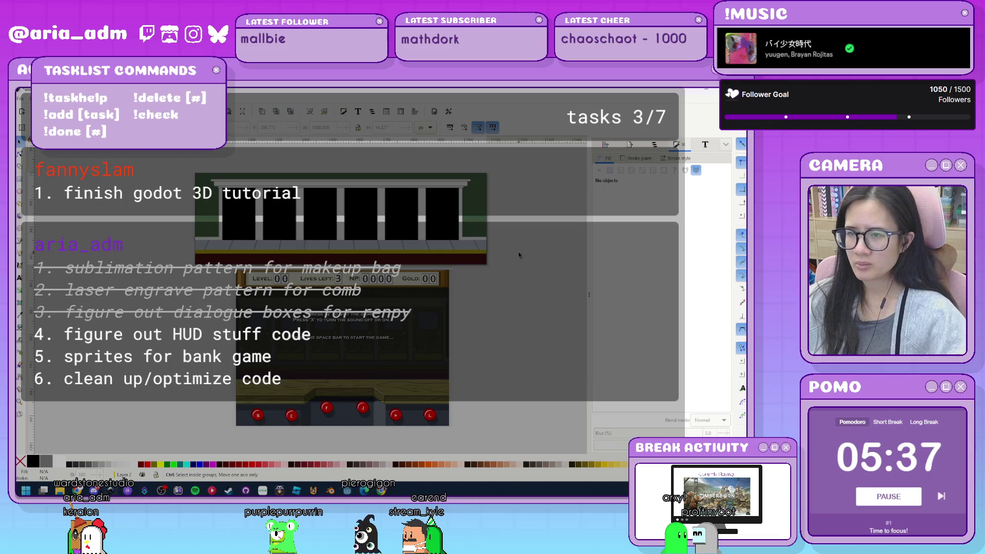
pyautogui.click(518, 255)
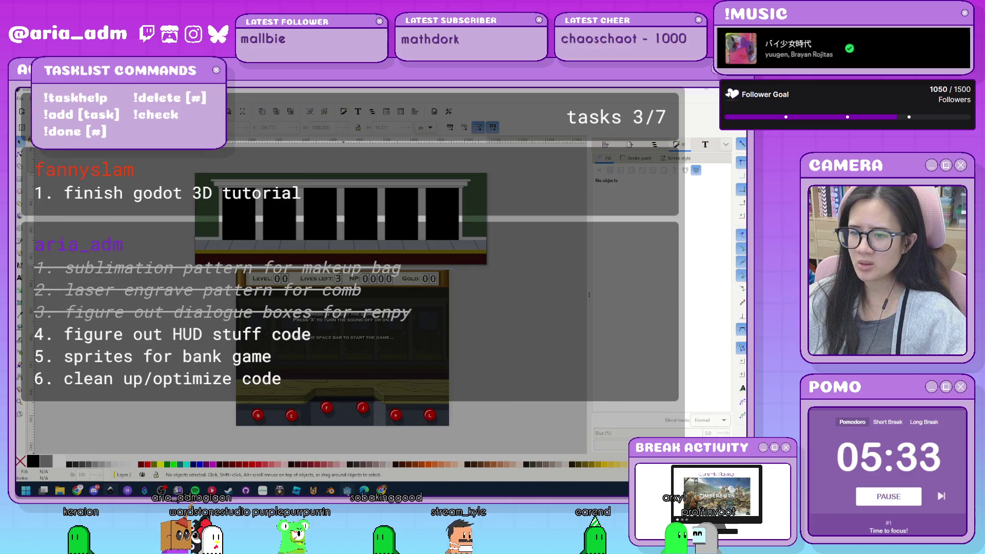
pyautogui.hotkey('alt', 'Tab')
pyautogui.scroll(5, 72, 231)
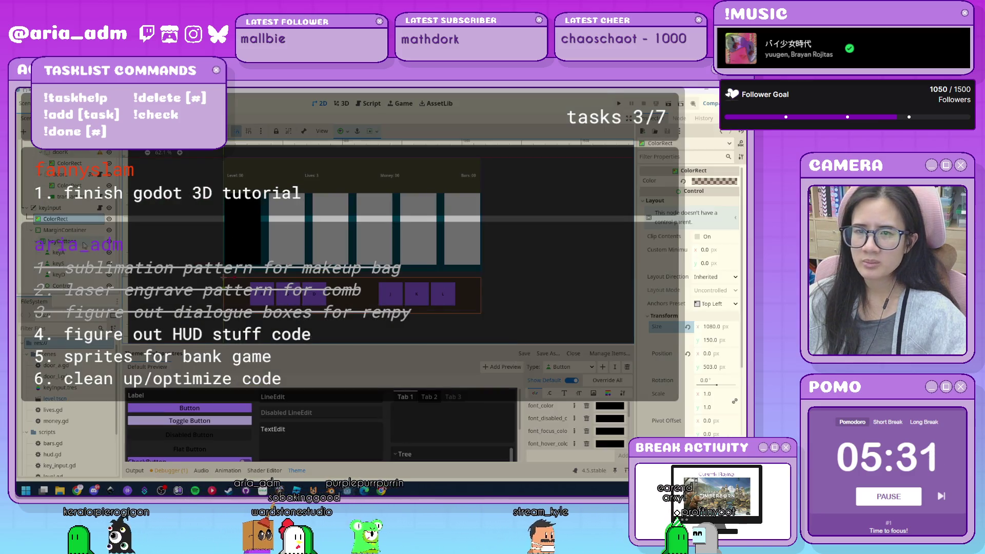
# - Delete the teal ColorRect from inside the MarginContainer
pyautogui.click(39, 191)
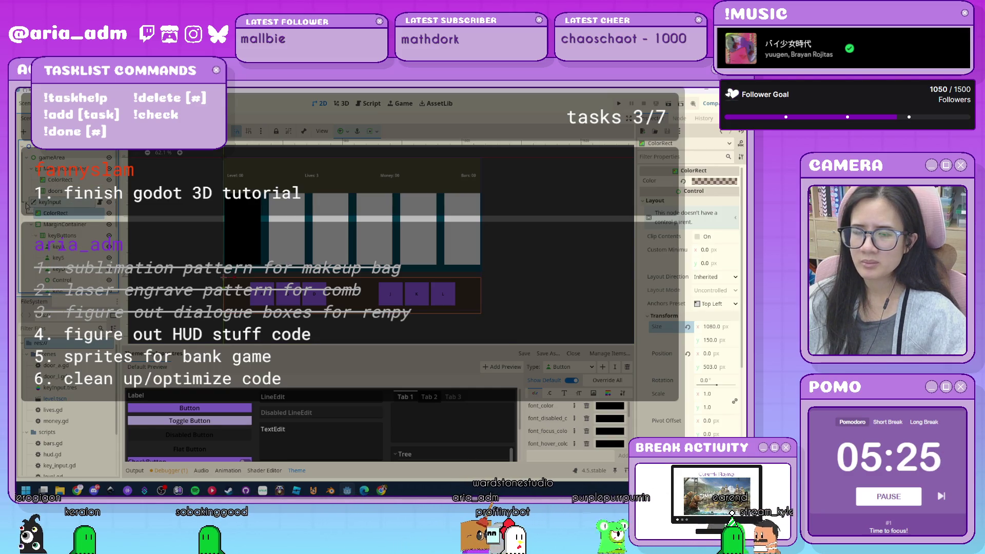
pyautogui.click(31, 202)
pyautogui.click(32, 168)
pyautogui.click(32, 168)
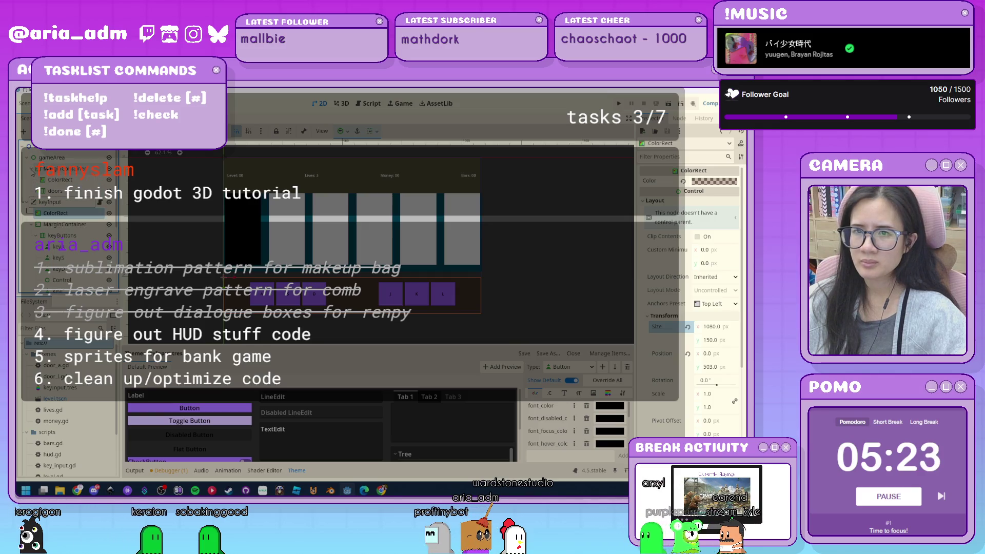
pyautogui.click(59, 181)
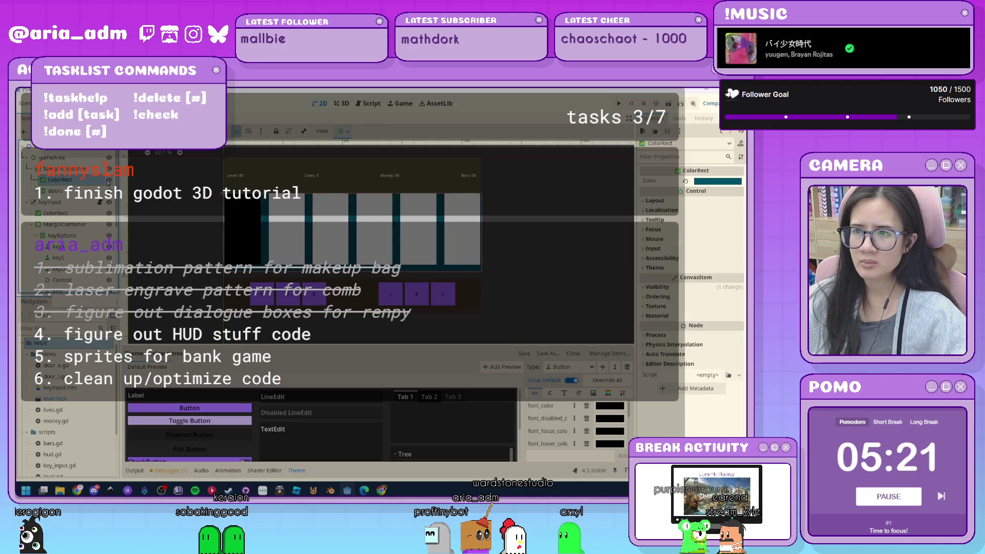
pyautogui.press('Delete')
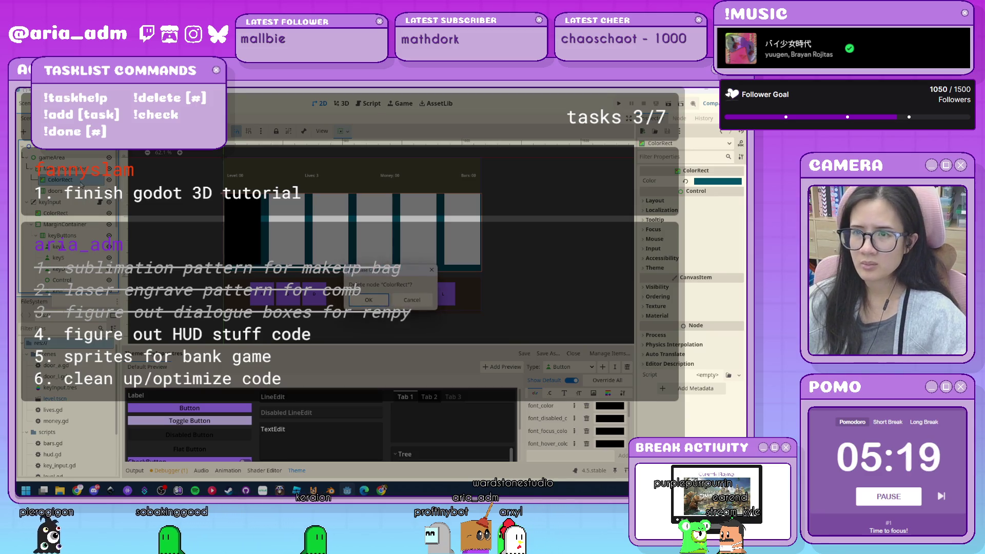
pyautogui.press('Return')
# - Add a Sprite2D using wall.svg as its texture, with Offset > Centered turned off
pyautogui.hotkey('ctrl', 'a')
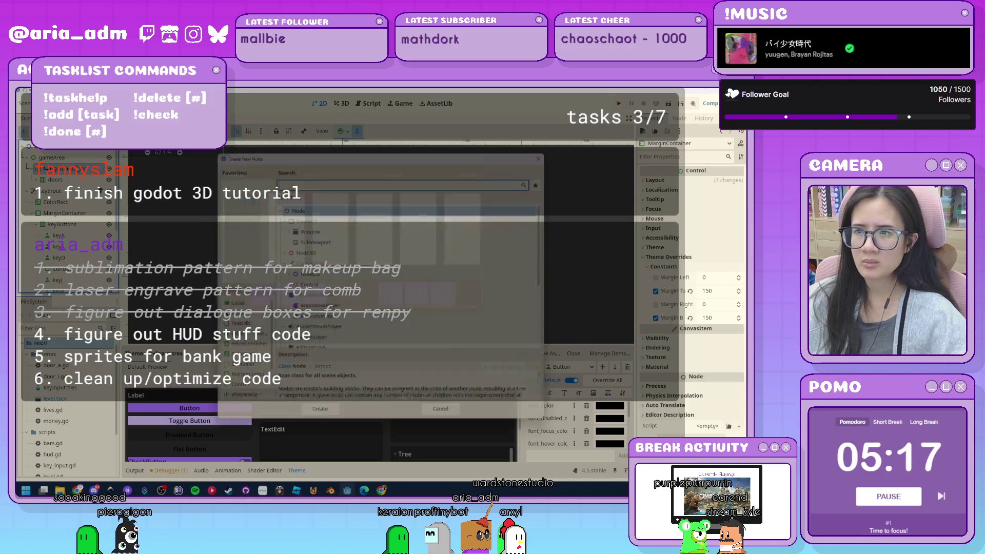
pyautogui.write('sprite2d')
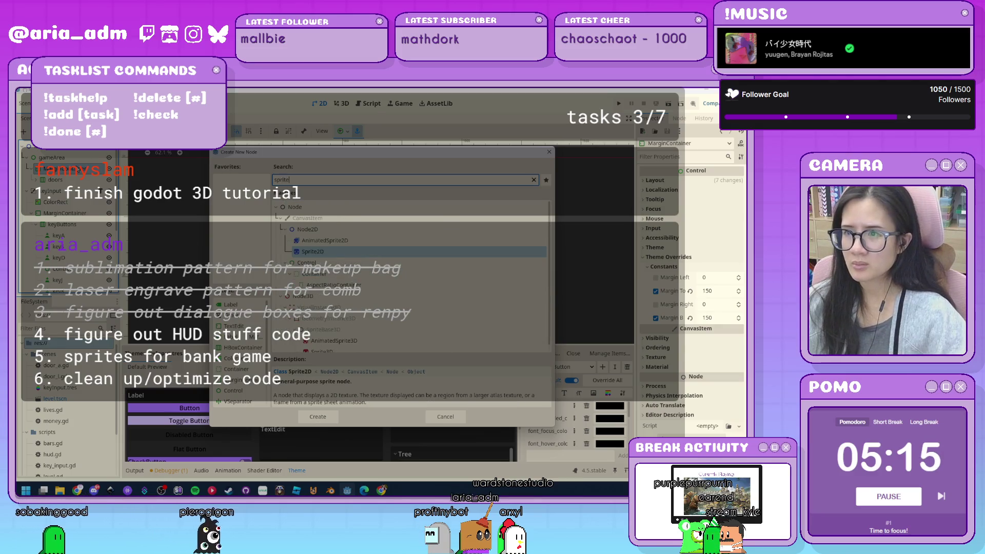
pyautogui.press('Return')
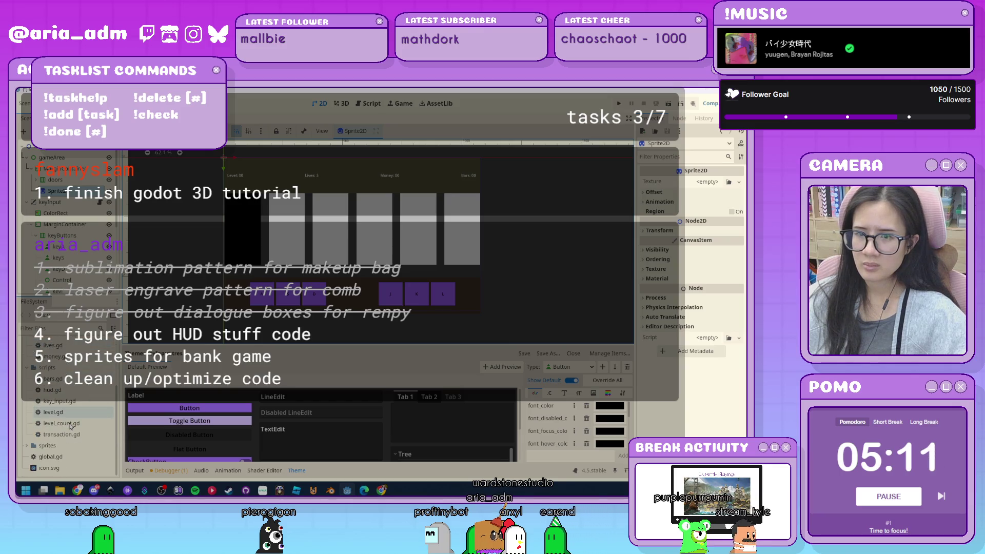
pyautogui.scroll(-3, 59, 410)
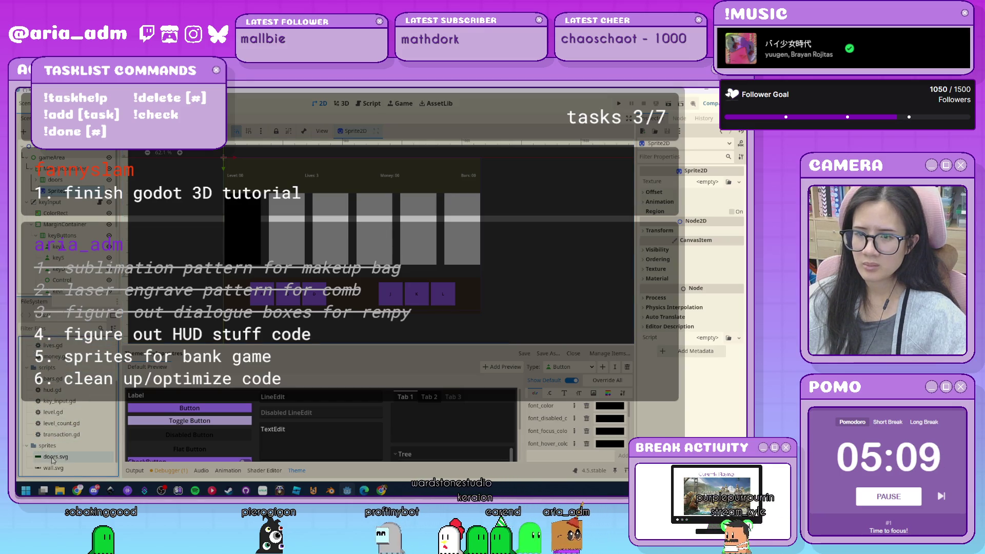
pyautogui.scroll(-1, 54, 452)
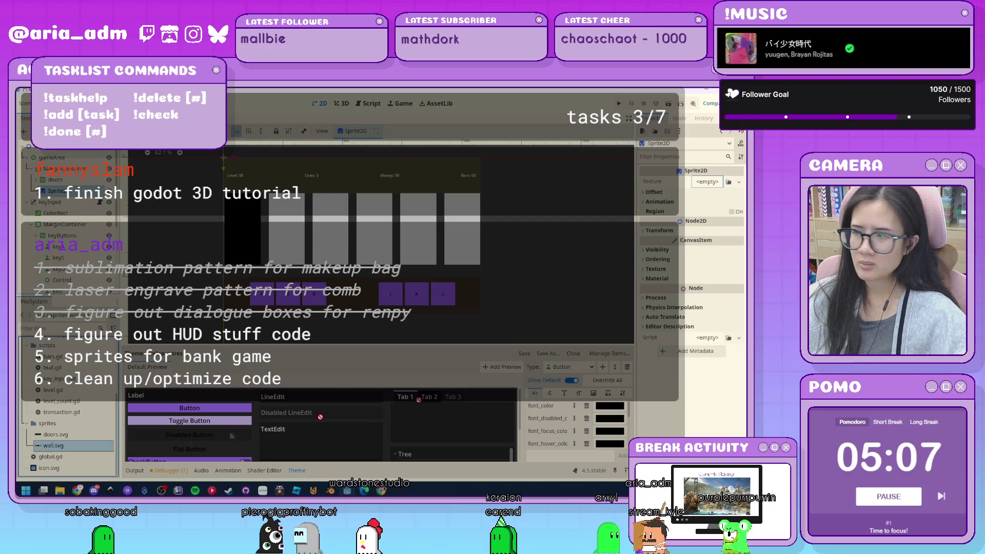
pyautogui.moveTo(53, 446); pyautogui.dragTo(717, 187)
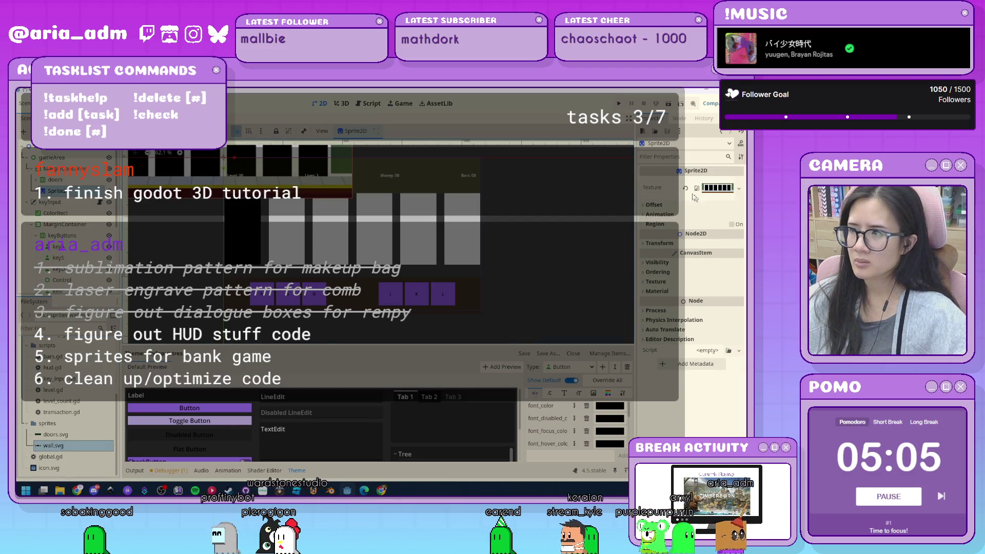
pyautogui.click(654, 205)
pyautogui.click(699, 216)
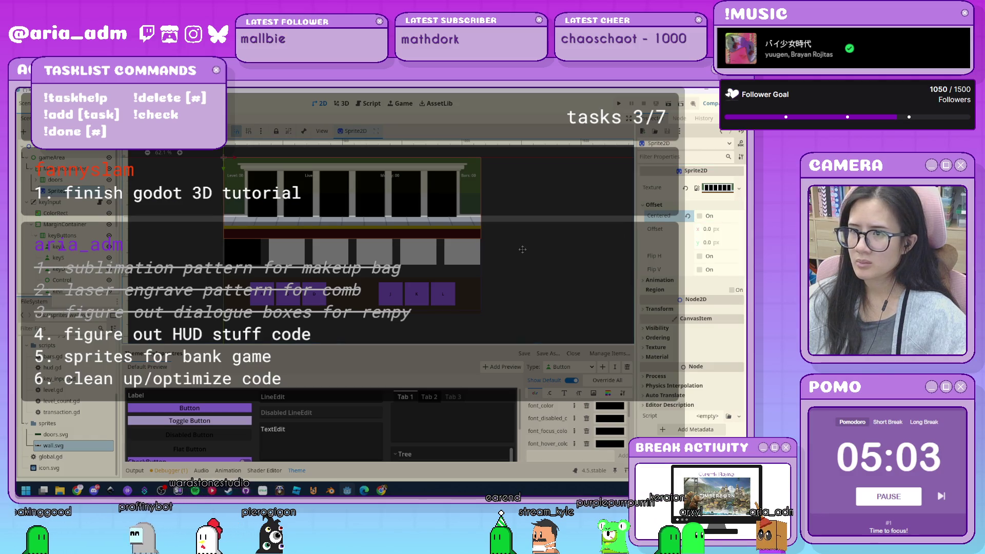
# - Set the wall sprite's offset to 0, 150 and place it before the doors node
pyautogui.click(58, 168)
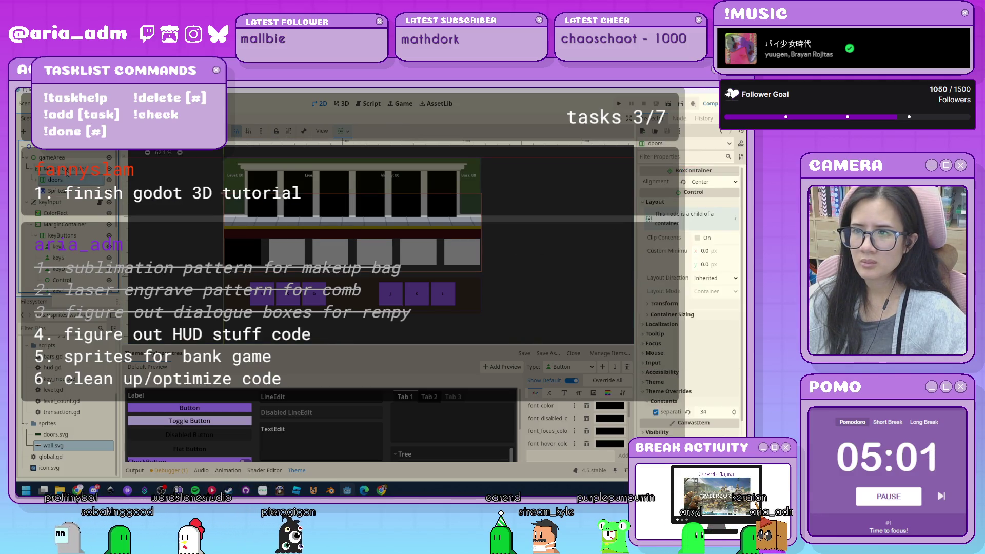
pyautogui.click(57, 190)
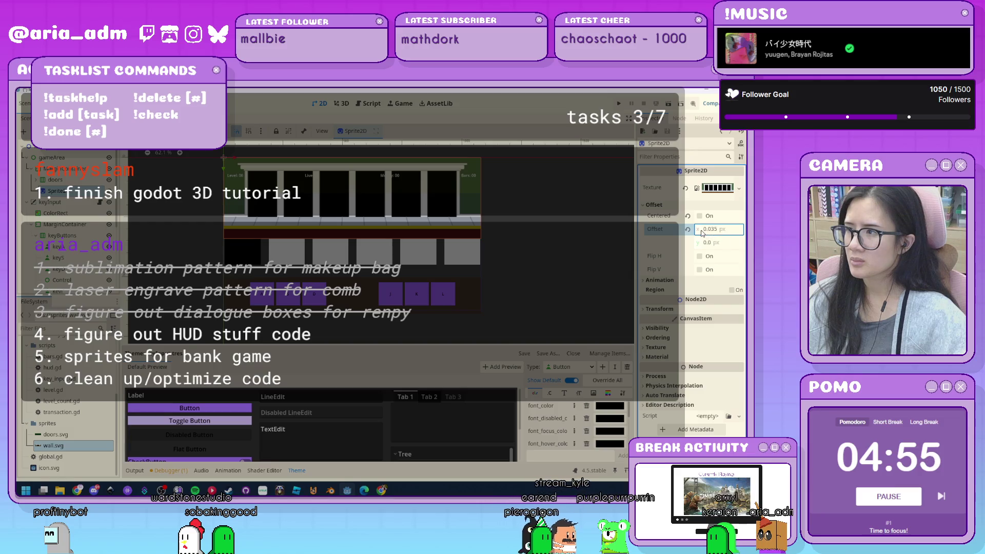
pyautogui.write('0')
pyautogui.press('Tab')
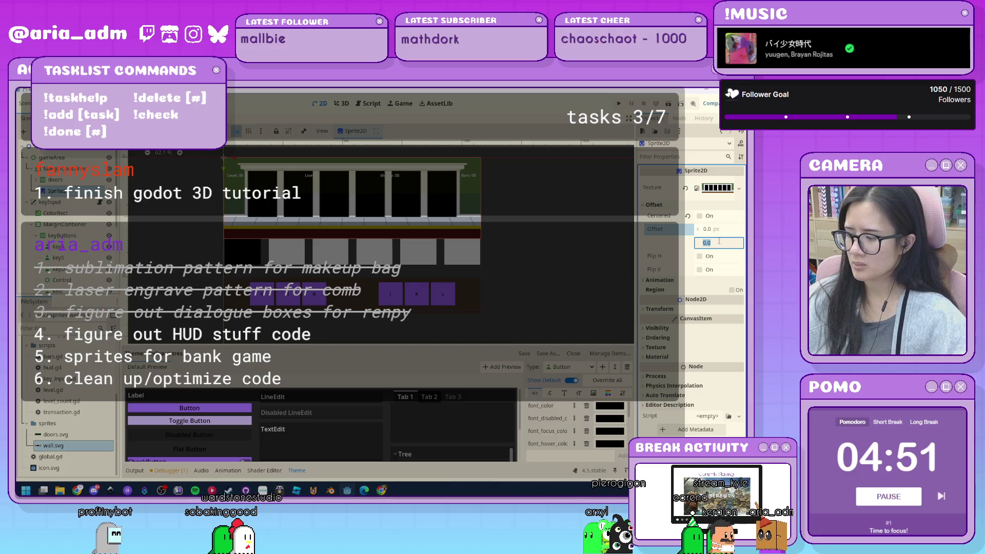
pyautogui.write('150')
pyautogui.press('Return')
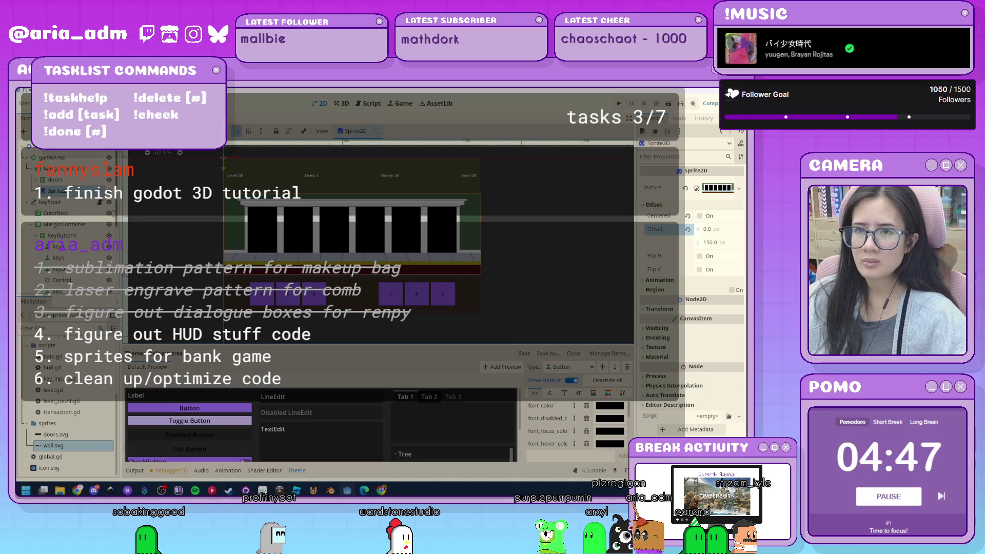
pyautogui.moveTo(54, 194); pyautogui.dragTo(58, 184)
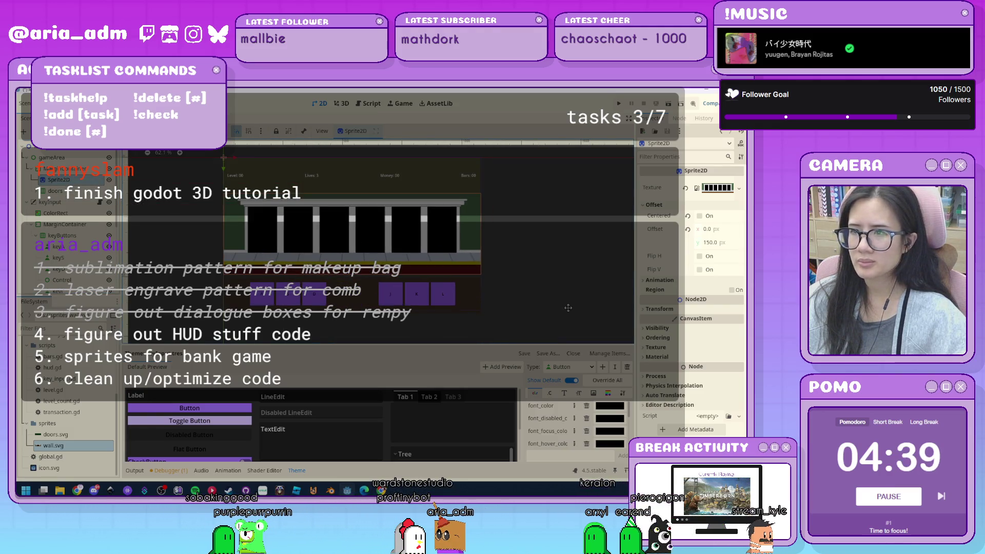
pyautogui.click(72, 196)
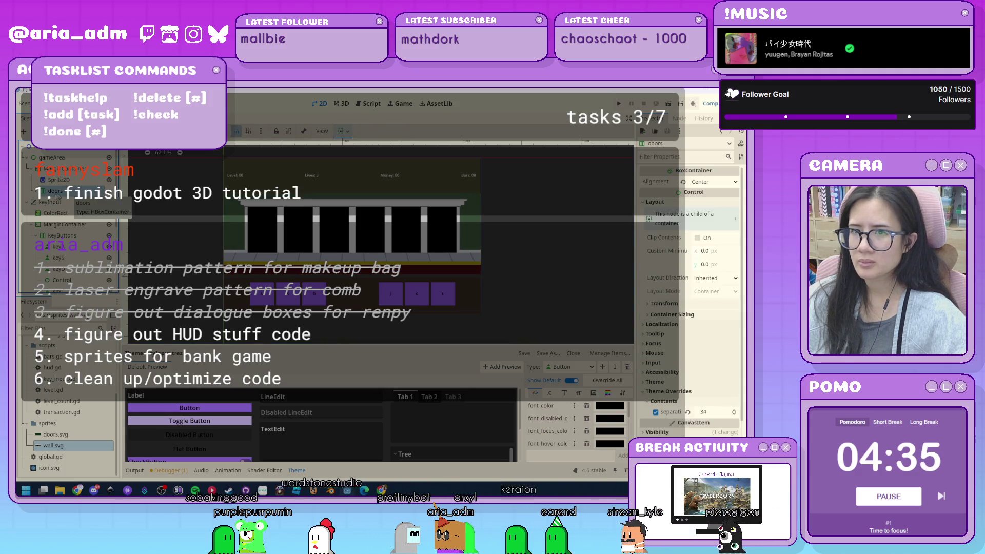
# - Expand the doors container, inspect doorA, and try its locked Transform position field
pyautogui.click(39, 191)
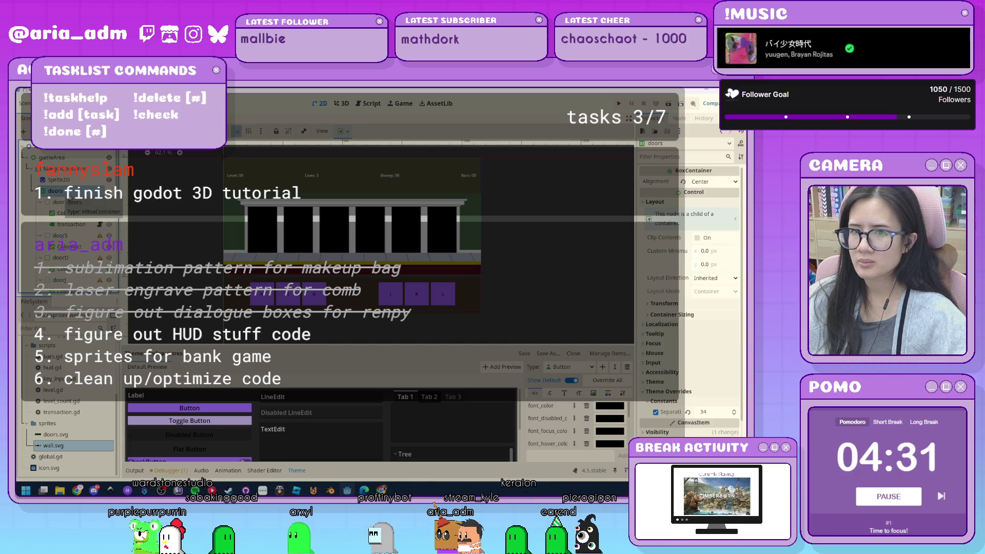
pyautogui.click(67, 203)
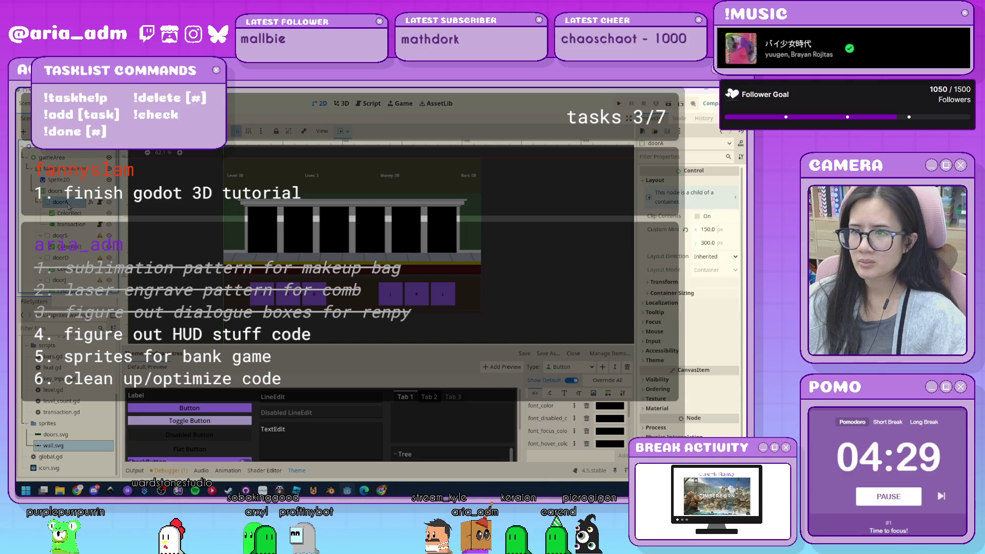
pyautogui.click(56, 191)
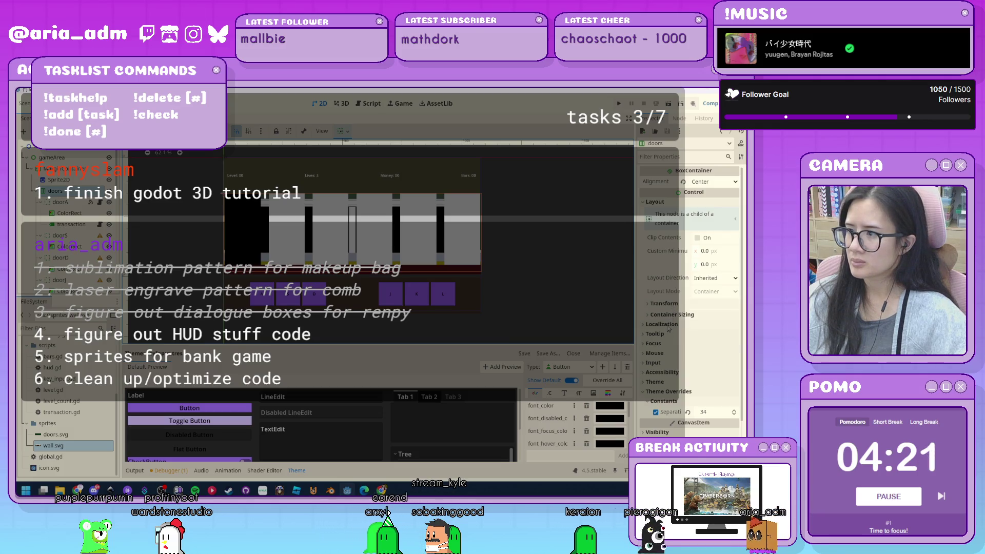
pyautogui.click(665, 305)
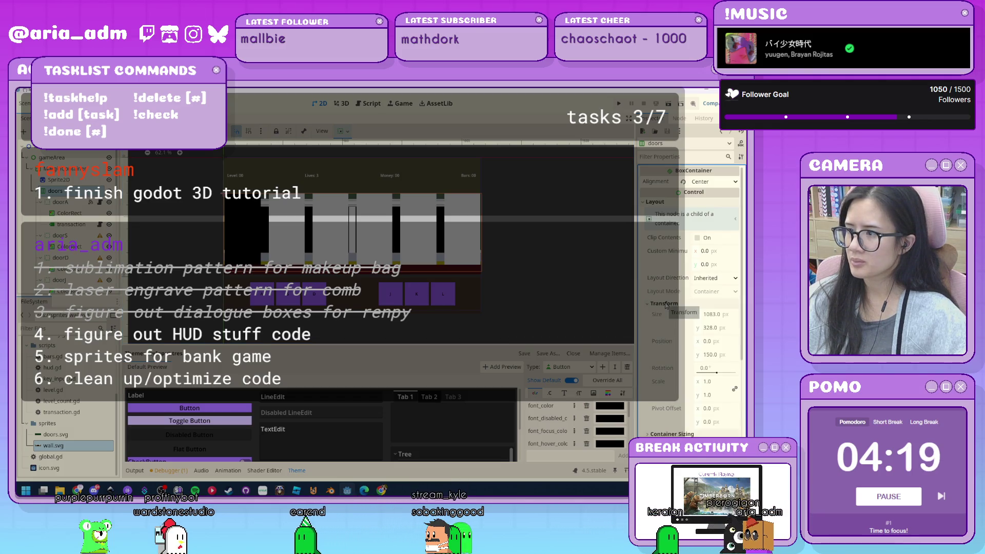
pyautogui.click(715, 341)
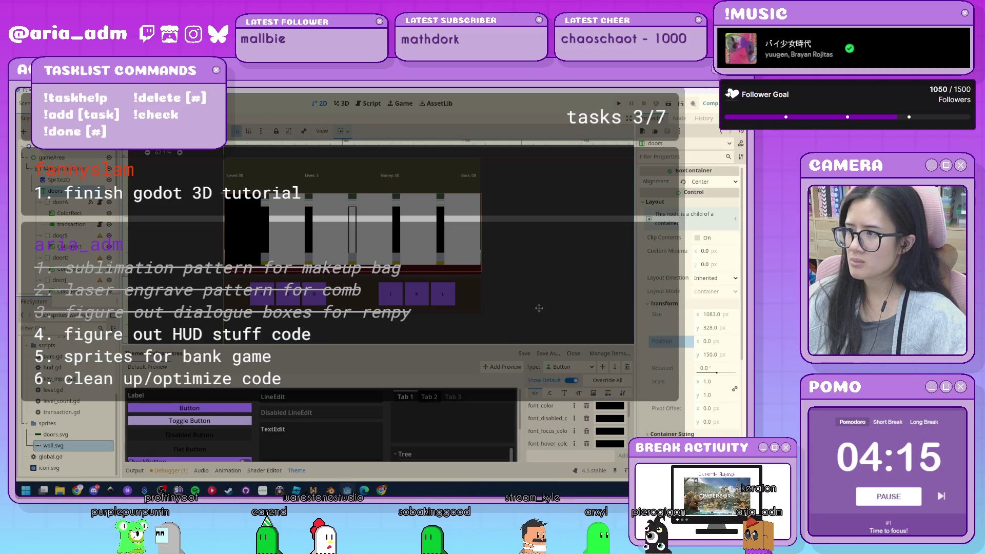
pyautogui.click(379, 298)
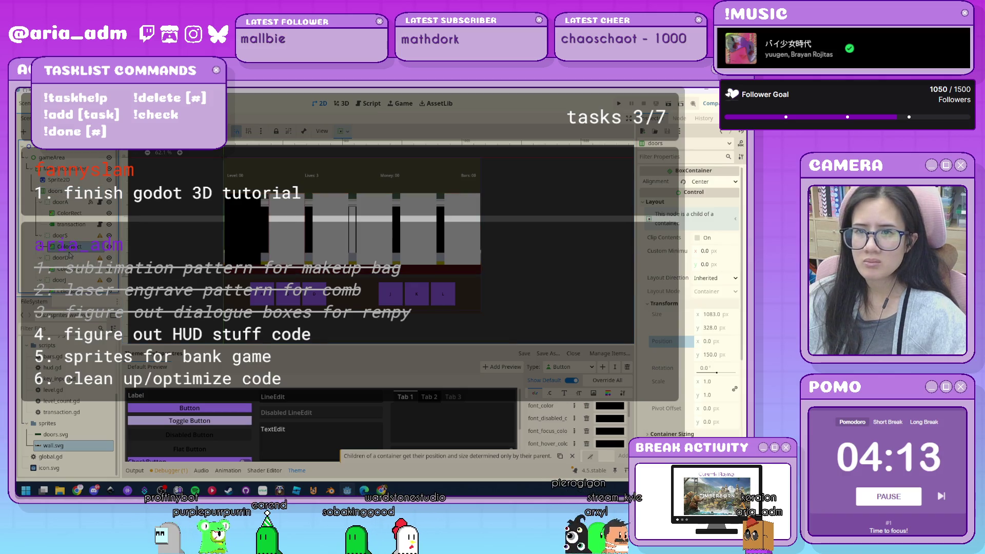
pyautogui.click(68, 201)
pyautogui.click(59, 169)
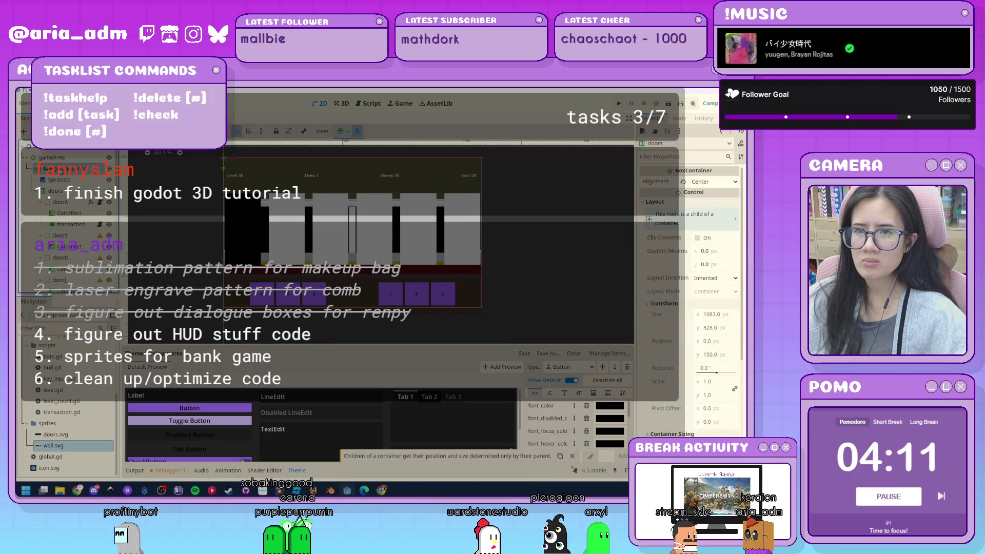
# - Add a new MarginContainer and move the doors row inside it
pyautogui.hotkey('ctrl', 'a')
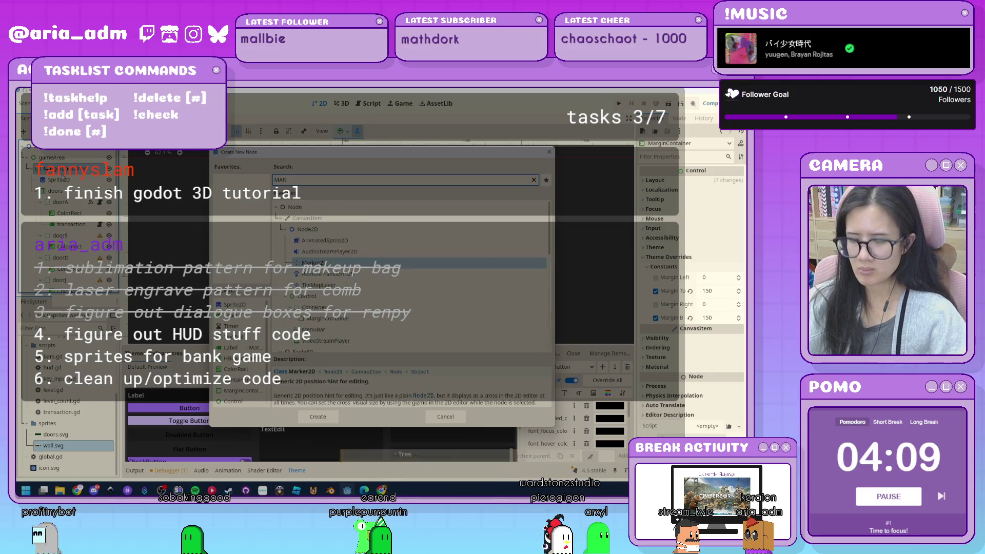
pyautogui.press('Return')
pyautogui.scroll(3, 63, 177)
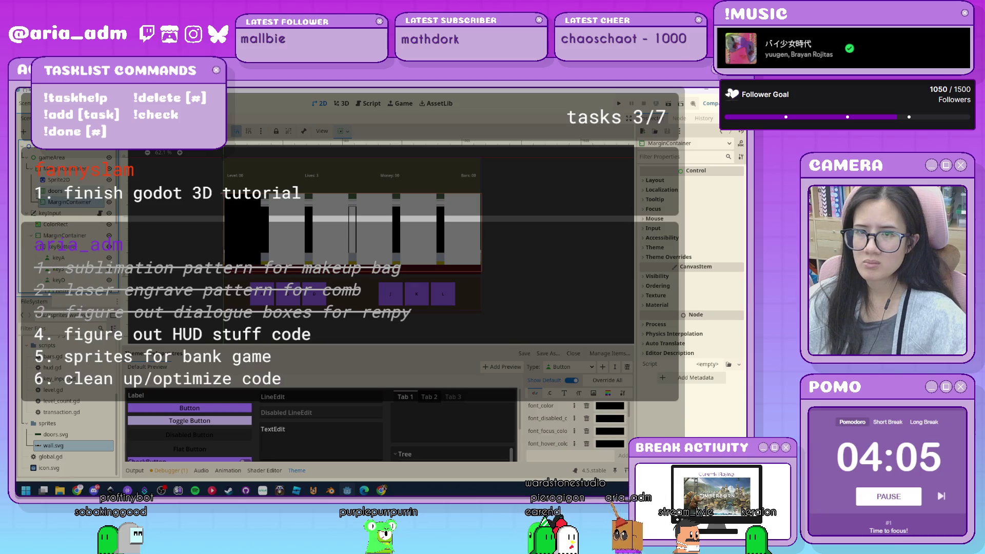
pyautogui.moveTo(60, 204); pyautogui.dragTo(60, 203)
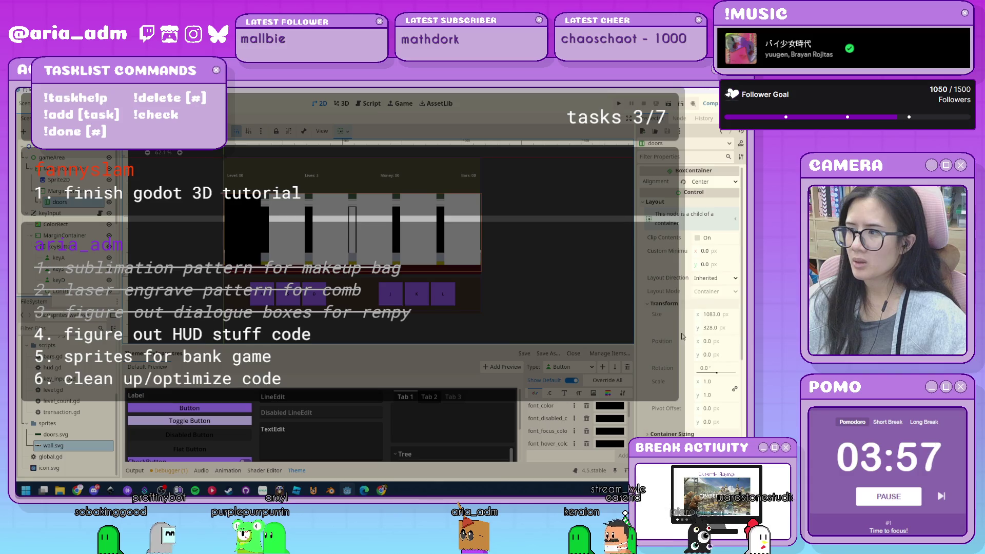
# - Give the MarginContainer a left margin override of 50
pyautogui.click(654, 201)
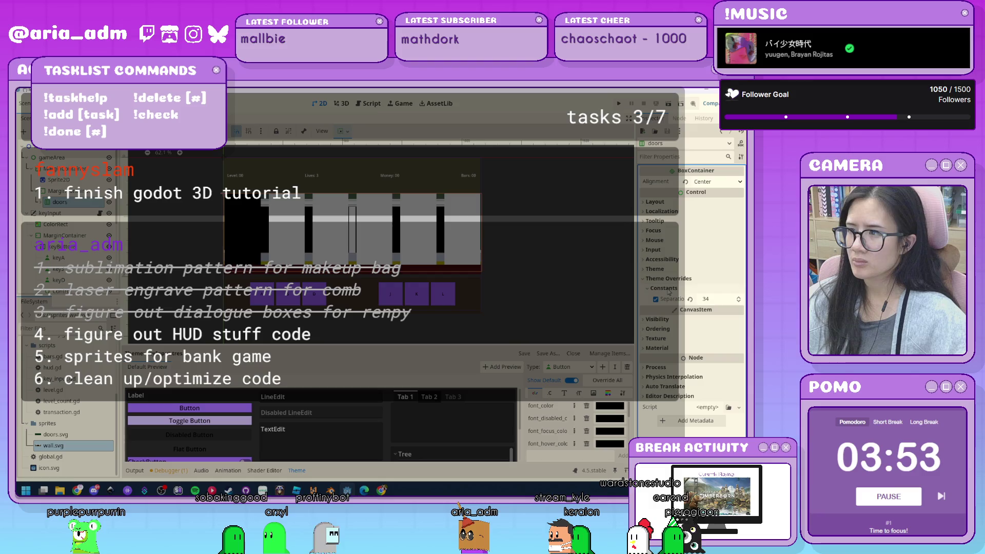
pyautogui.press('Up')
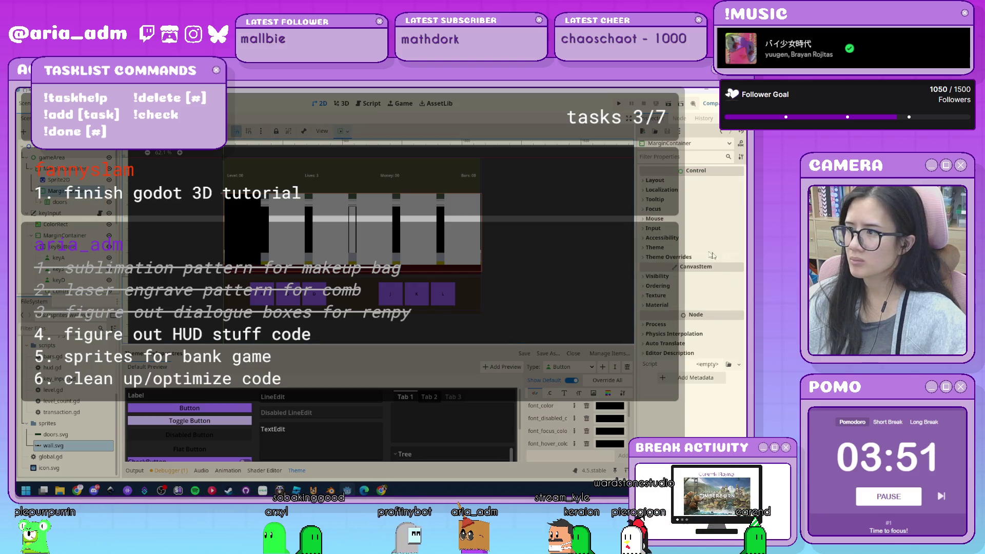
pyautogui.click(652, 182)
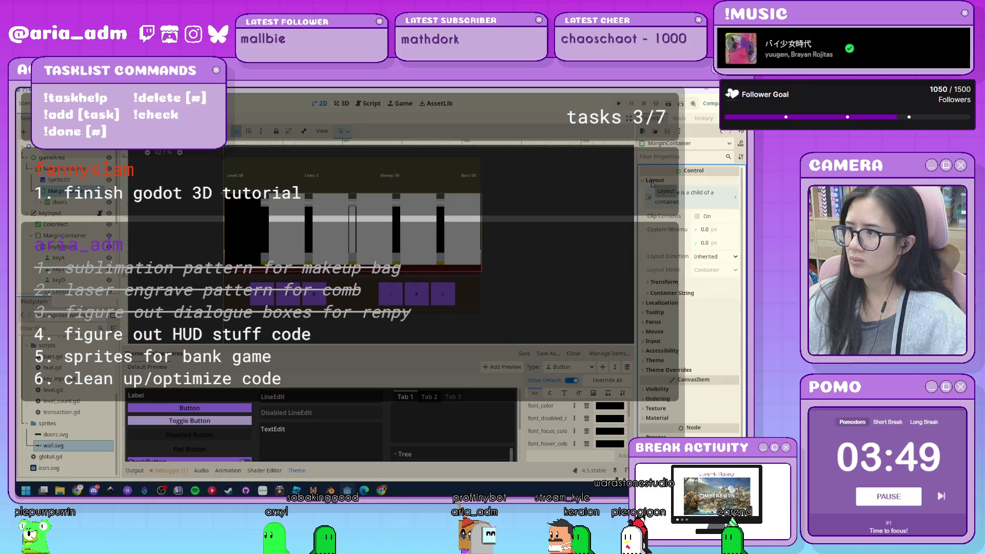
pyautogui.click(652, 182)
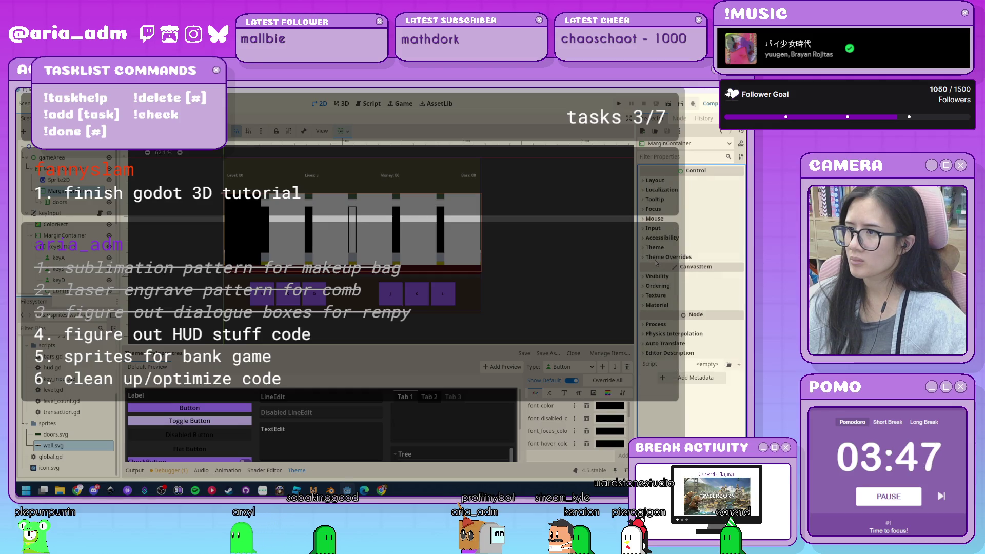
pyautogui.click(654, 258)
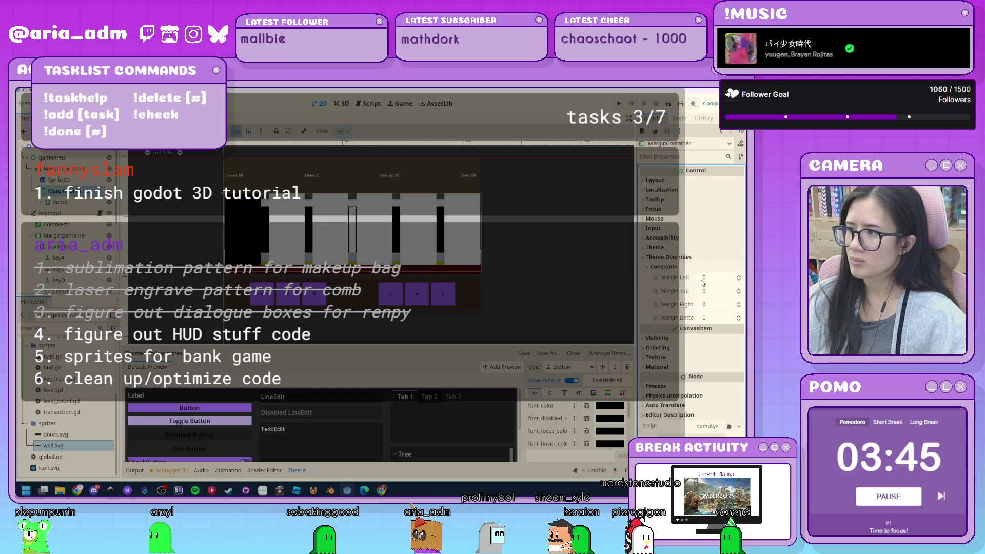
pyautogui.click(703, 278)
pyautogui.write('50')
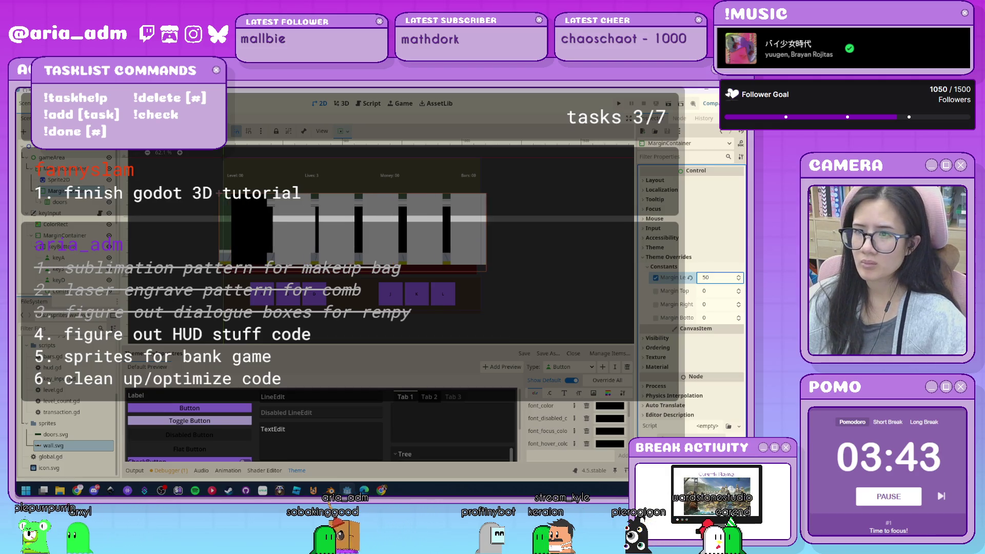
# - Set the MarginContainer's right margin override to 50
pyautogui.click(718, 305)
pyautogui.write('54')
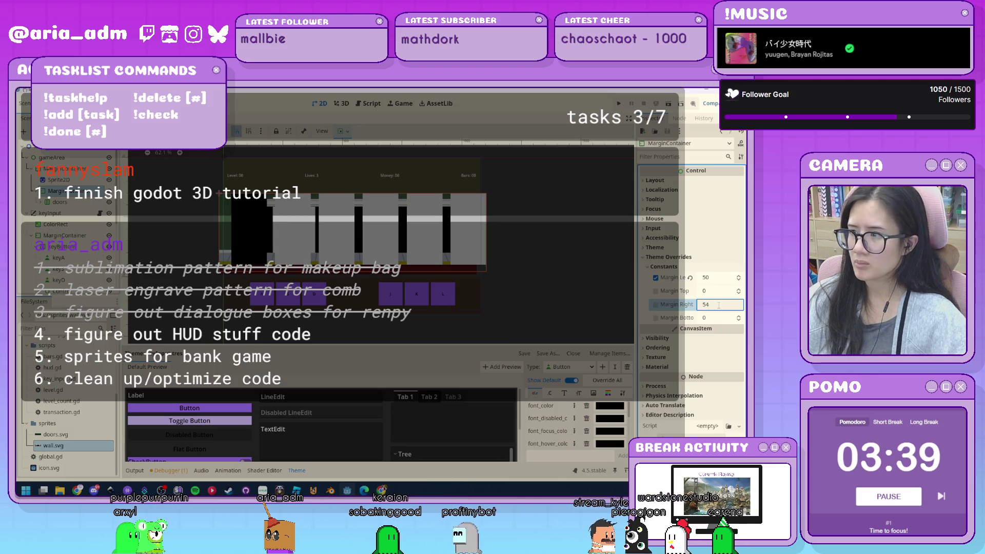
pyautogui.press('BackSpace')
pyautogui.write('0')
pyautogui.press('Return')
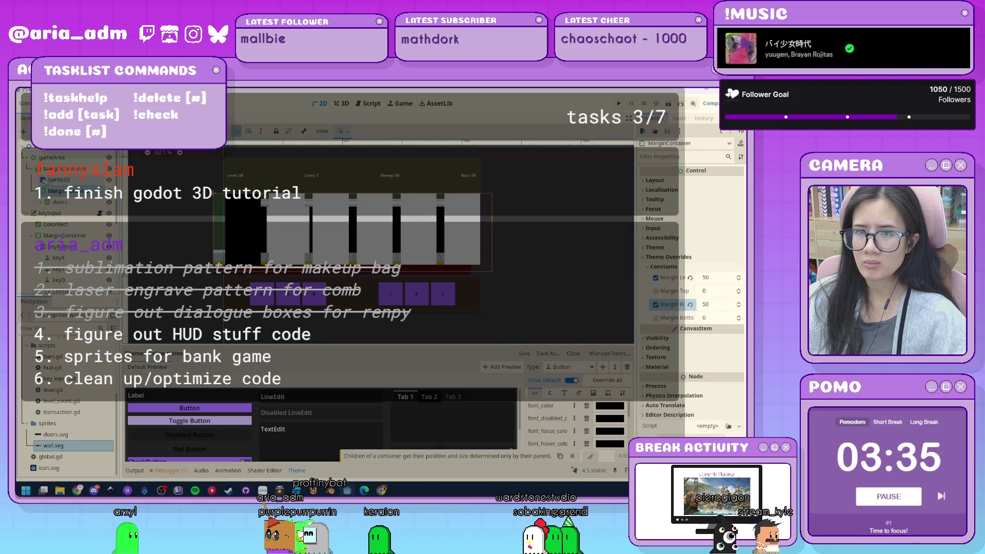
# - Try a 0 vertical offset on the wall sprite, undo back to 150, and reselect the MarginContainer
pyautogui.click(58, 181)
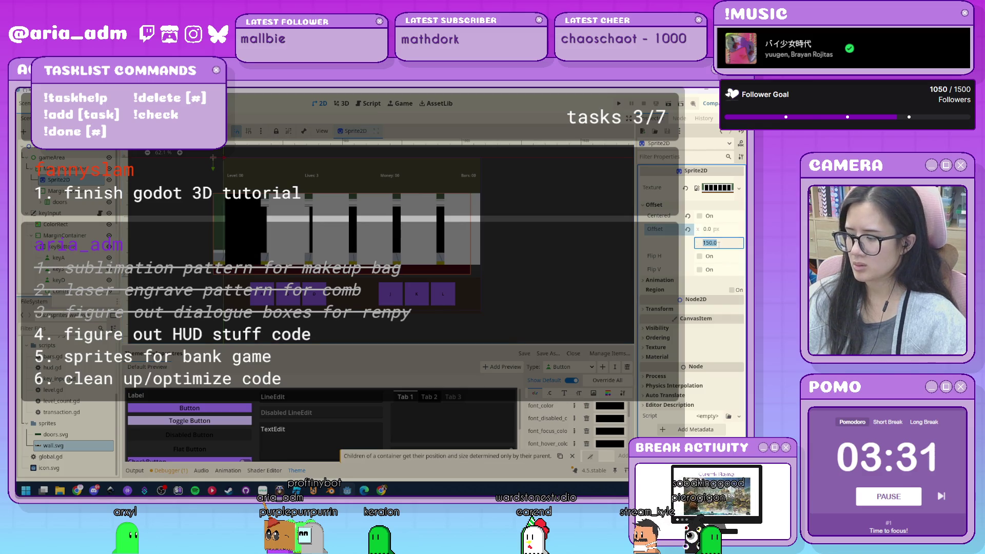
pyautogui.write('0')
pyautogui.press('Return')
pyautogui.hotkey('ctrl', 'z')
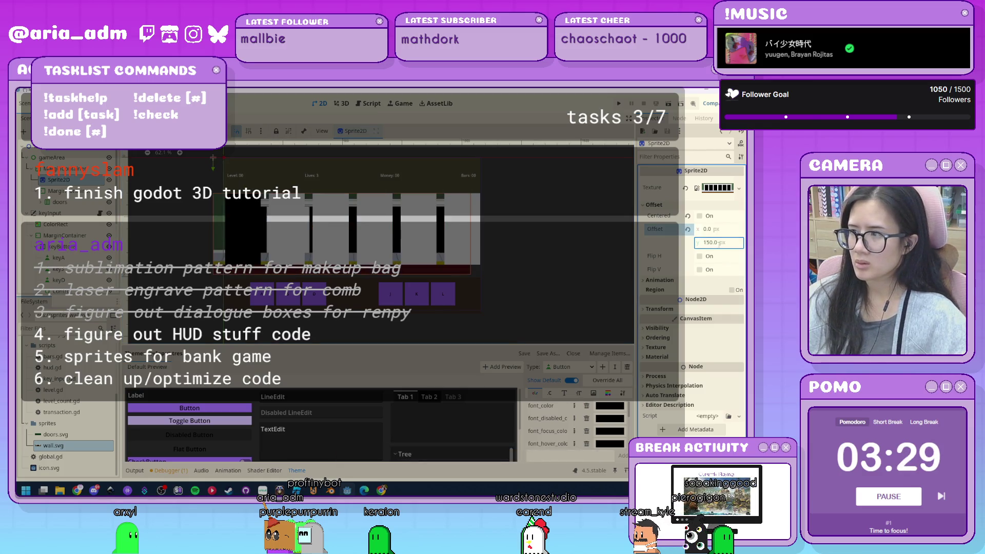
pyautogui.click(59, 168)
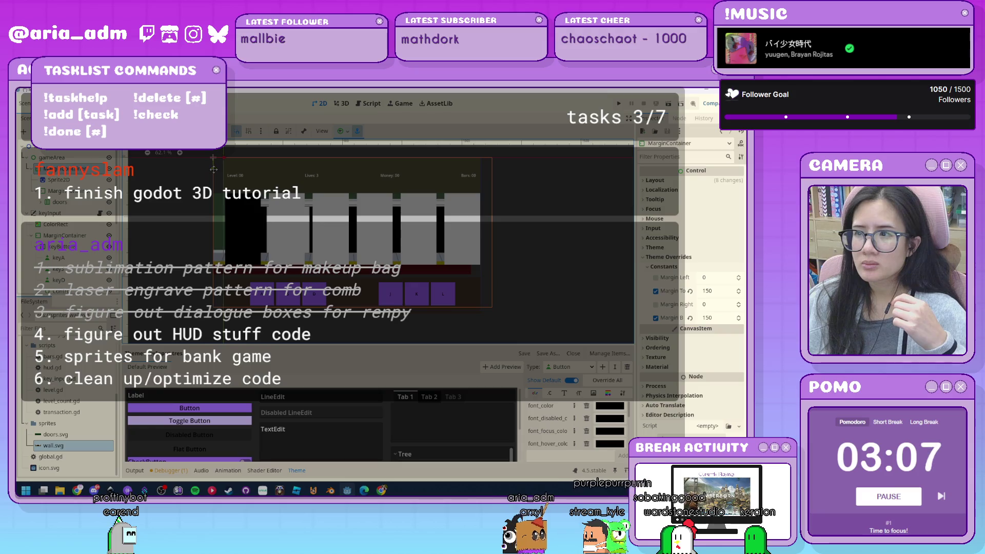
# - Adjust the MarginContainer's height and x position, then apply the Full Rect anchor preset
pyautogui.click(706, 180)
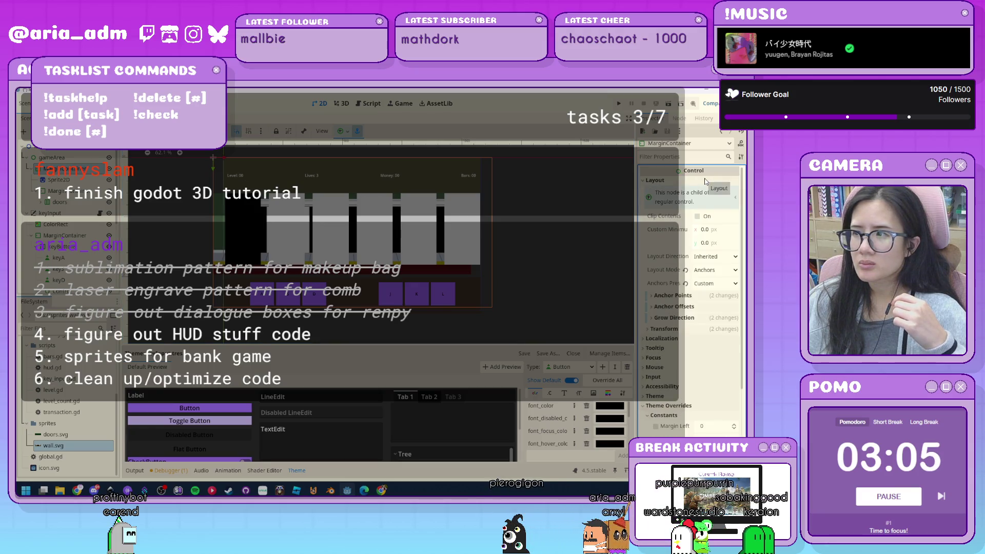
pyautogui.click(667, 329)
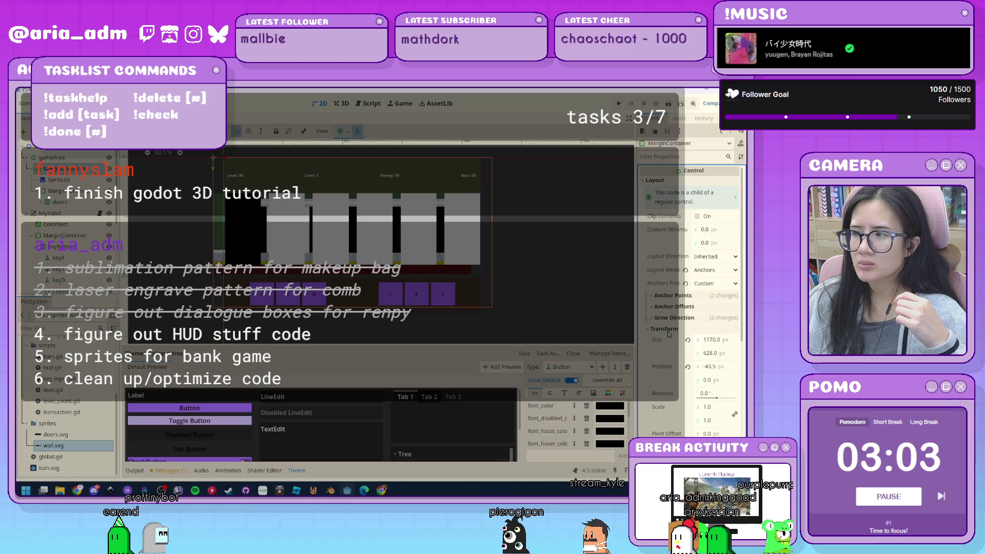
pyautogui.click(687, 340)
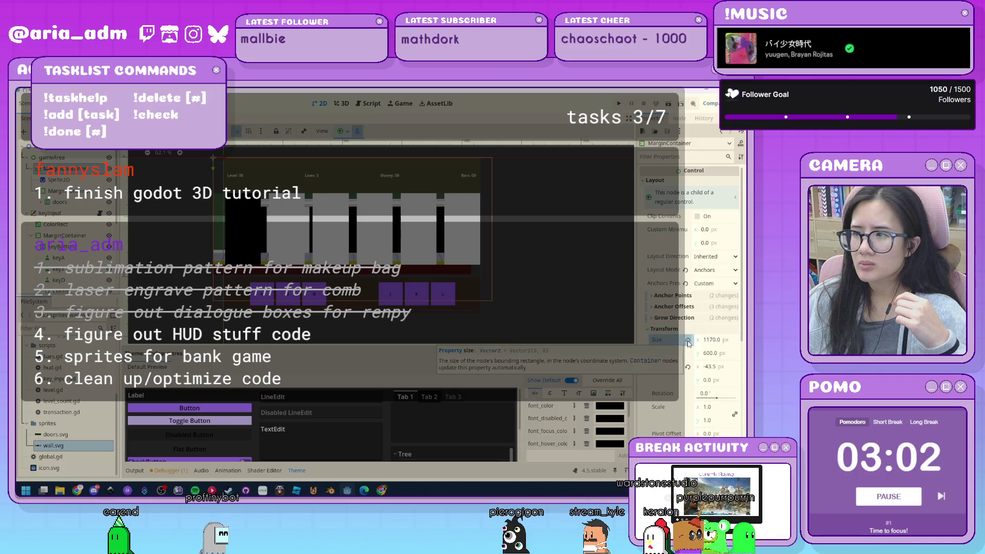
pyautogui.click(687, 367)
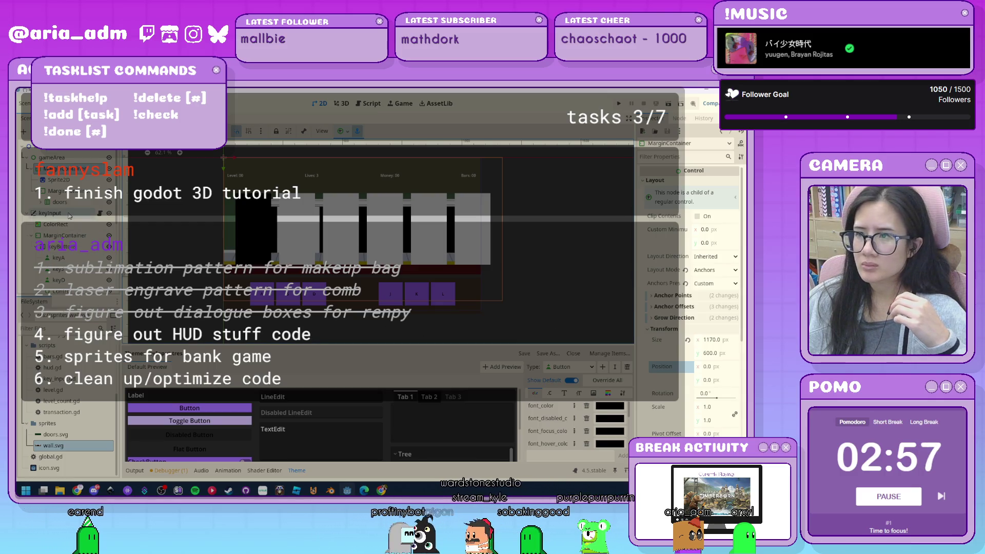
pyautogui.click(347, 135)
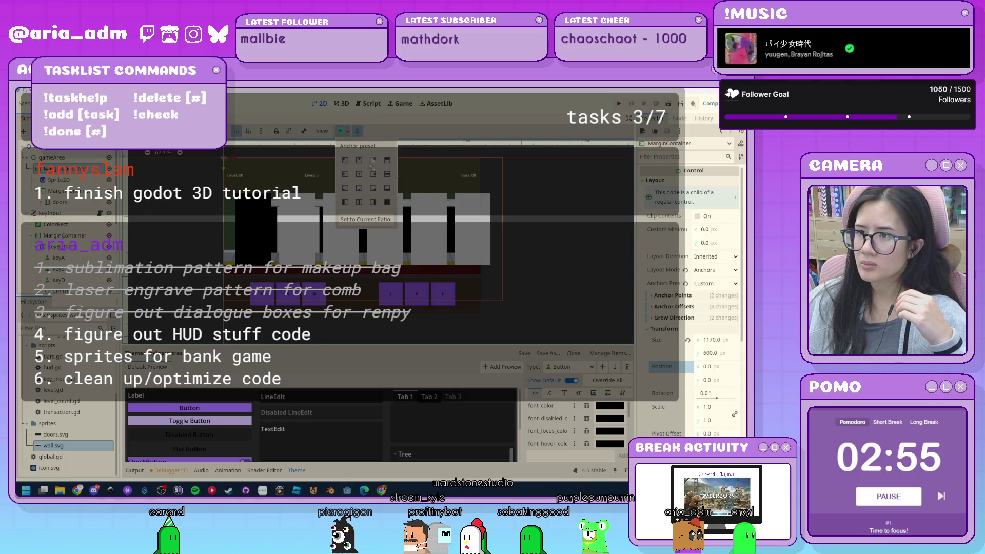
pyautogui.click(388, 203)
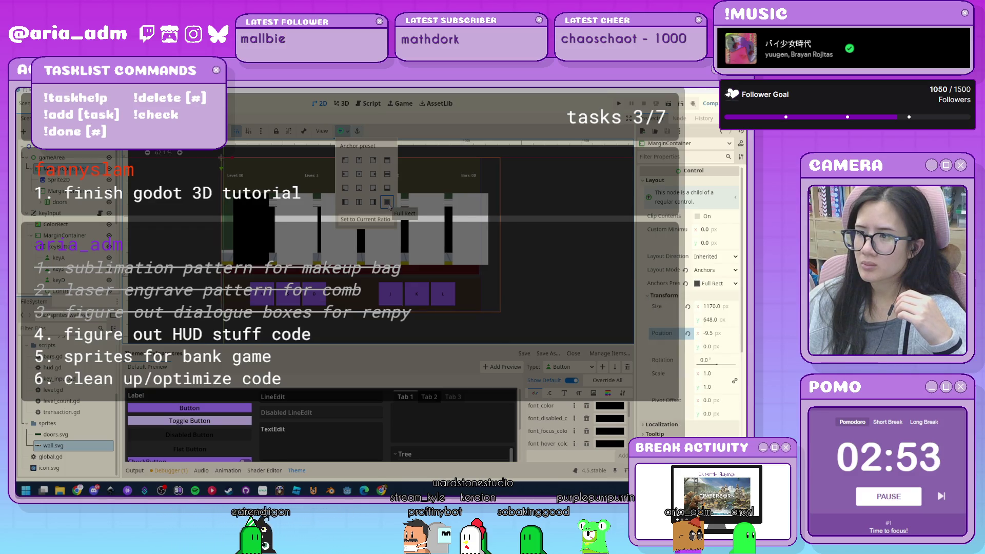
pyautogui.click(561, 244)
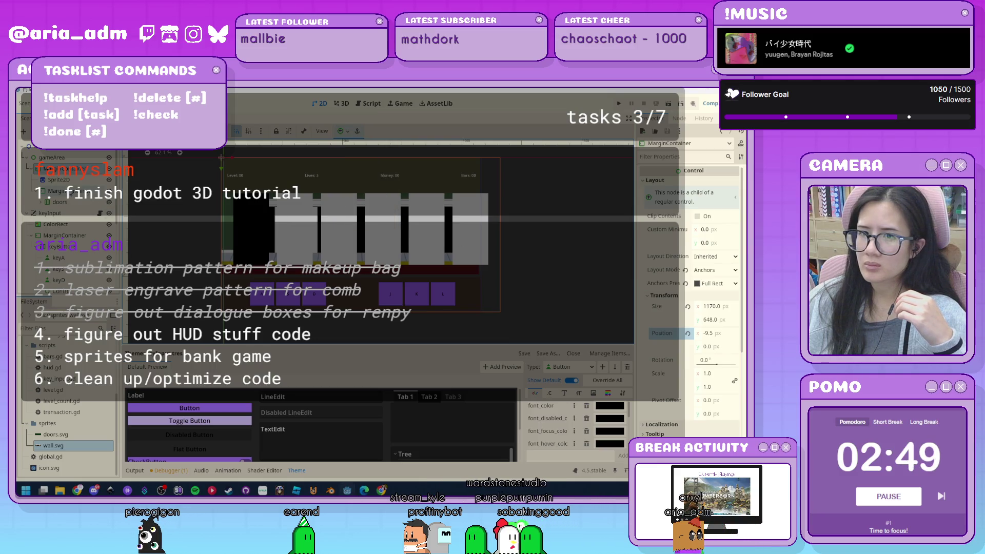
pyautogui.click(66, 202)
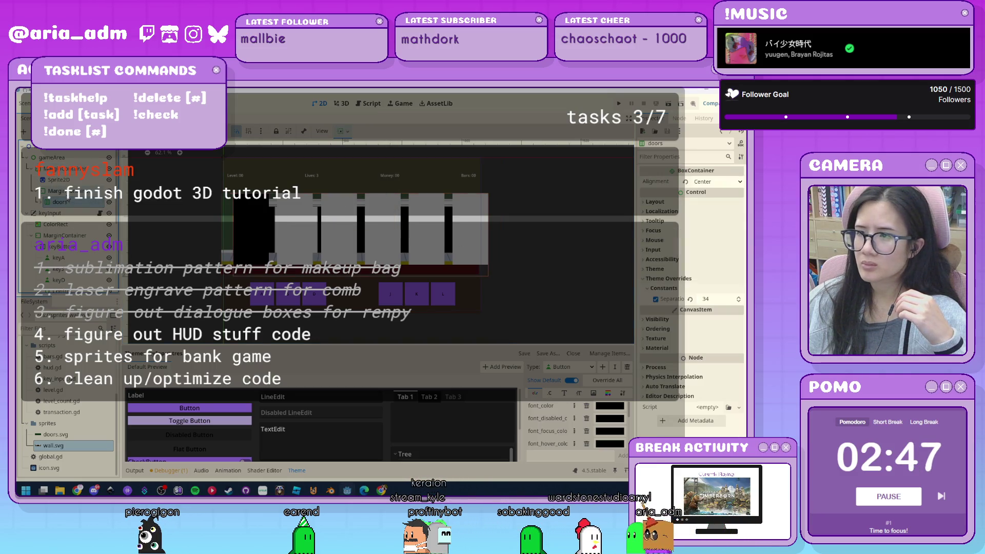
# - Revert the MarginContainer's right margin override from 50 to 0
pyautogui.click(682, 203)
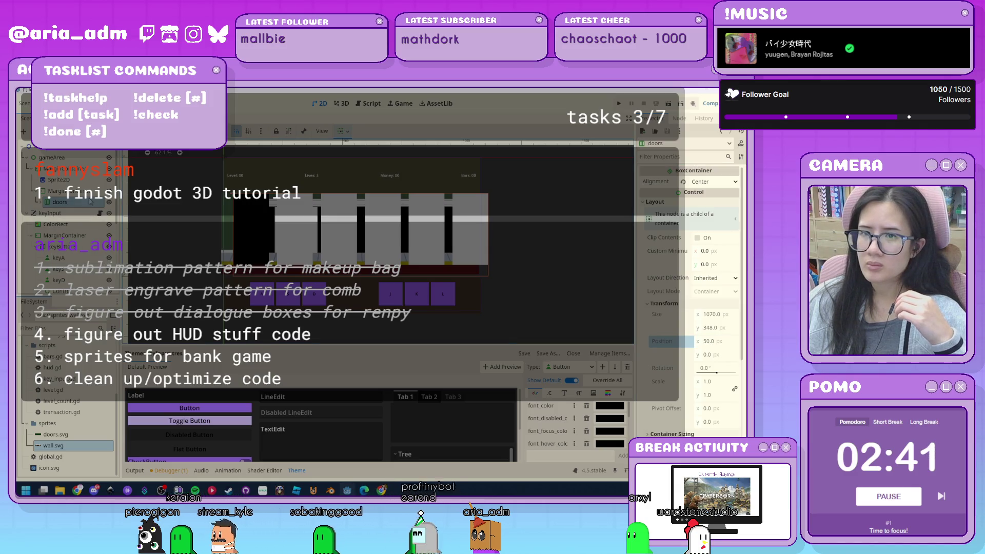
pyautogui.click(60, 191)
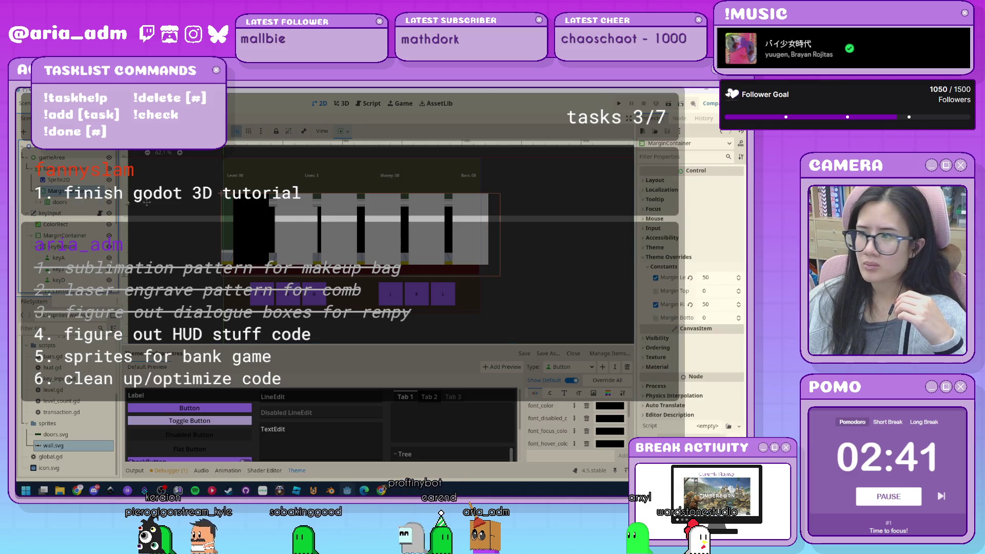
pyautogui.click(691, 304)
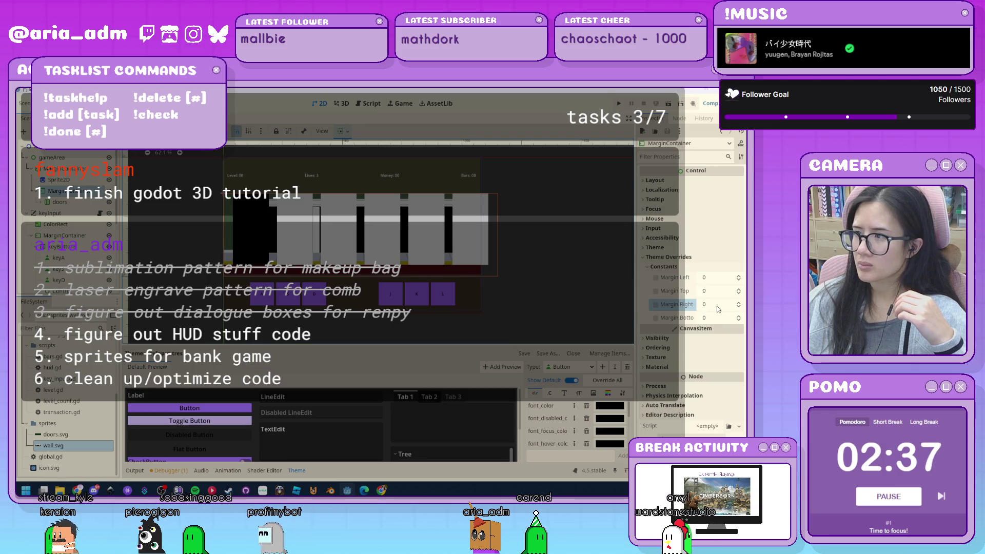
# - Review the wall sprite's transform and the doors container's width and sizing settings
pyautogui.click(59, 179)
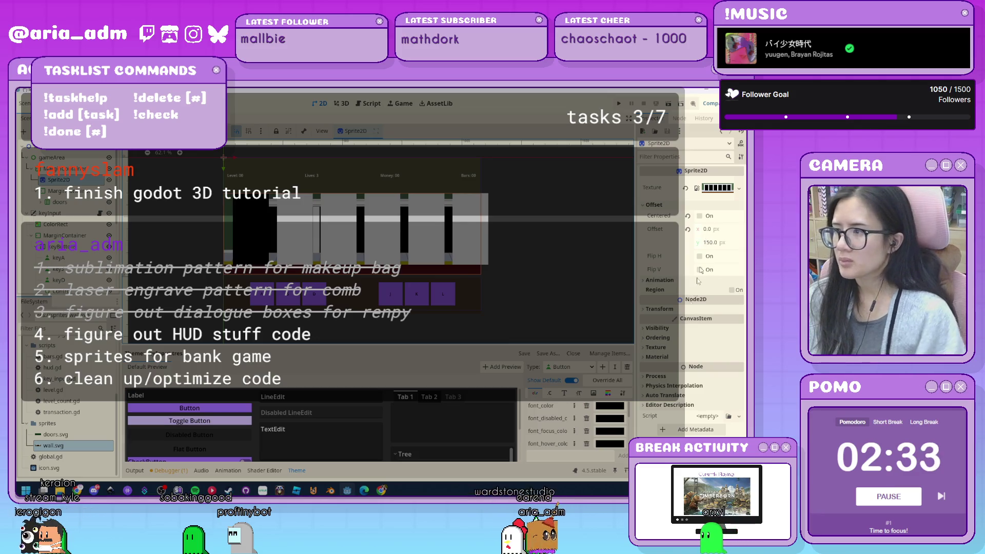
pyautogui.click(662, 310)
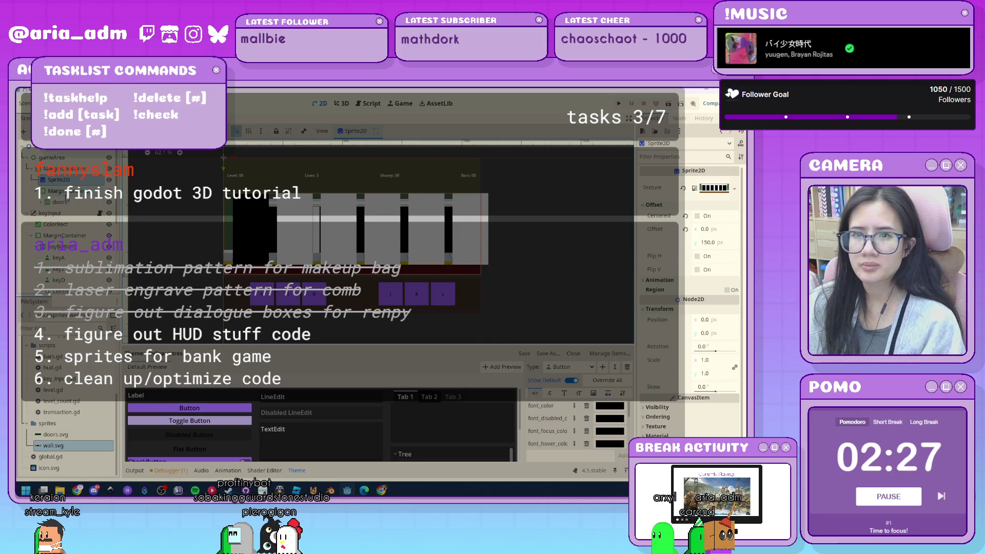
pyautogui.click(66, 202)
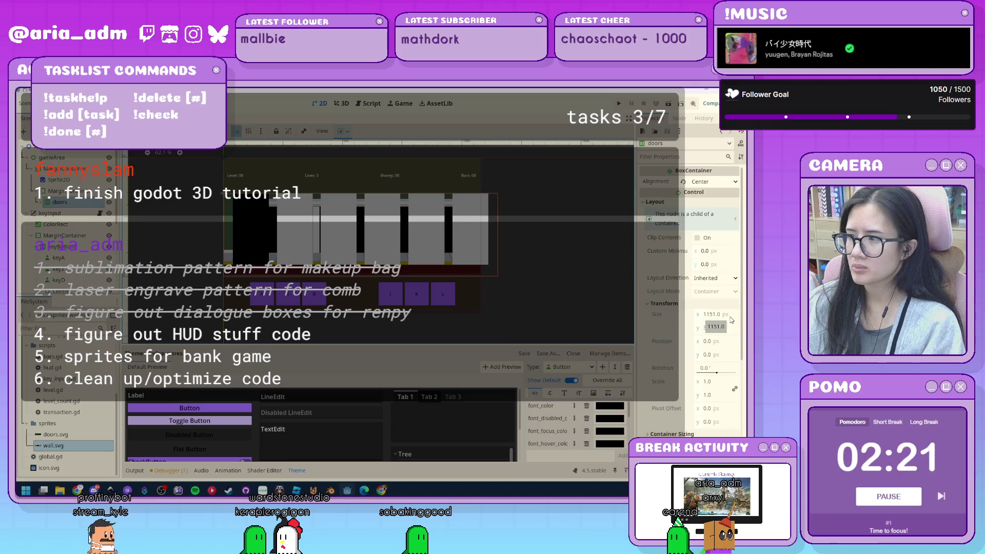
pyautogui.click(709, 315)
pyautogui.write('348')
pyautogui.press('Return')
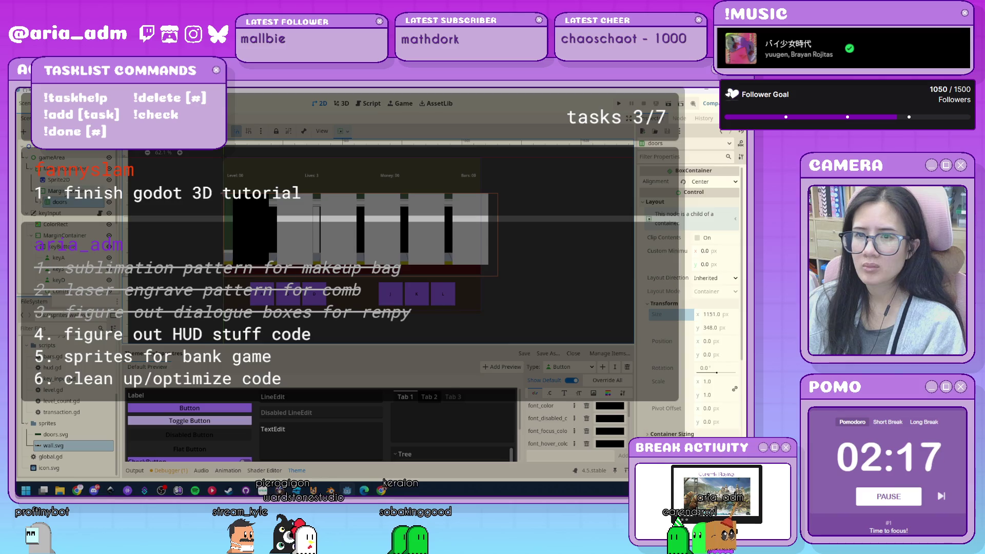
pyautogui.click(57, 191)
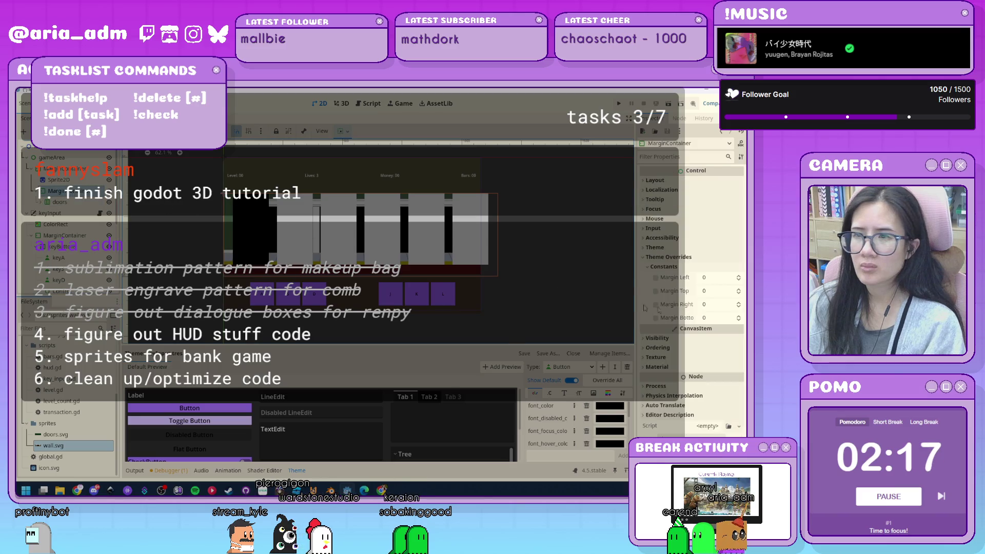
pyautogui.click(57, 205)
pyautogui.click(675, 357)
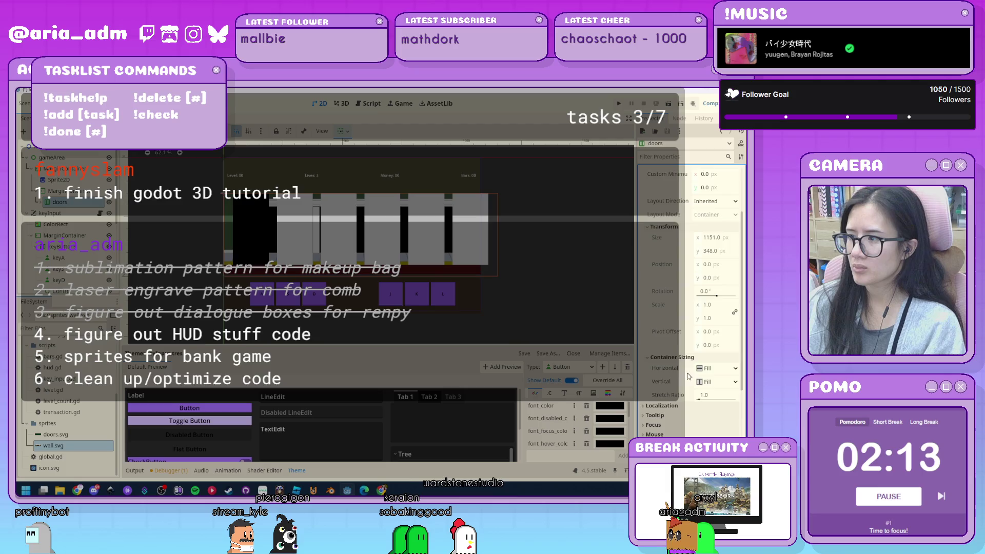
# - Set the doors container's separation override to 4
pyautogui.scroll(-3, 656, 378)
pyautogui.moveTo(710, 380); pyautogui.dragTo(713, 382)
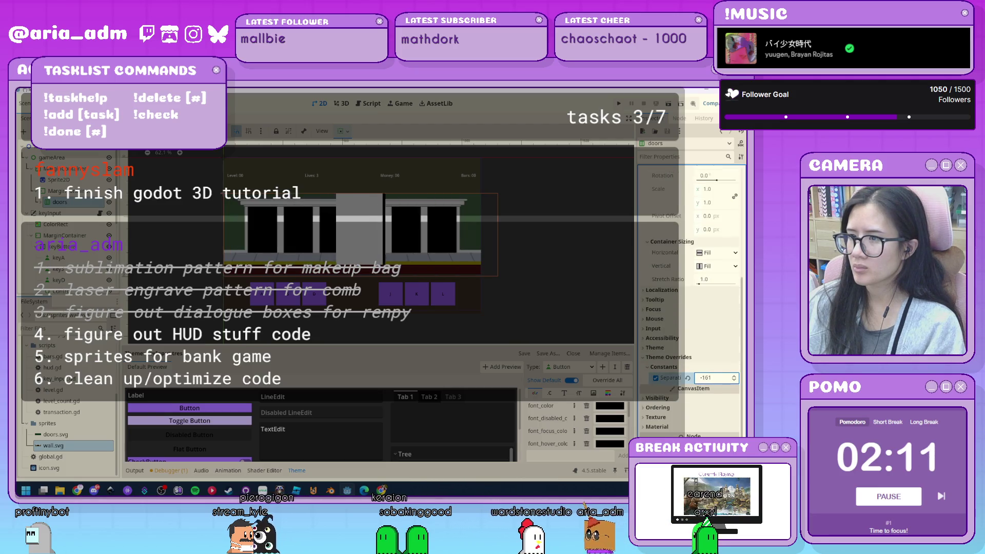
pyautogui.write('4')
pyautogui.press('Return')
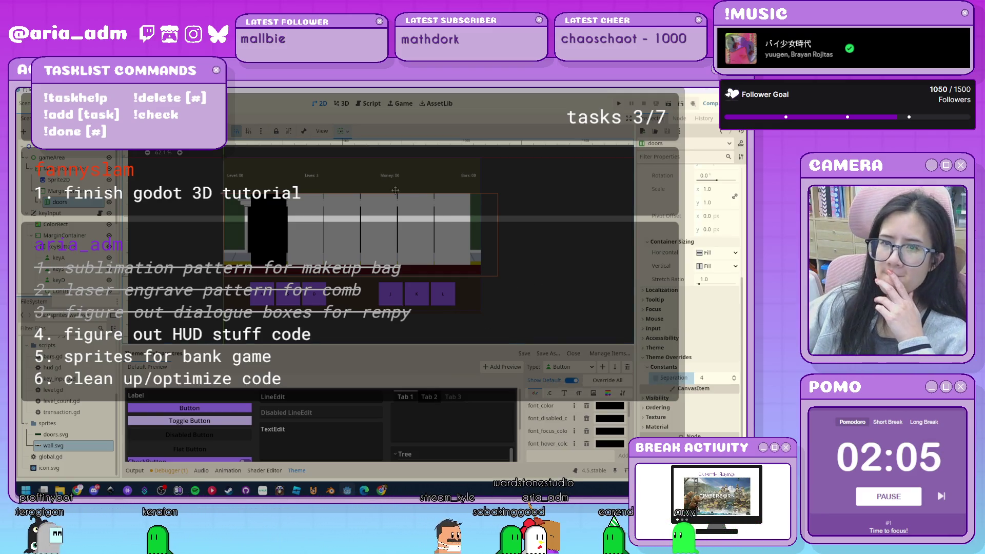
# - Review the MarginContainer's anchor, layout and size settings, keeping layout direction Inherited
pyautogui.click(61, 191)
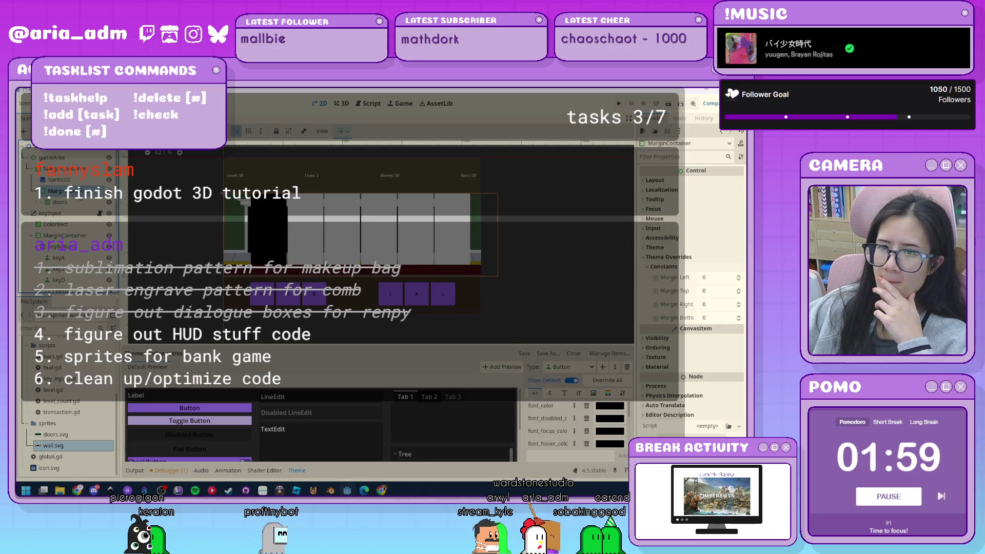
pyautogui.click(343, 134)
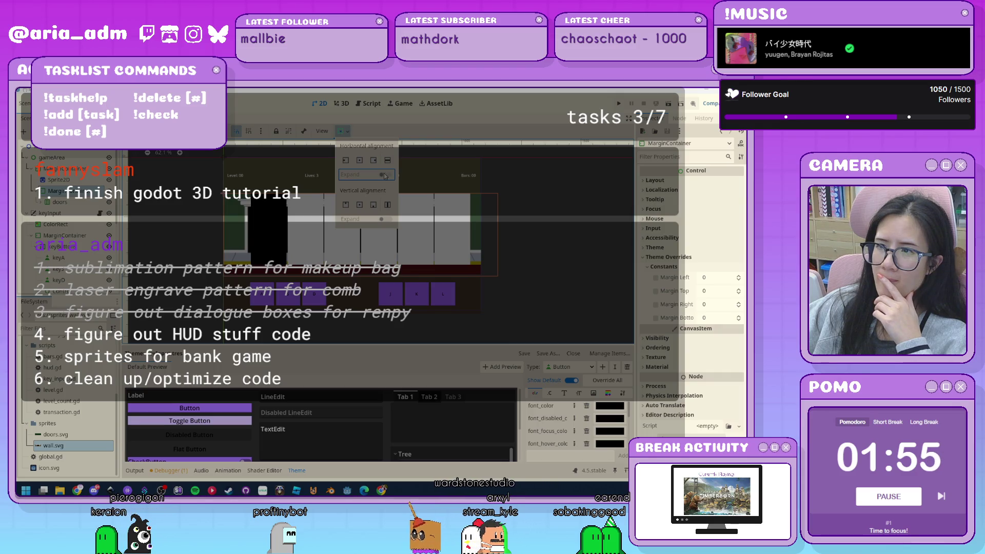
pyautogui.click(66, 181)
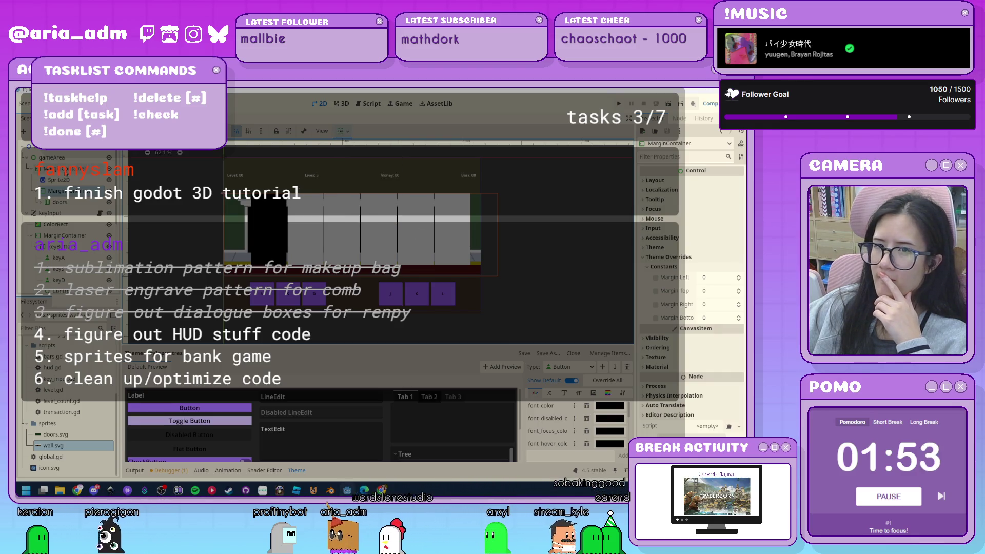
pyautogui.click(59, 191)
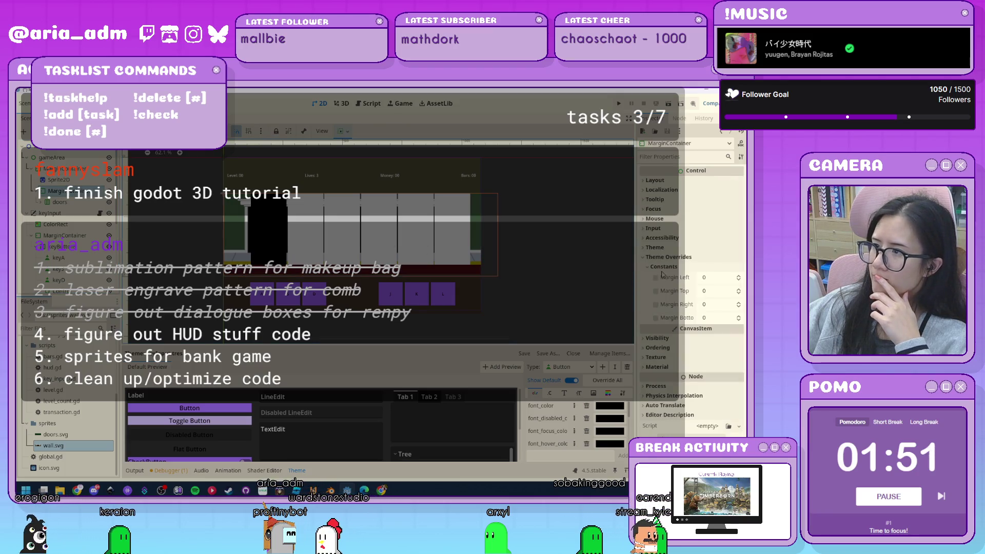
pyautogui.click(659, 181)
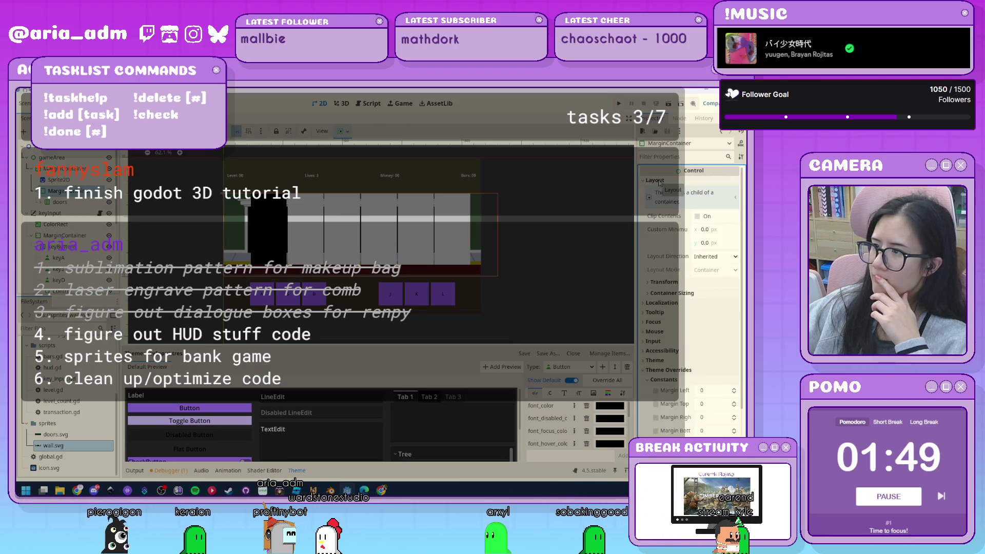
pyautogui.click(664, 283)
pyautogui.click(707, 257)
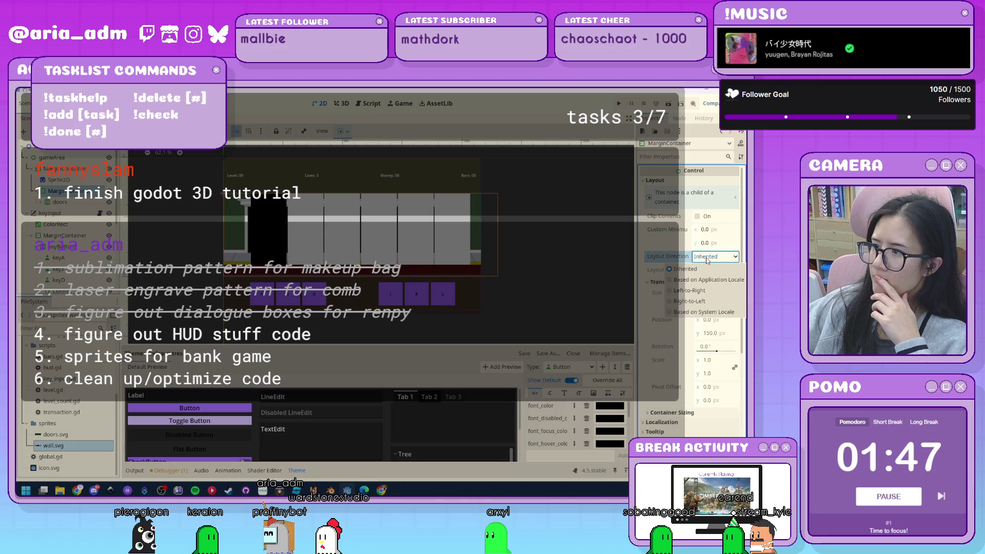
pyautogui.click(707, 260)
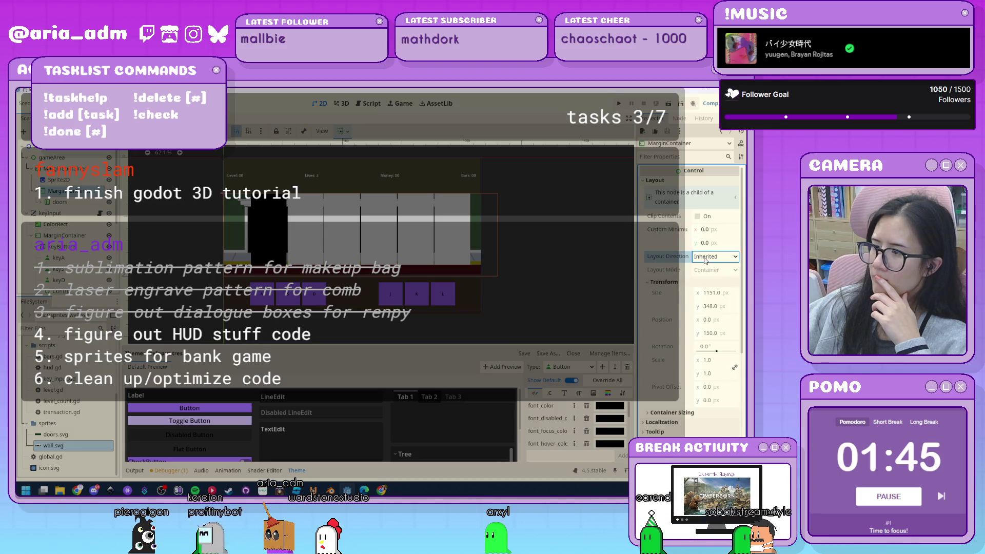
pyautogui.scroll(-5, 707, 261)
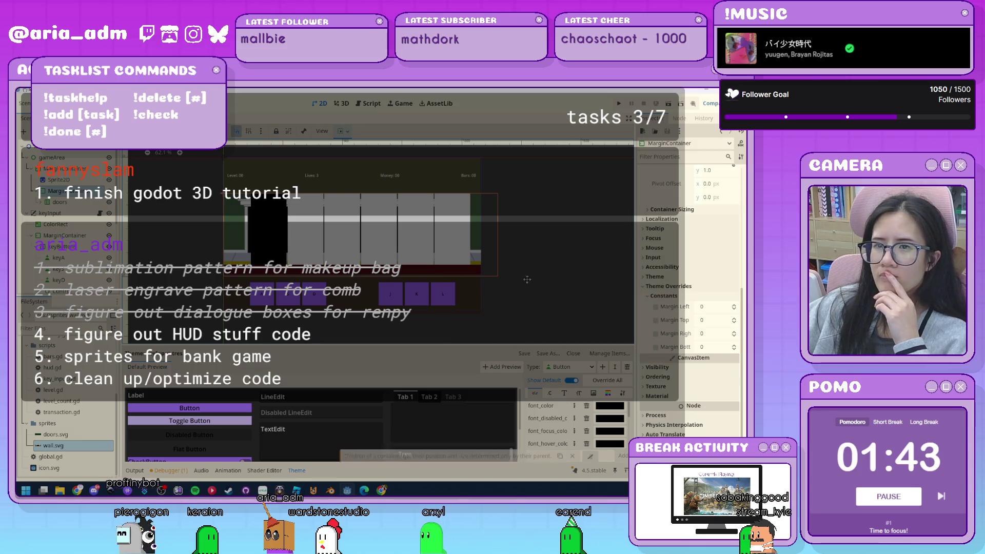
# - Delete the MarginContainer from the scene
pyautogui.click(70, 203)
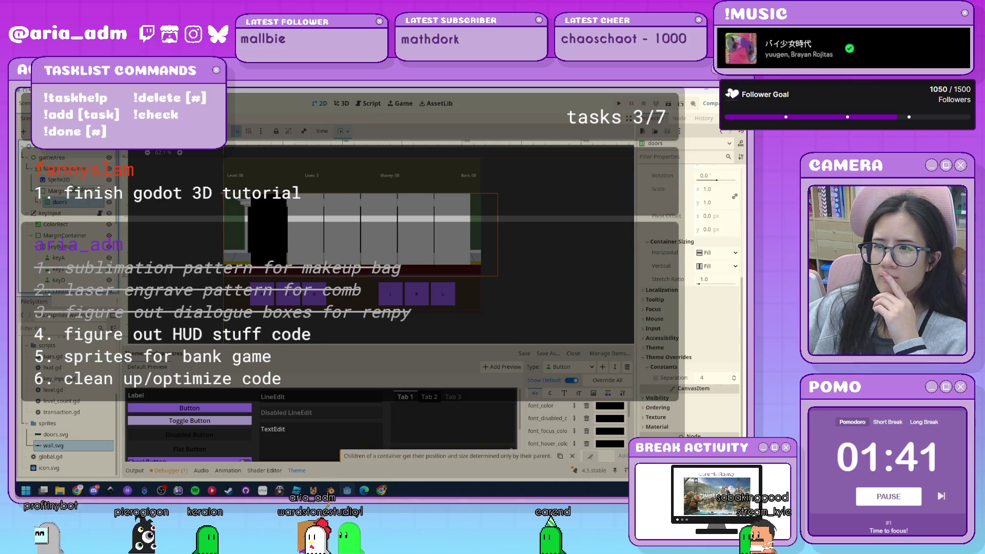
pyautogui.click(70, 202)
pyautogui.press('Delete')
pyautogui.press('Return')
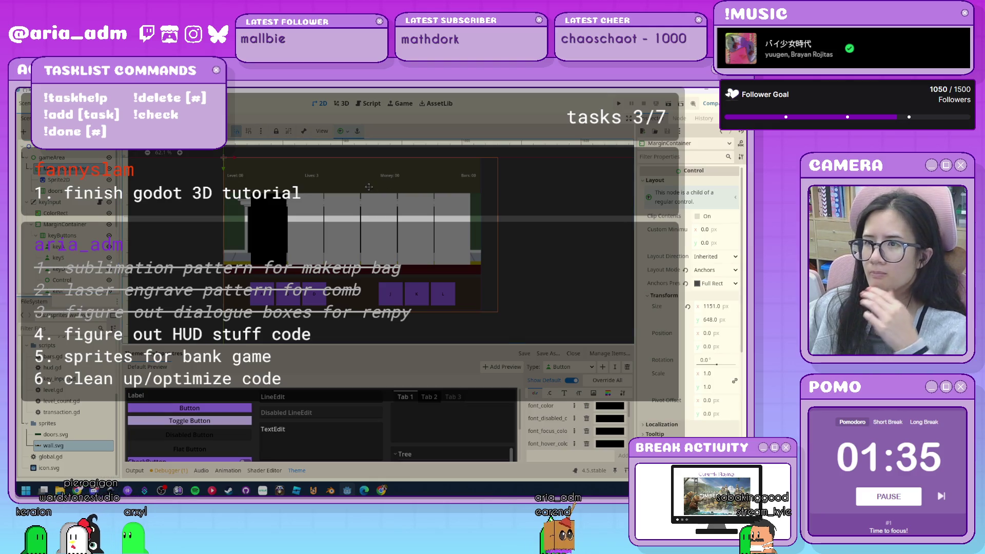
# - Apply Full Rect to the MarginContainer, then resize it to about 1083 × 640 px
pyautogui.click(344, 133)
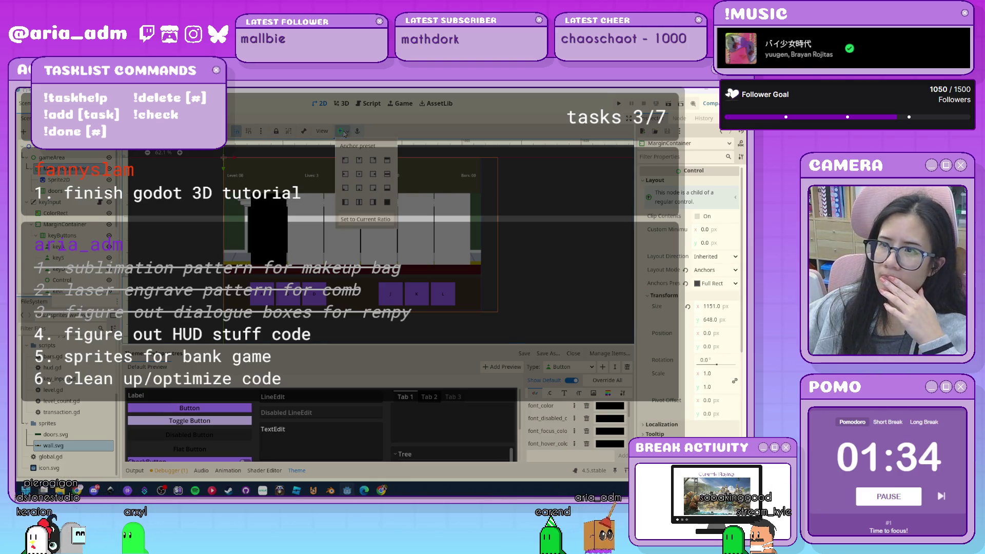
pyautogui.click(387, 202)
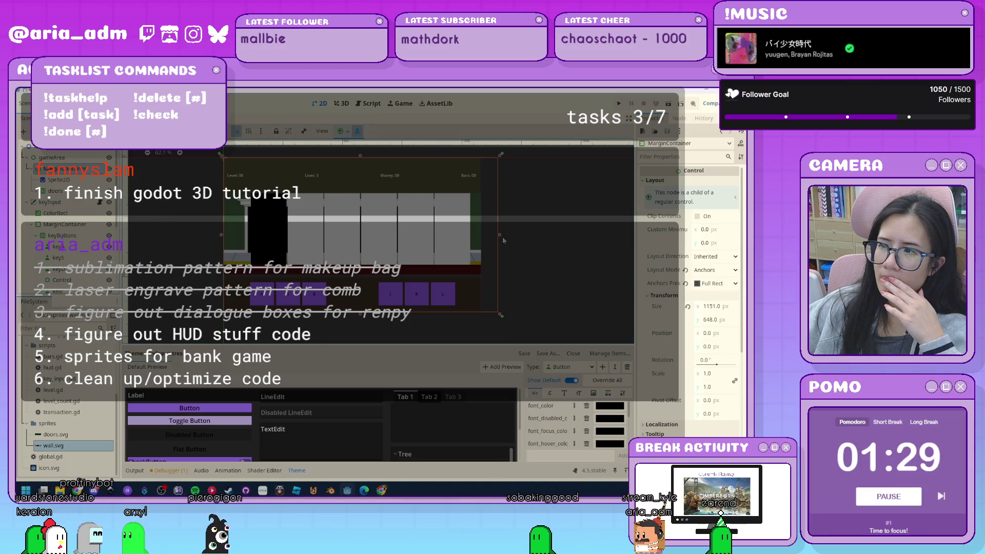
pyautogui.moveTo(500, 315); pyautogui.dragTo(481, 311)
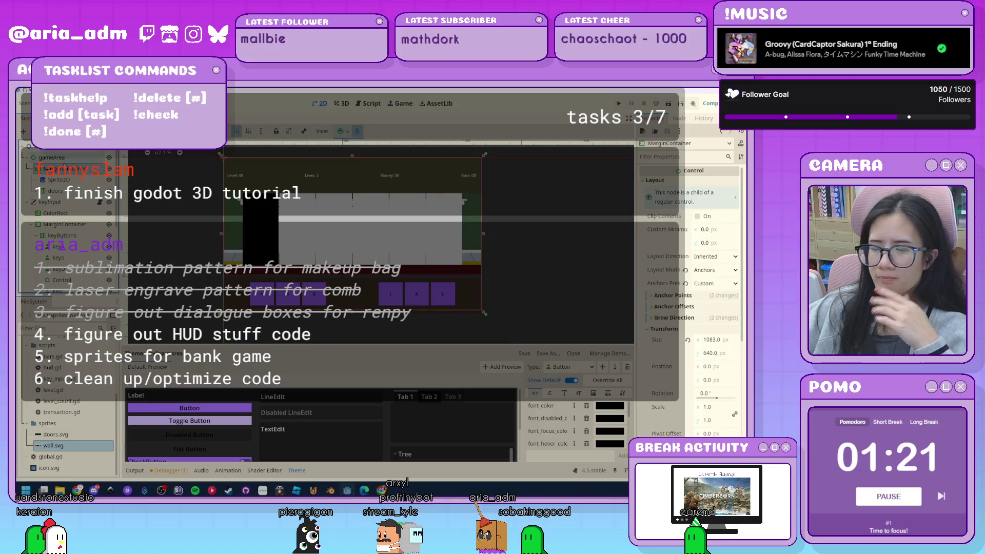
pyautogui.hotkey('ctrl', 'a')
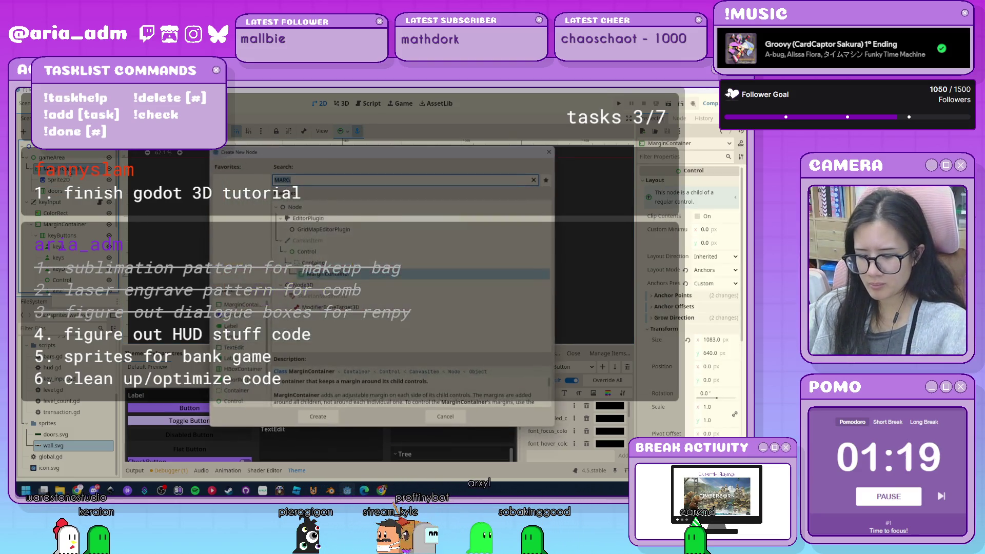
# - Add a MarginContainer node and move the doors row inside it
pyautogui.write('MARG')
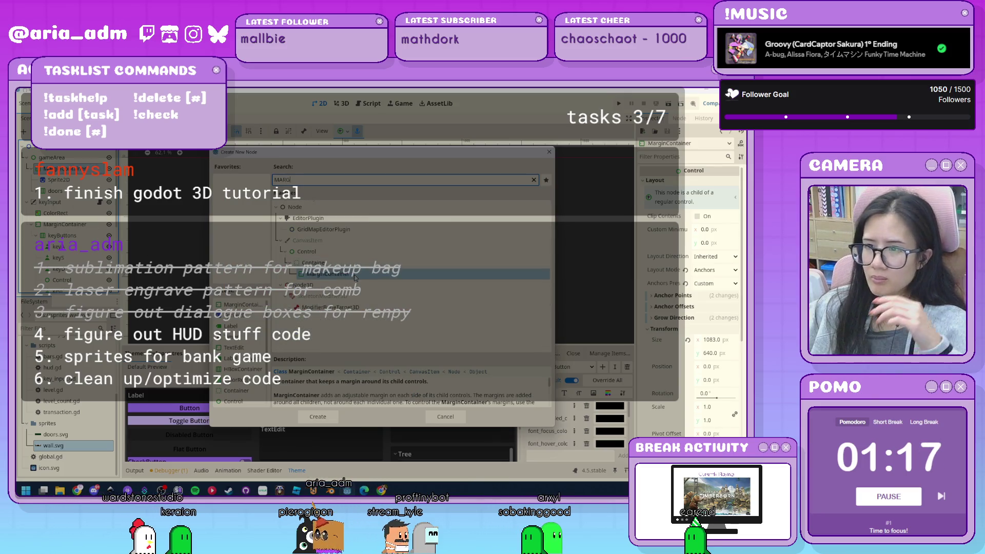
pyautogui.press('Return')
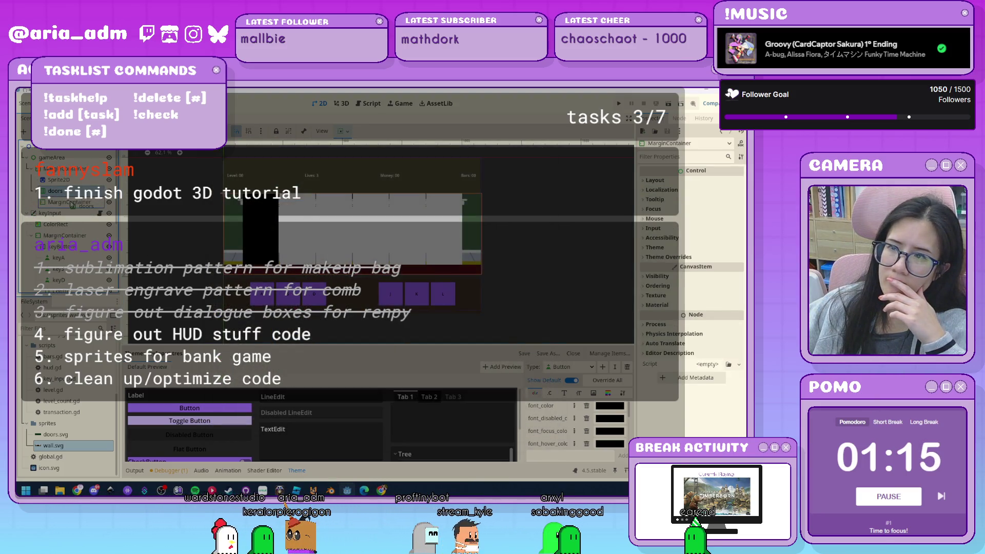
pyautogui.moveTo(72, 204); pyautogui.dragTo(72, 203)
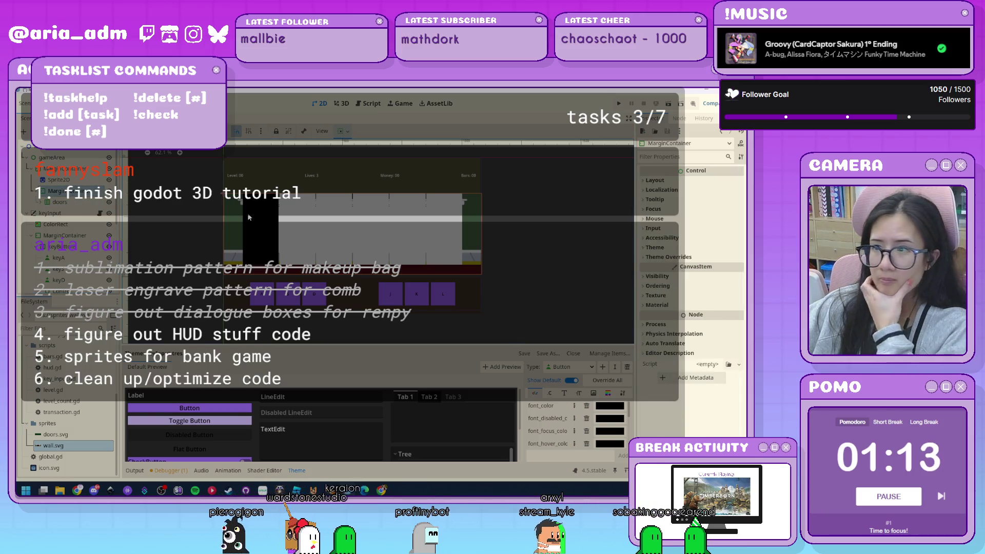
# - Select the doors row and confirm its 1083×340 size
pyautogui.click(56, 203)
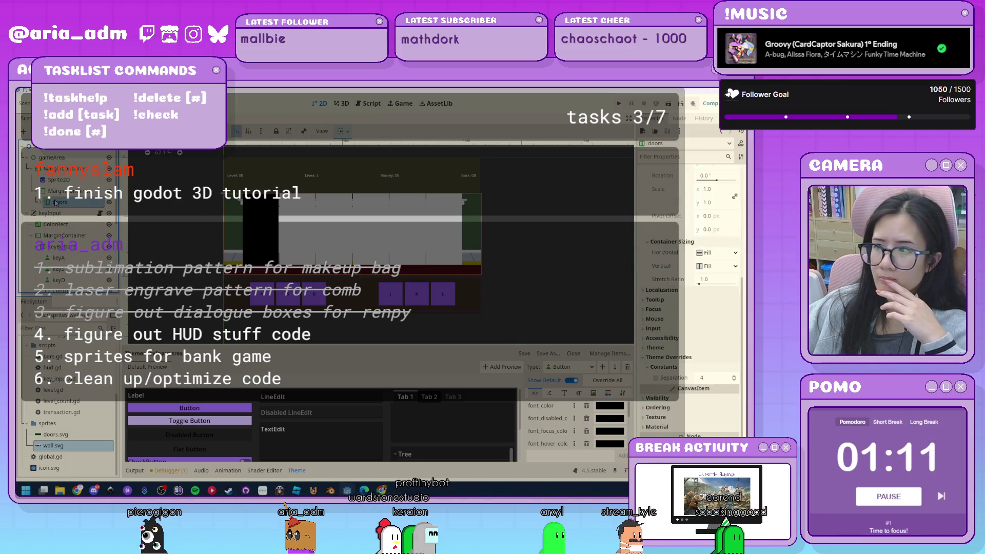
pyautogui.scroll(5, 677, 286)
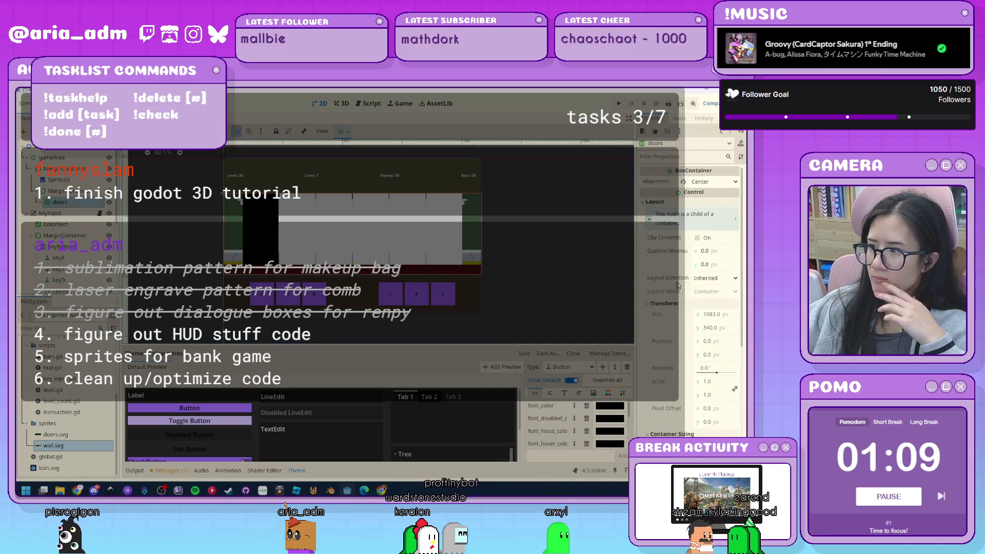
pyautogui.scroll(-3, 677, 285)
pyautogui.click(724, 292)
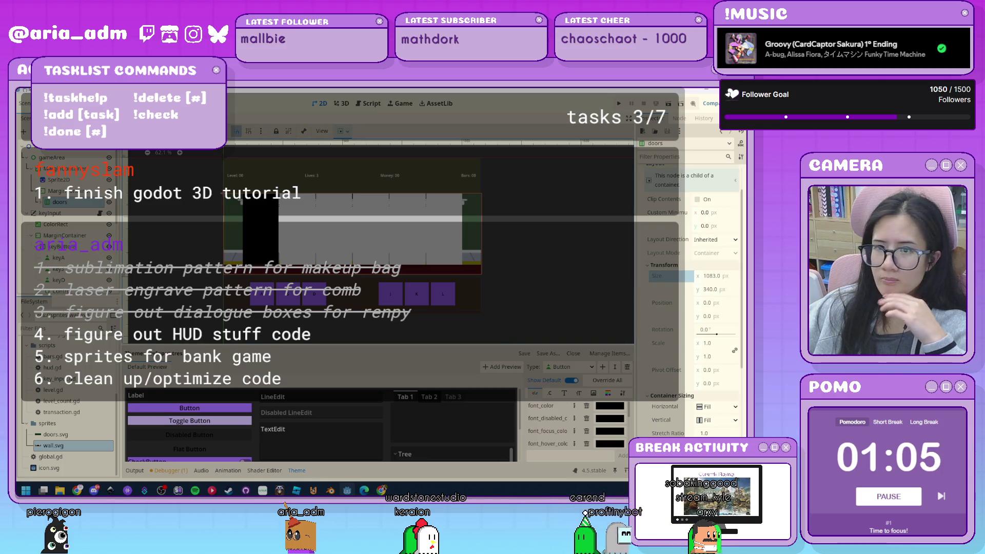
# - Select the MarginContainer and expand its Theme Overrides > Constants
pyautogui.click(57, 191)
pyautogui.click(60, 202)
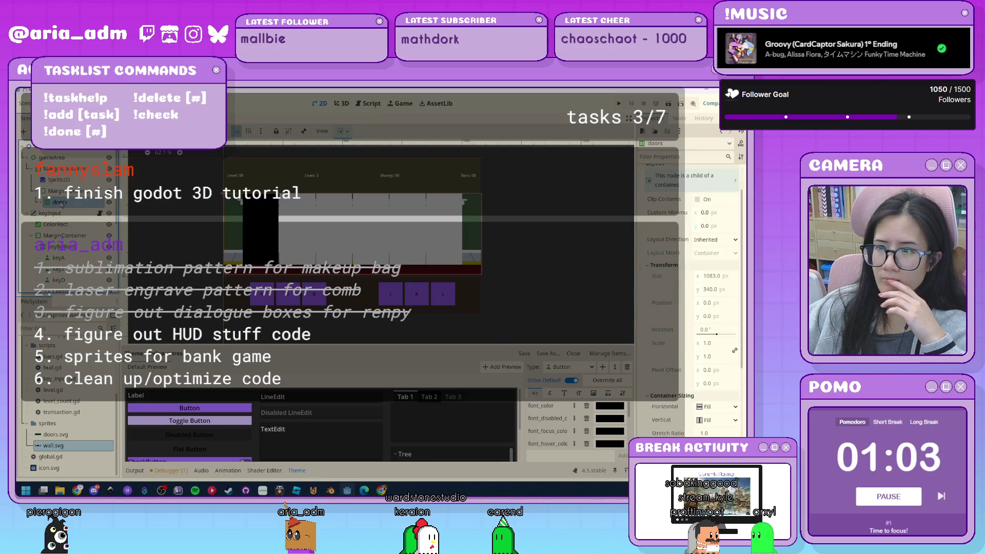
pyautogui.scroll(-5, 669, 300)
pyautogui.scroll(-5, 669, 299)
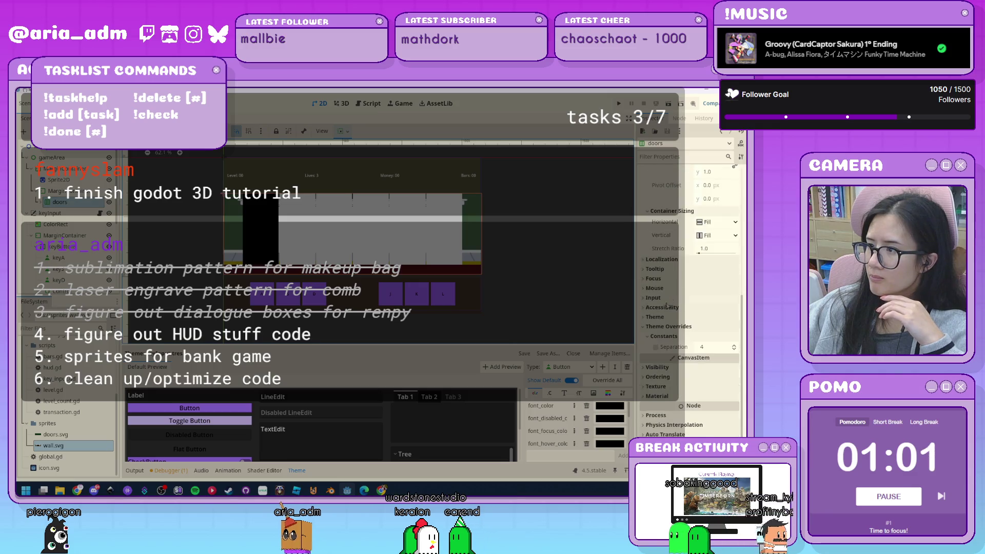
pyautogui.click(57, 190)
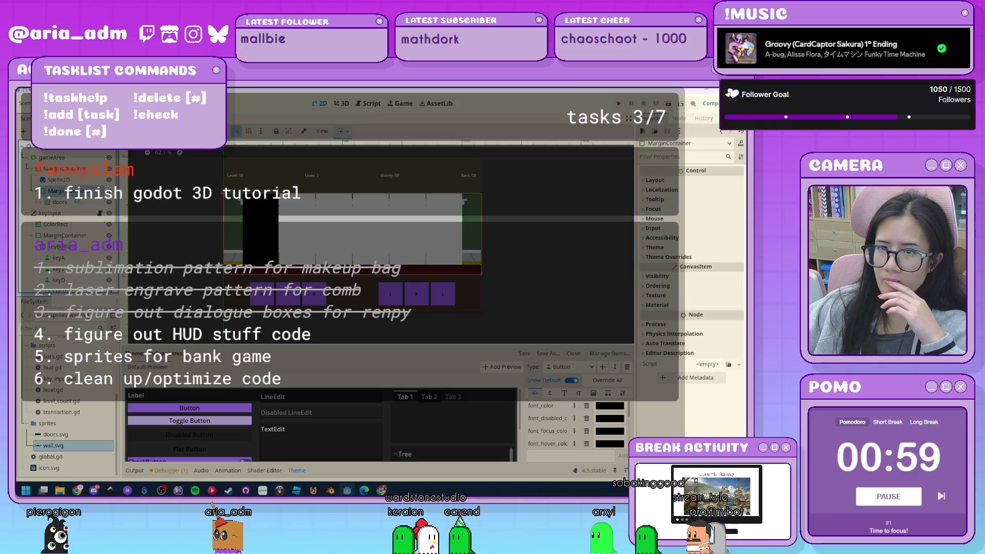
pyautogui.click(662, 256)
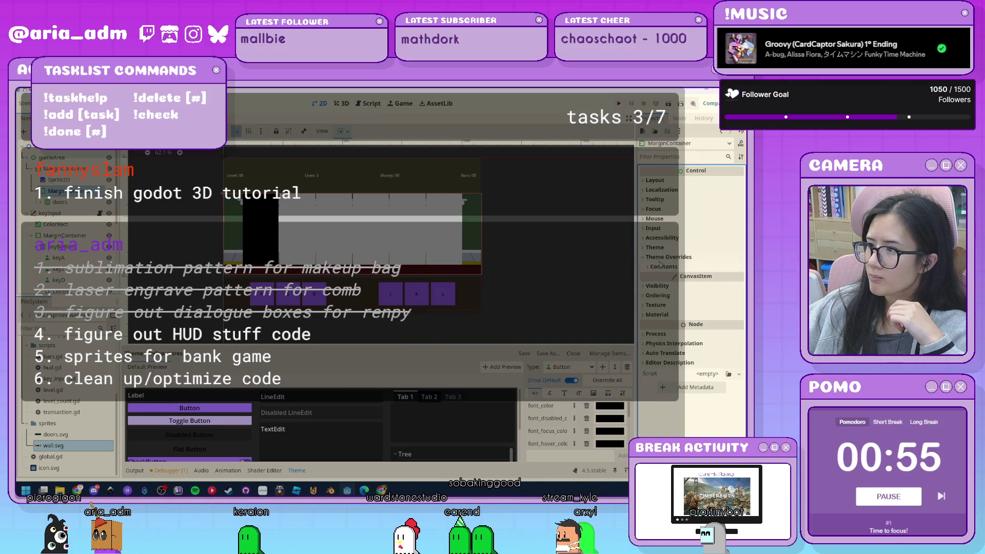
# - Set the MarginContainer's Margin Top and Margin Bottom to 50, leaving left and right at 0
pyautogui.click(682, 266)
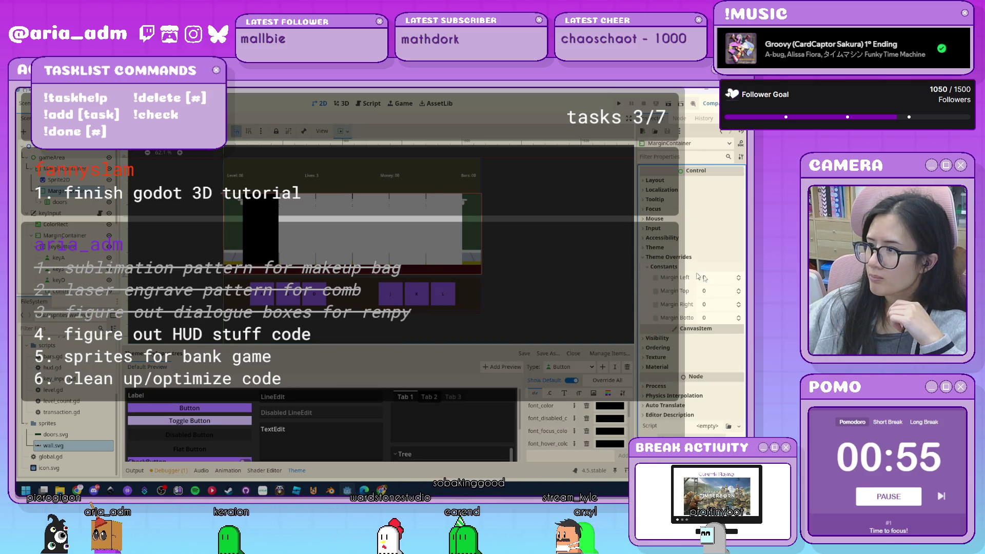
pyautogui.click(718, 291)
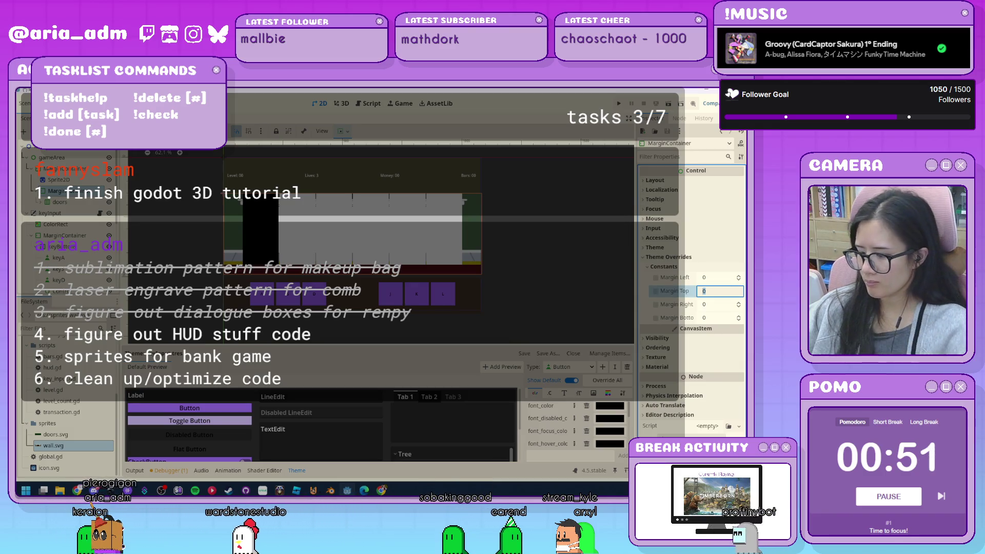
pyautogui.write('50')
pyautogui.press('Tab')
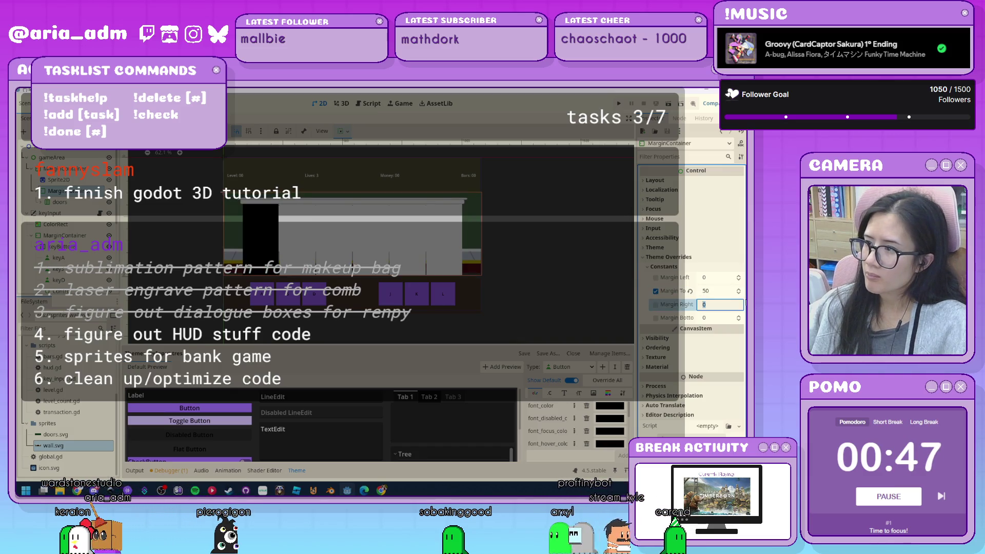
pyautogui.press('Tab')
pyautogui.write('0')
pyautogui.press('Return')
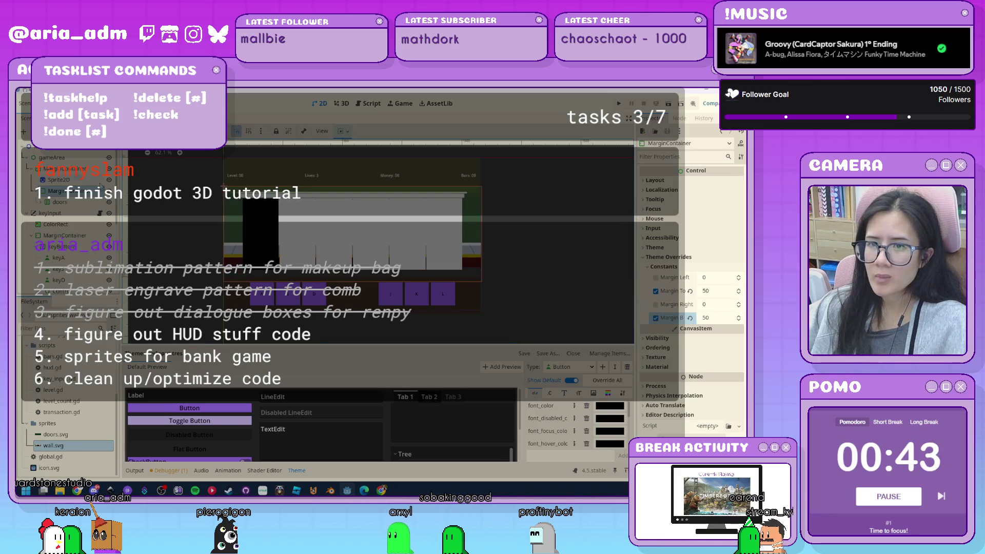
pyautogui.click(59, 179)
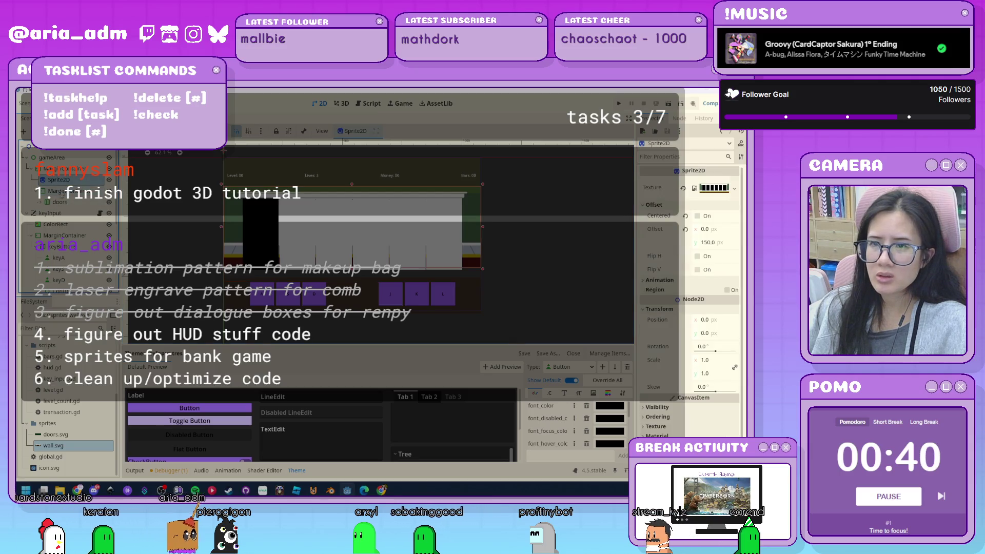
# - Undo to remove the MarginContainer wrapping the doors row
pyautogui.click(58, 191)
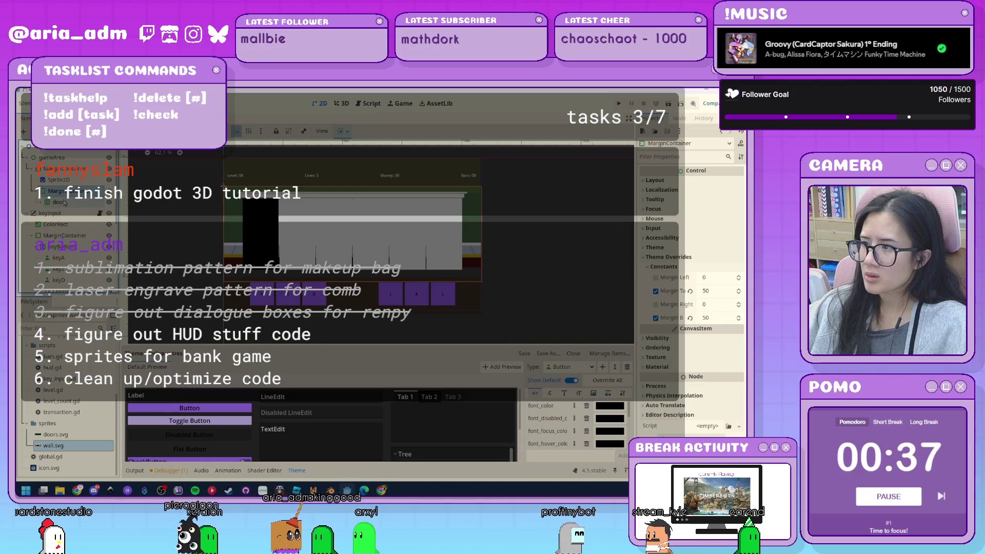
pyautogui.click(59, 180)
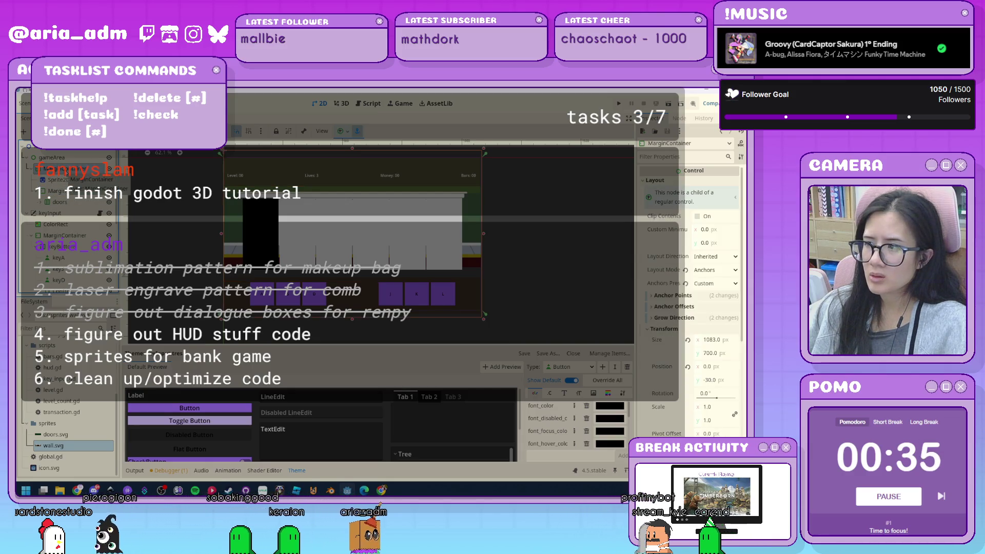
pyautogui.click(58, 191)
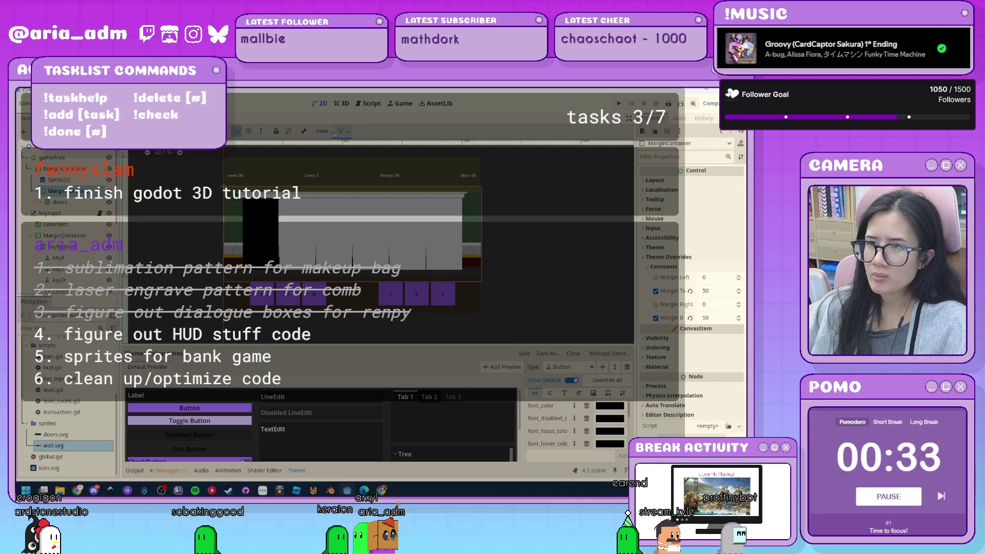
pyautogui.click(61, 202)
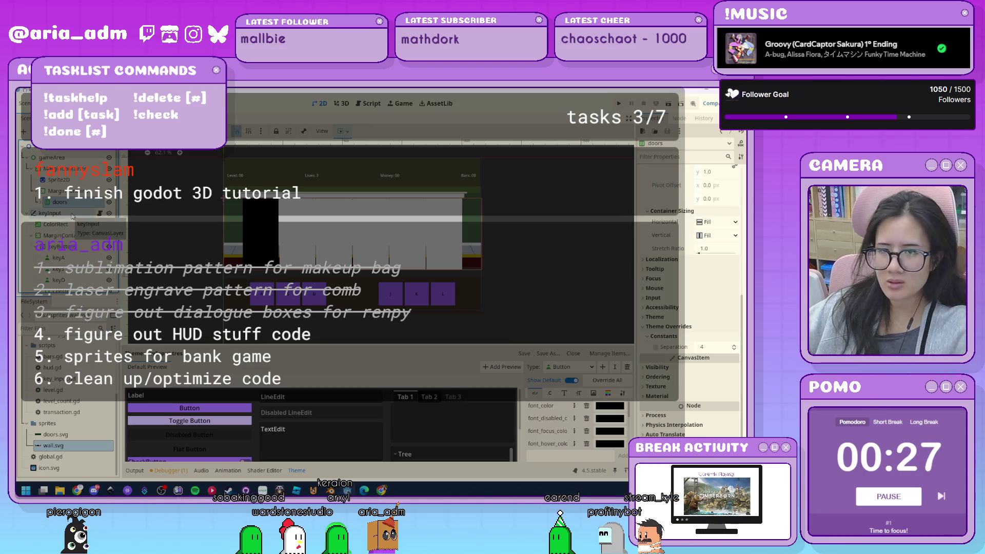
pyautogui.hotkey('ctrl', 'z')
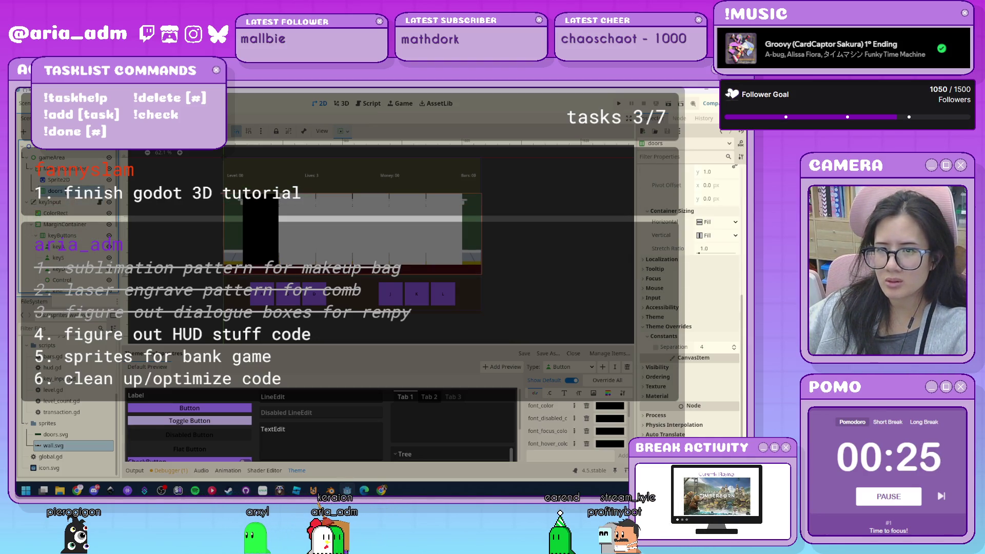
# - Reselect doors and expand it to list doorA–doorJ
pyautogui.click(542, 296)
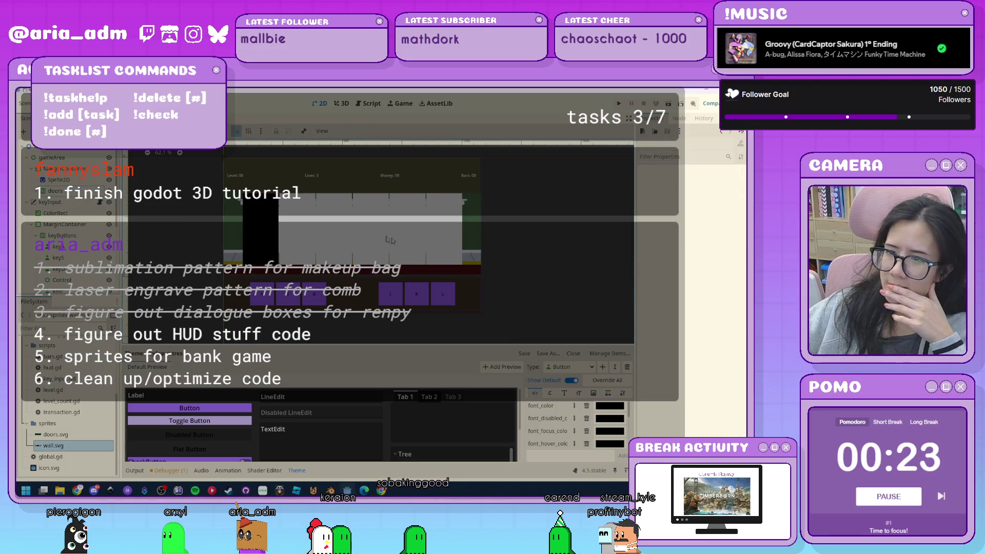
pyautogui.click(70, 197)
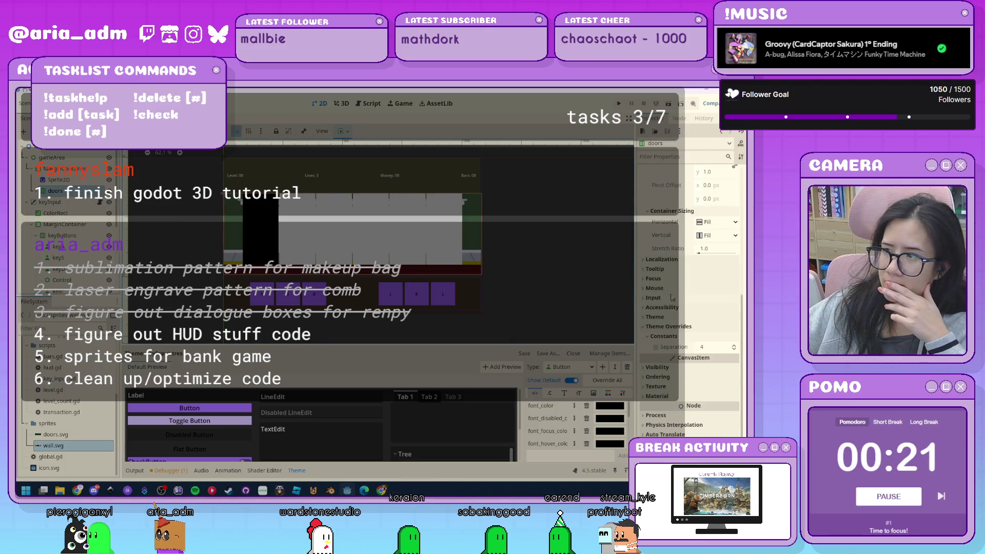
pyautogui.scroll(5, 682, 286)
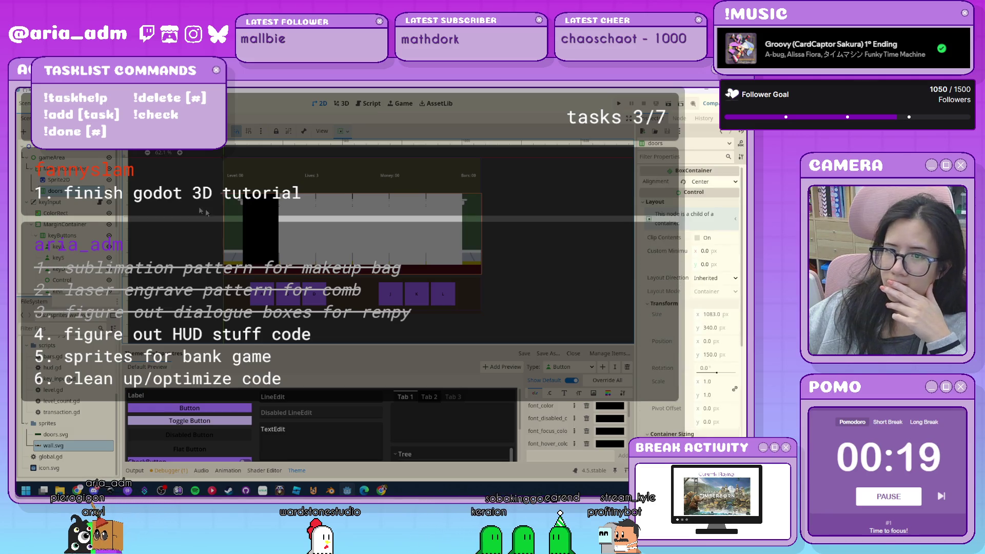
pyautogui.click(37, 191)
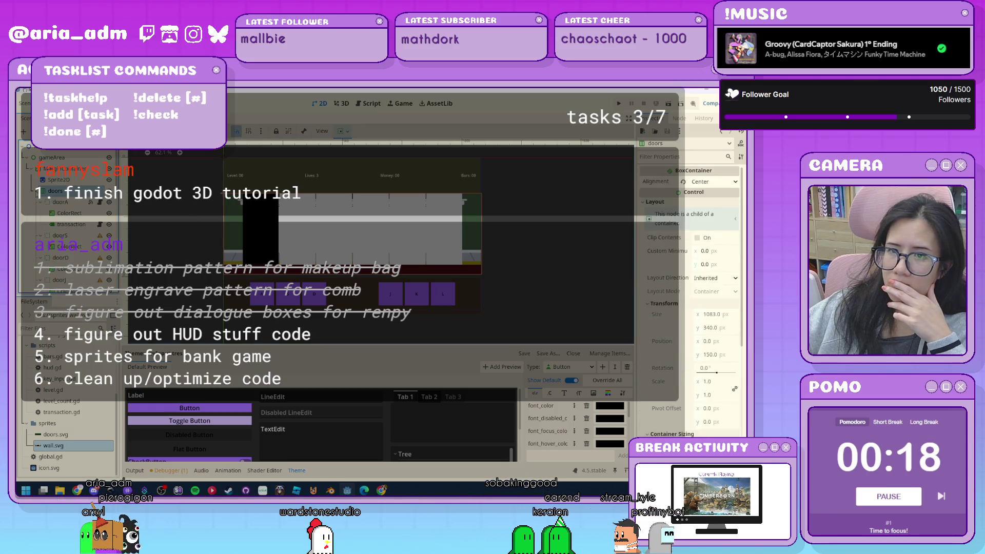
# - Set the Custom Minimum Size height of doorA and doorS to 250 px
pyautogui.click(62, 202)
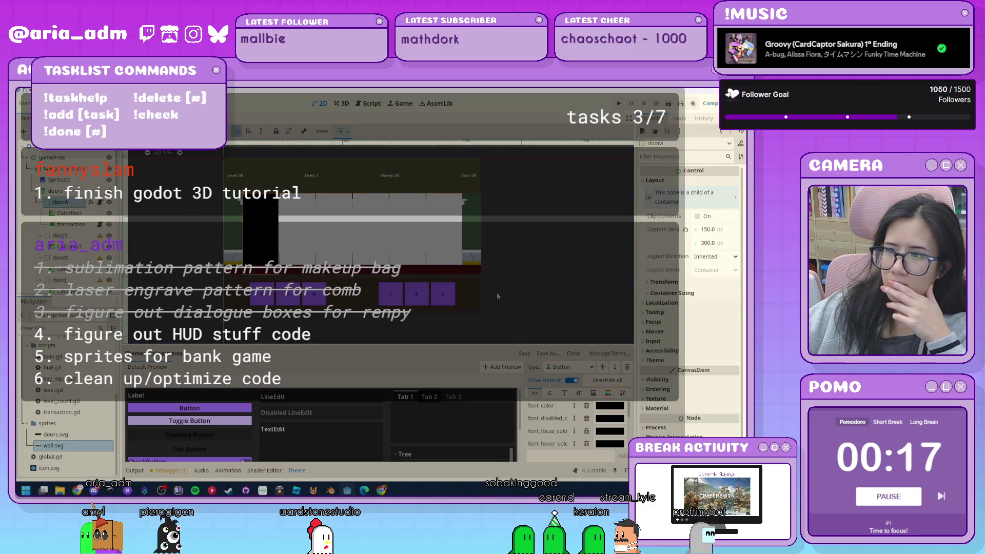
pyautogui.click(717, 243)
pyautogui.write('250')
pyautogui.press('Return')
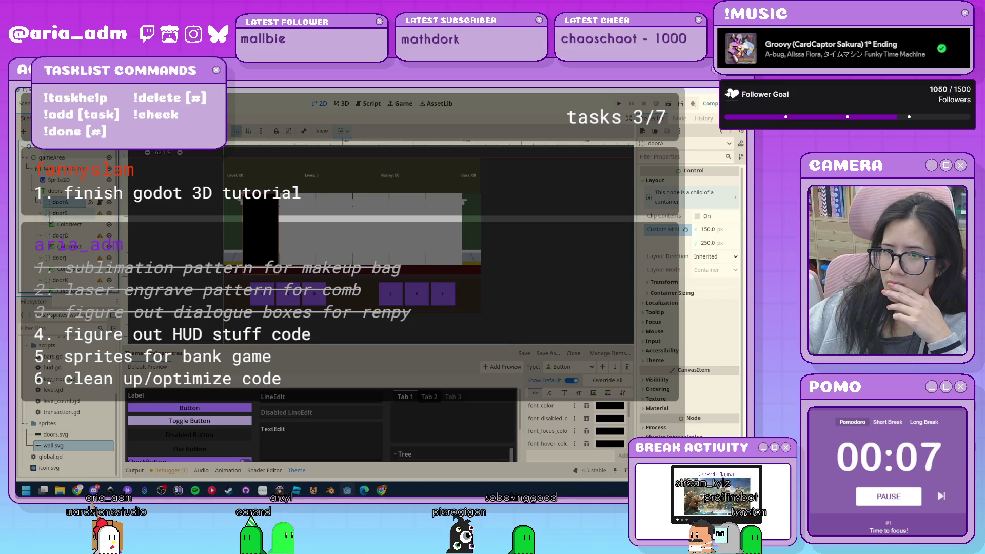
pyautogui.click(57, 213)
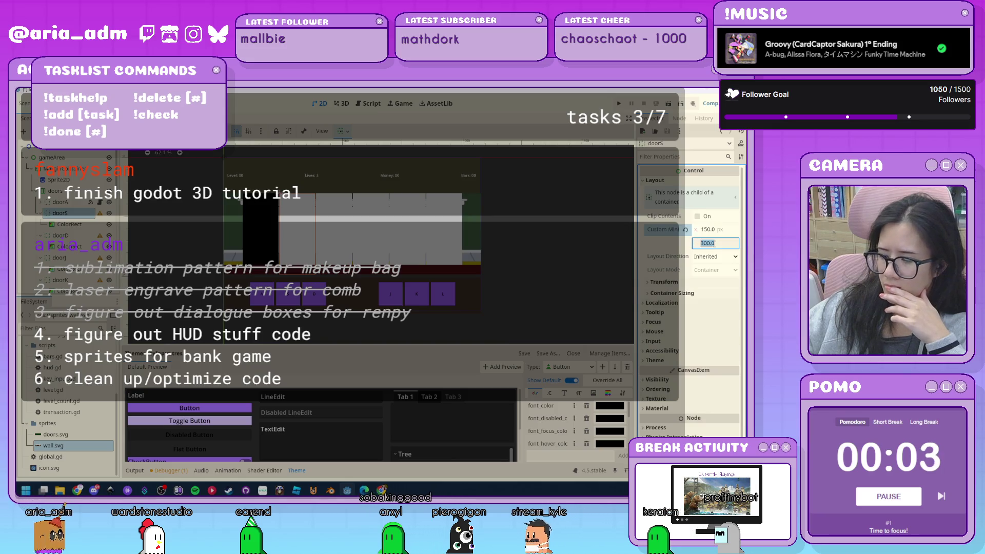
pyautogui.click(708, 243)
pyautogui.write('250')
pyautogui.press('Return')
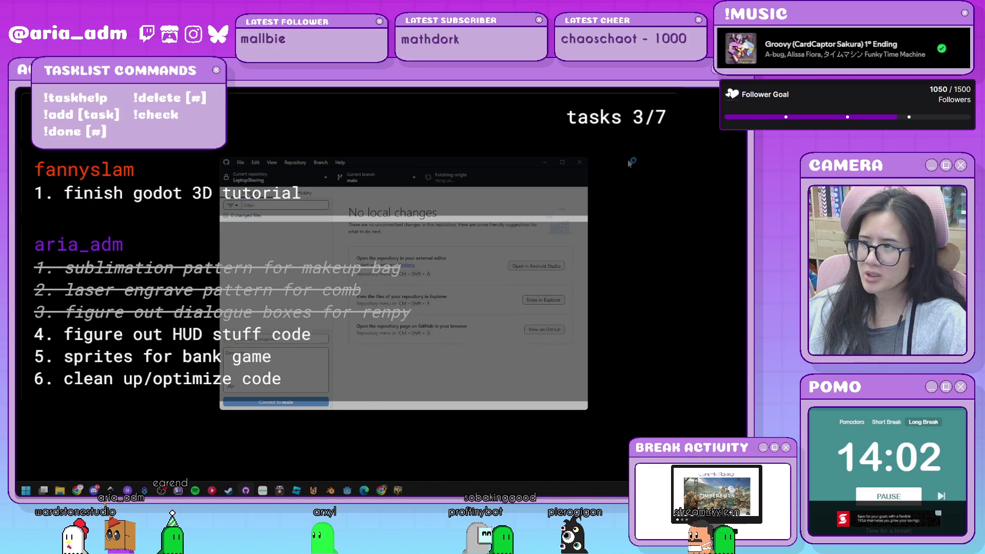
# - Close GitHub Desktop, which shows no local changes
pyautogui.click(579, 163)
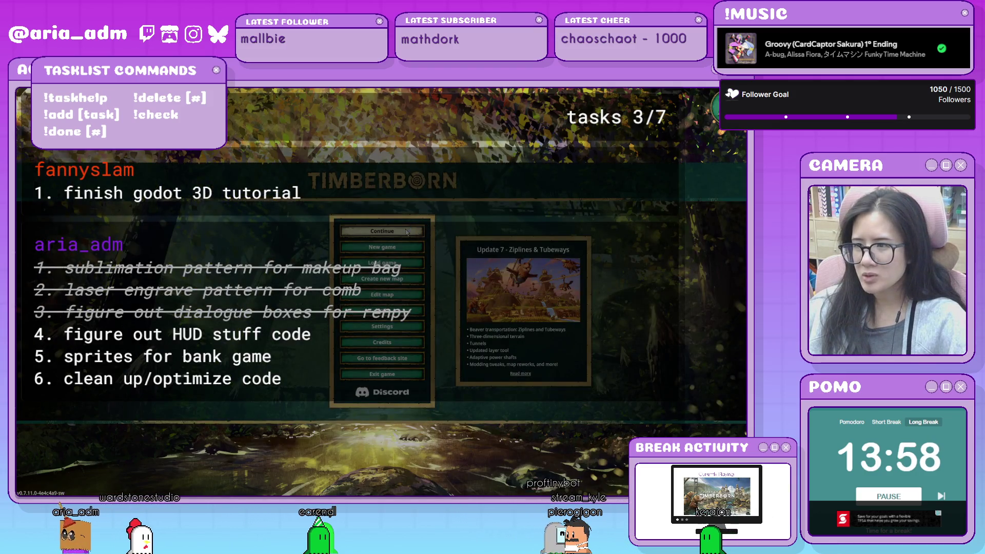
# - Begin a new Iron Teeth game and choose the Cliffside map after previewing others
pyautogui.click(406, 246)
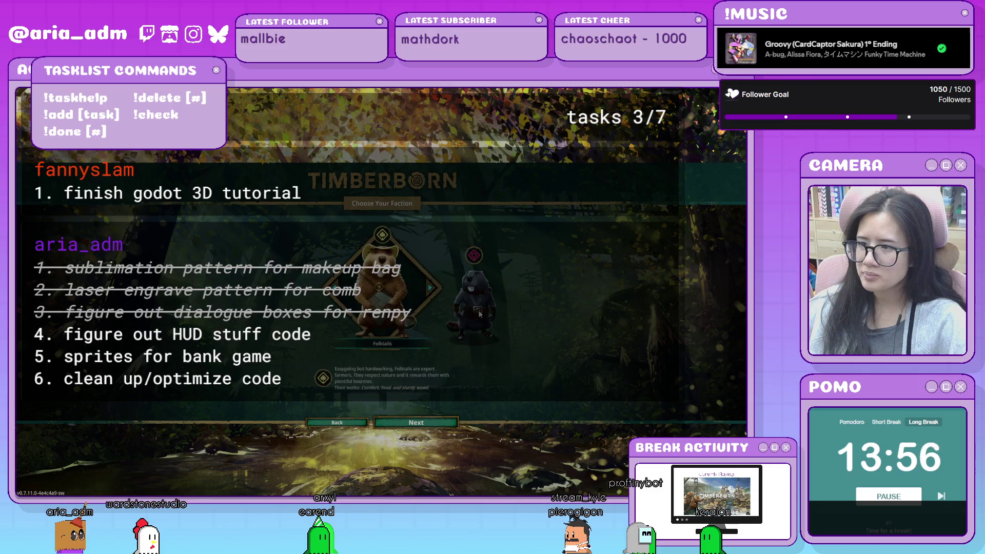
pyautogui.click(429, 288)
pyautogui.click(422, 425)
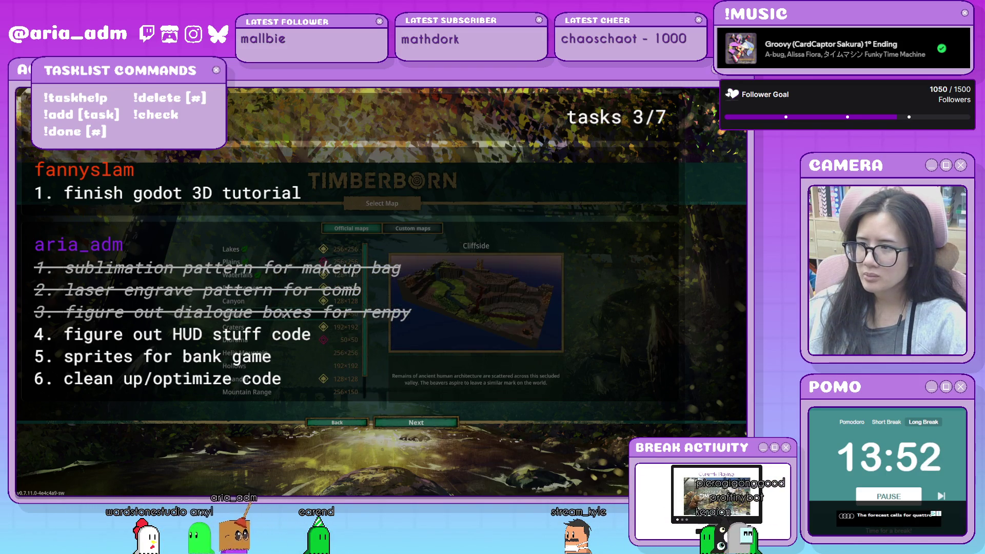
pyautogui.scroll(-2, 266, 321)
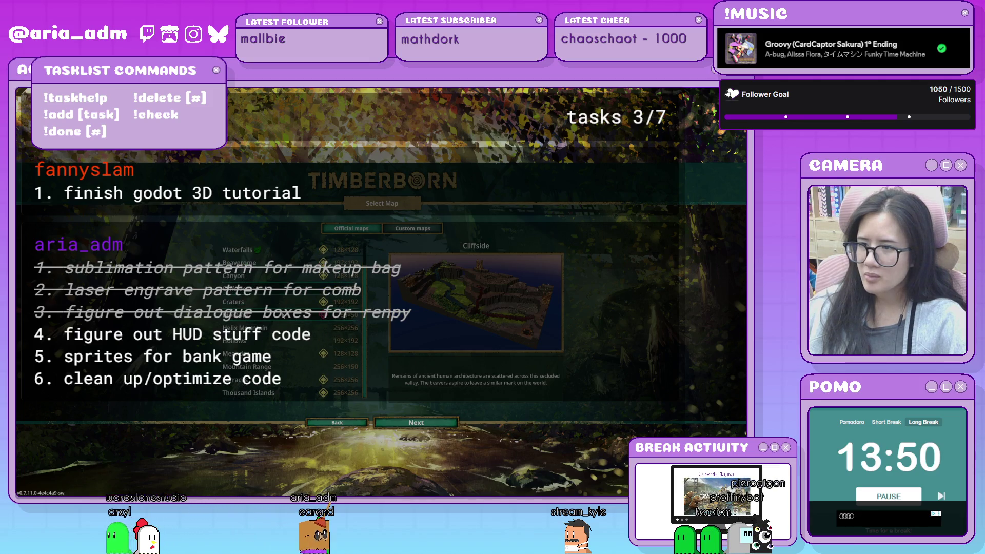
pyautogui.click(301, 328)
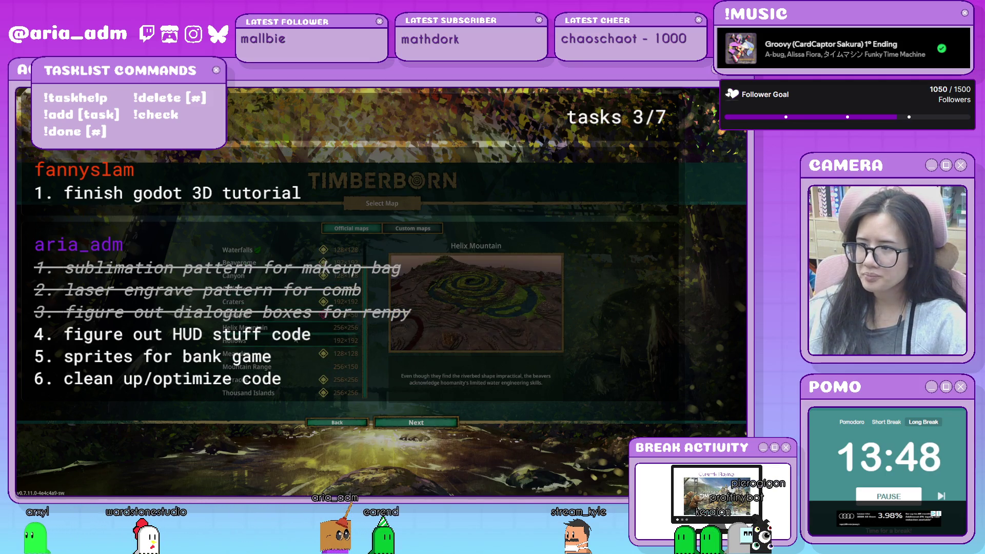
pyautogui.click(287, 340)
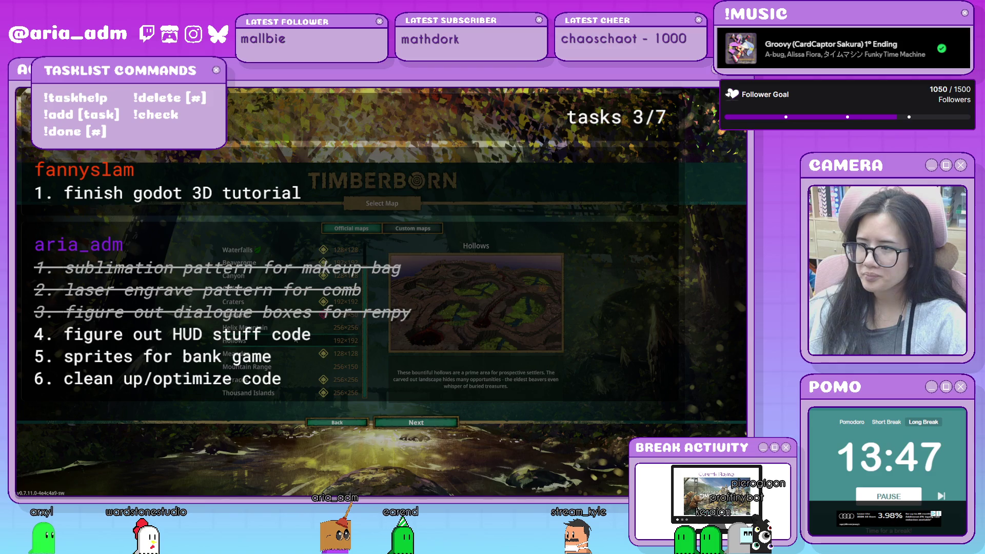
pyautogui.click(290, 369)
pyautogui.scroll(2, 290, 371)
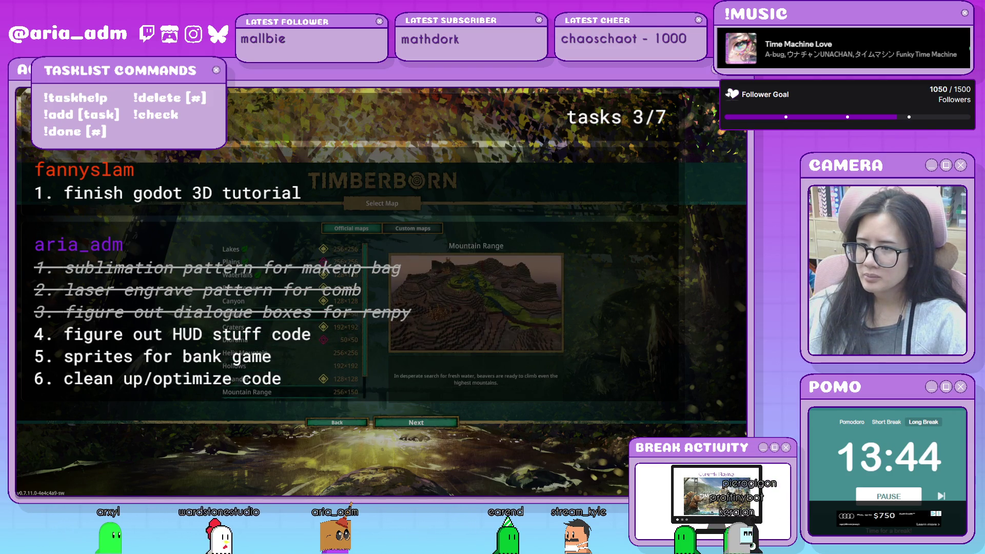
pyautogui.click(287, 313)
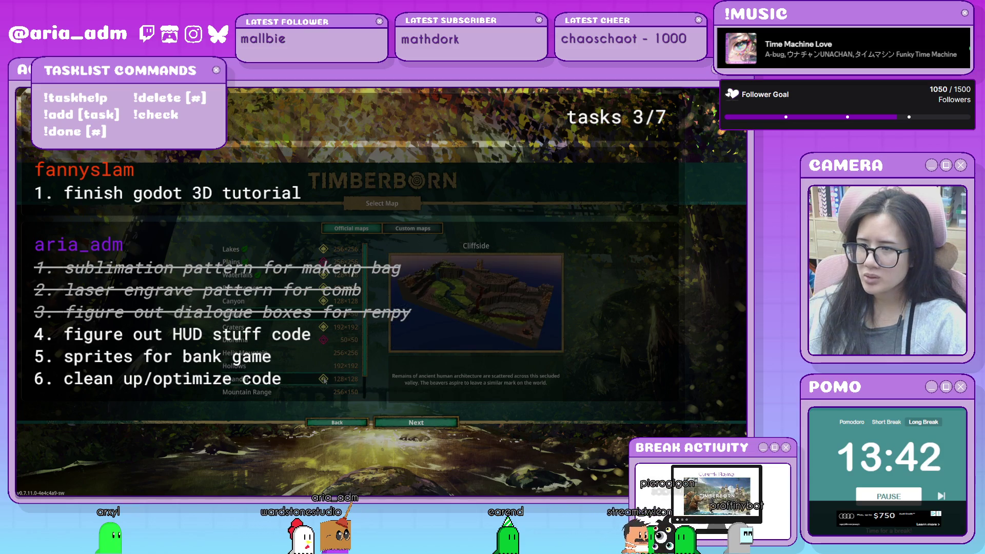
pyautogui.click(442, 425)
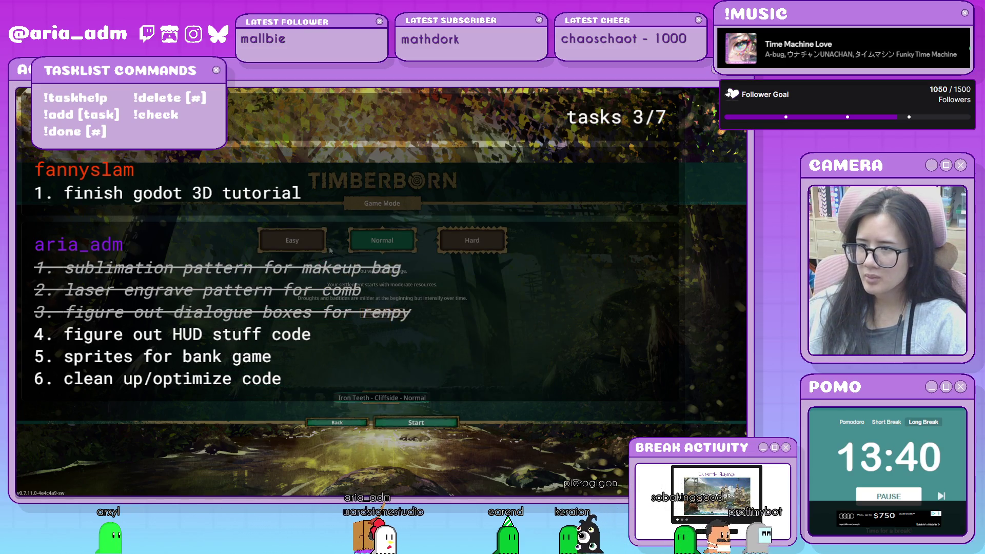
# - Customize the difficulty with Badtides turned off and start the game
pyautogui.click(364, 326)
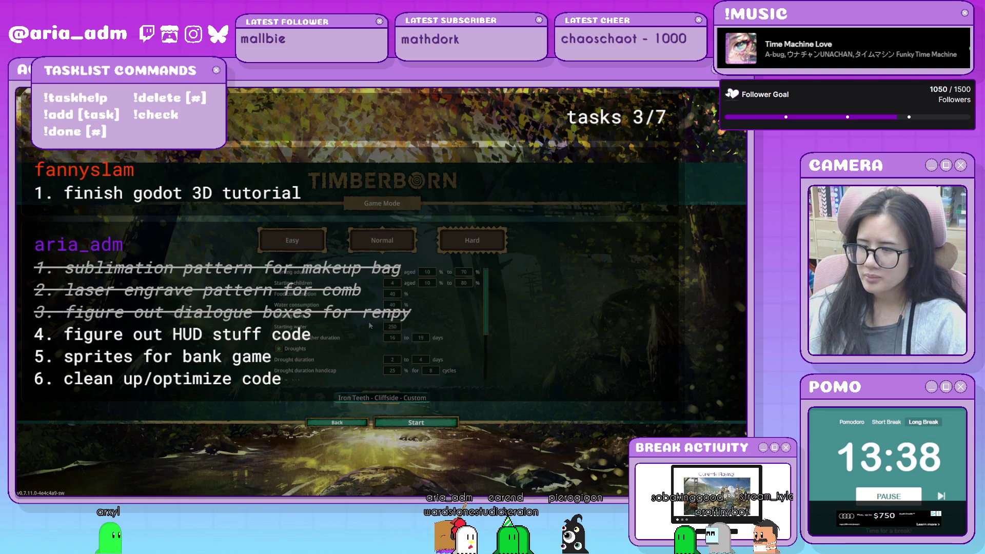
pyautogui.scroll(-2, 303, 354)
pyautogui.click(278, 348)
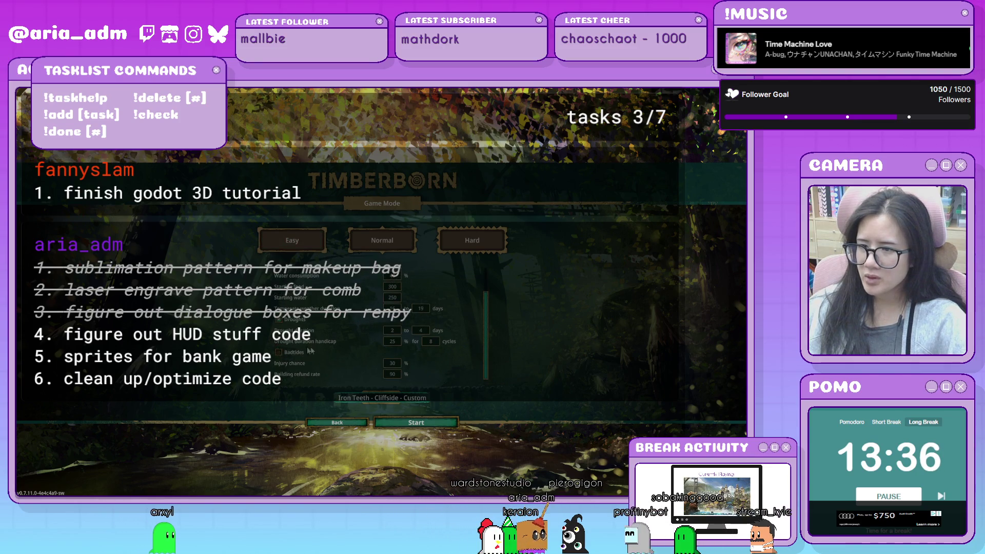
pyautogui.scroll(2, 346, 351)
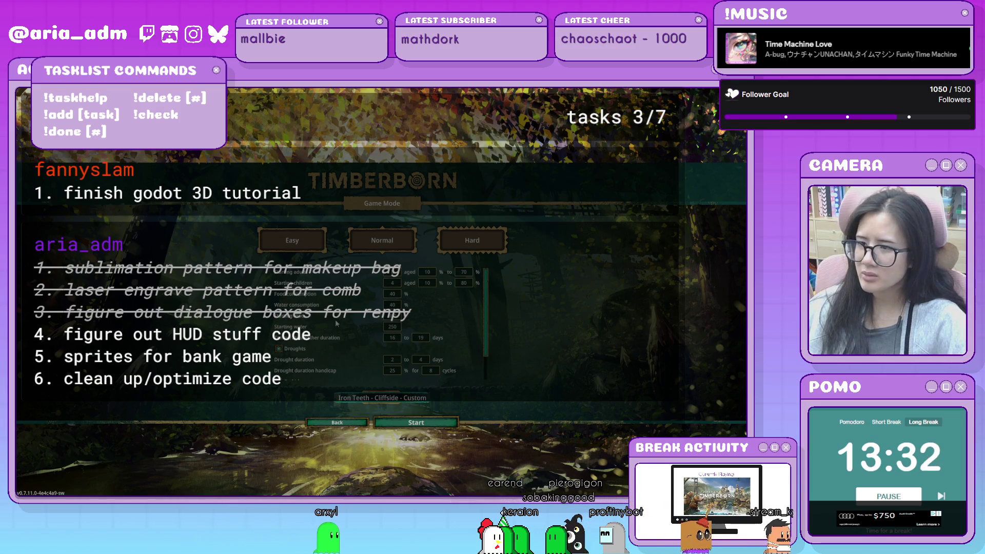
pyautogui.click(408, 425)
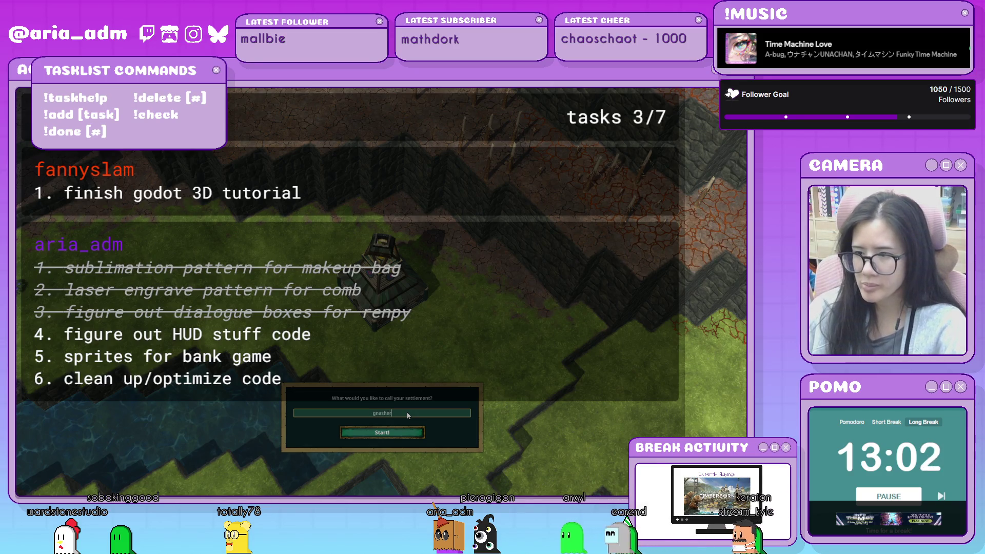
# - Confirm the settlement name 'gnasher', then rotate and pan the map view
pyautogui.press('Return')
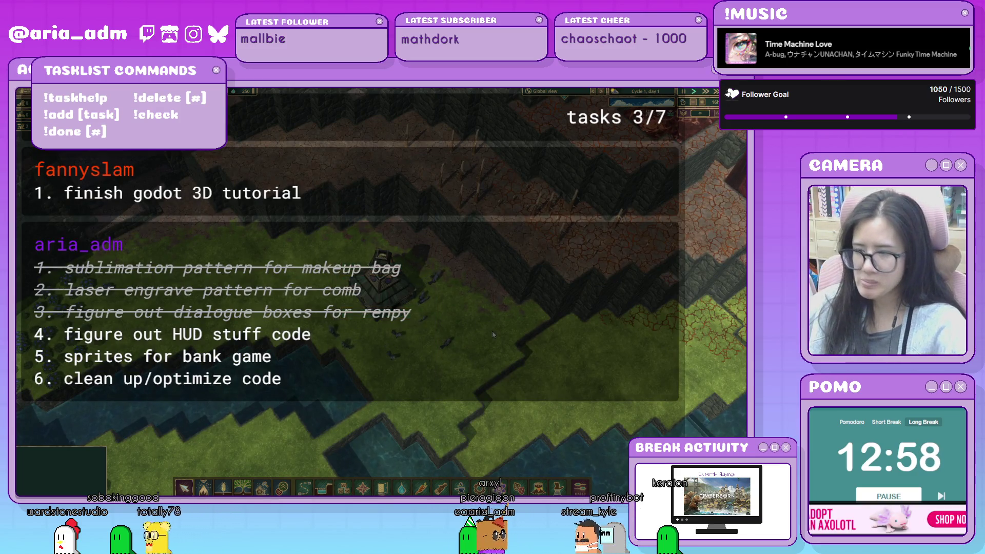
pyautogui.press('e')
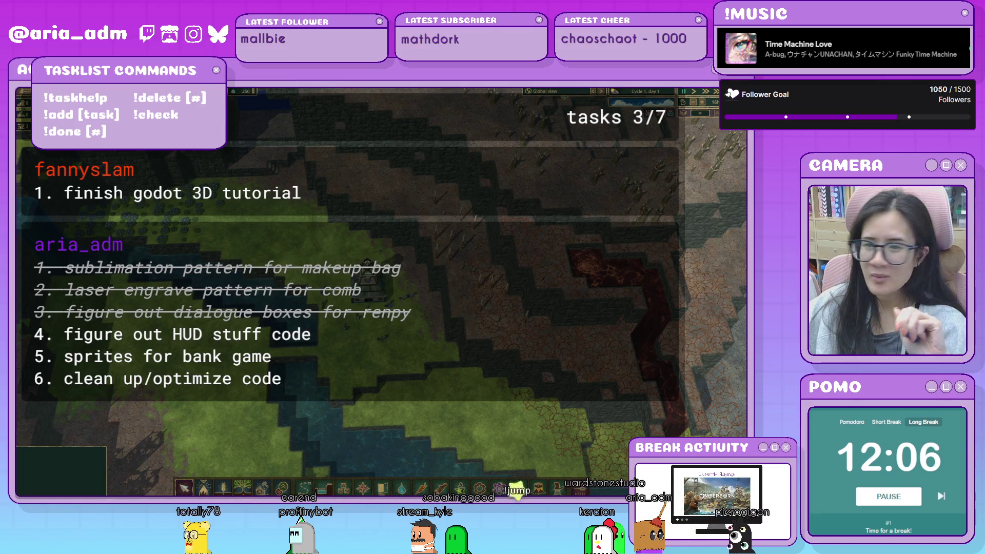
pyautogui.moveTo(540, 344); pyautogui.dragTo(401, 222)
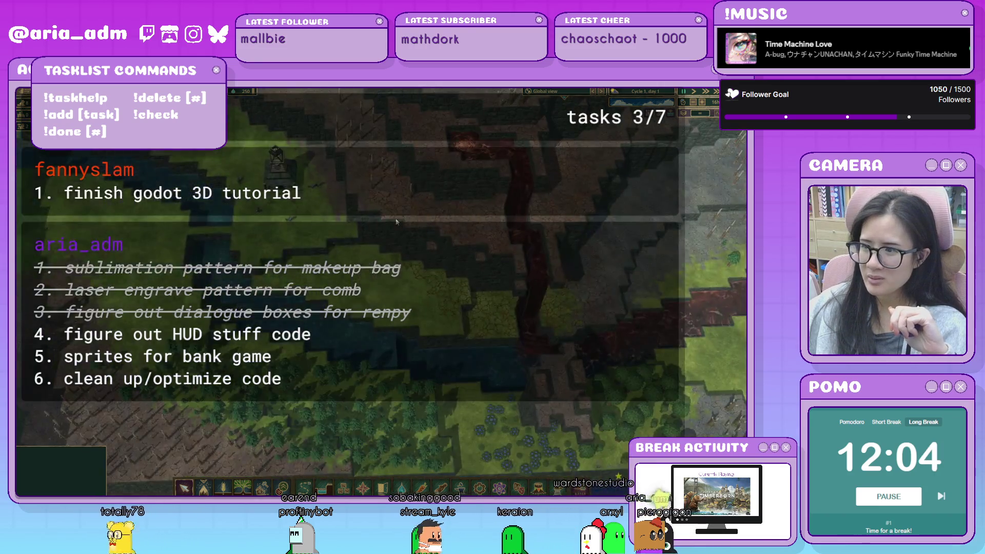
# - Lay straight paths on the grass, including five-tile and nine-tile runs
pyautogui.scroll(2, 402, 222)
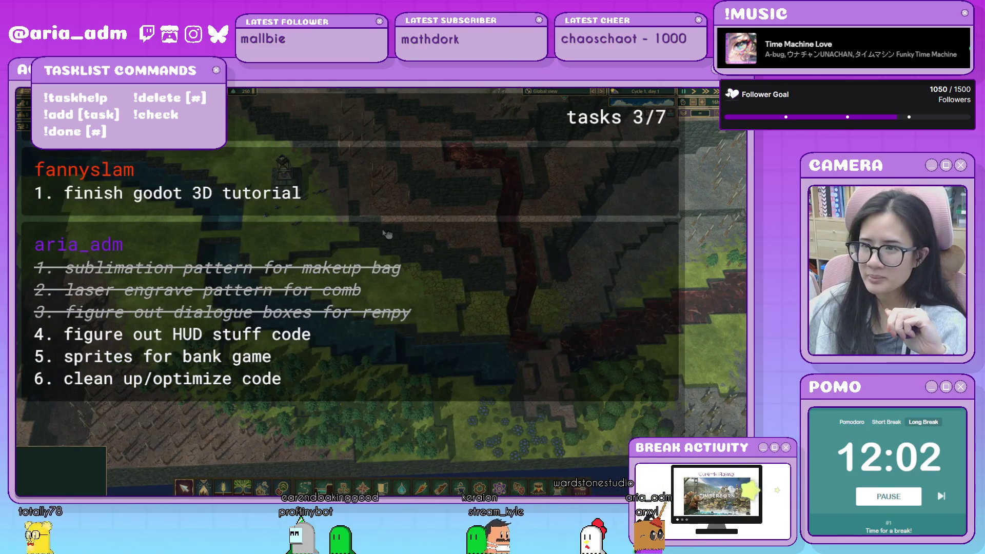
pyautogui.press('1')
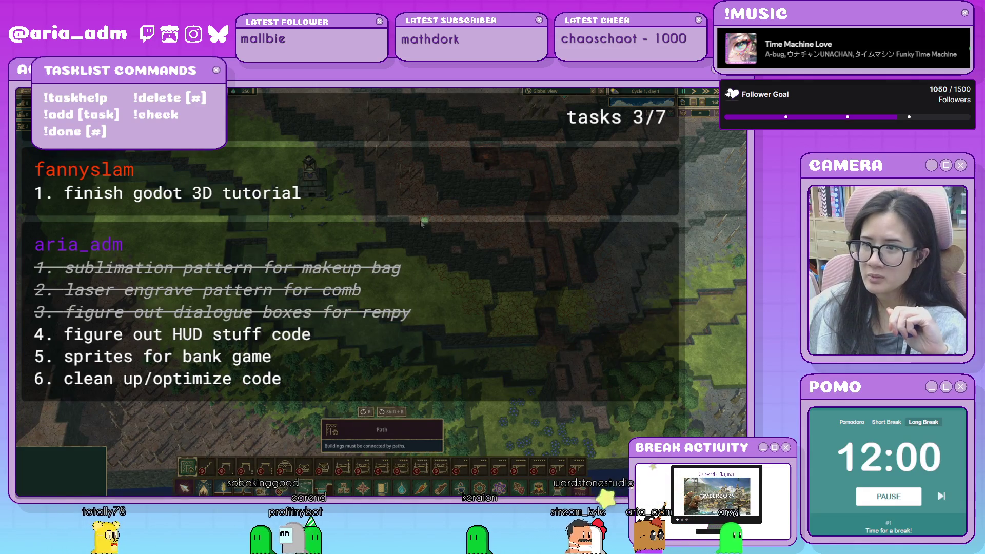
pyautogui.moveTo(318, 237); pyautogui.dragTo(266, 245)
pyautogui.moveTo(331, 245)
pyautogui.mouseDown()
pyautogui.moveTo(380, 248)
pyautogui.moveTo(393, 302)
pyautogui.mouseUp()
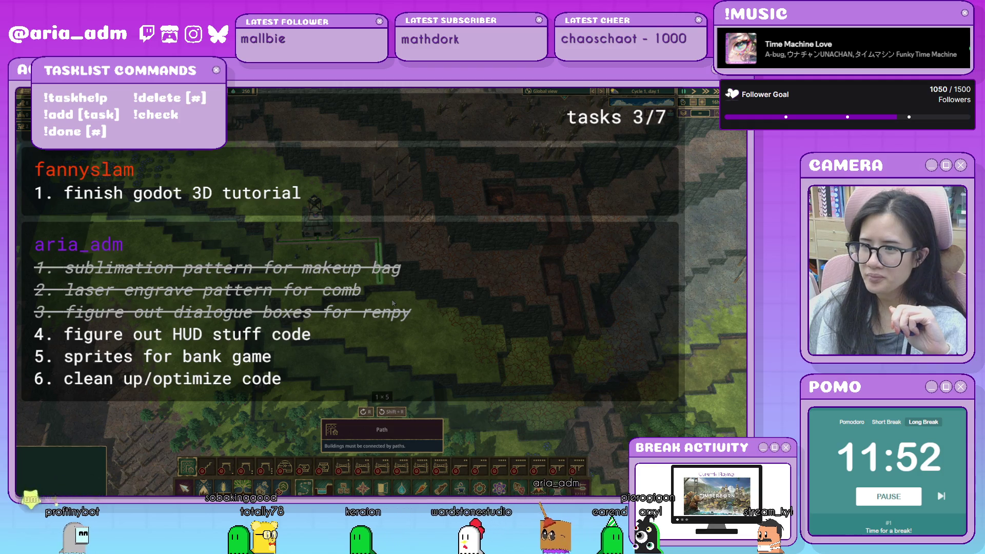
pyautogui.moveTo(266, 255); pyautogui.dragTo(280, 256)
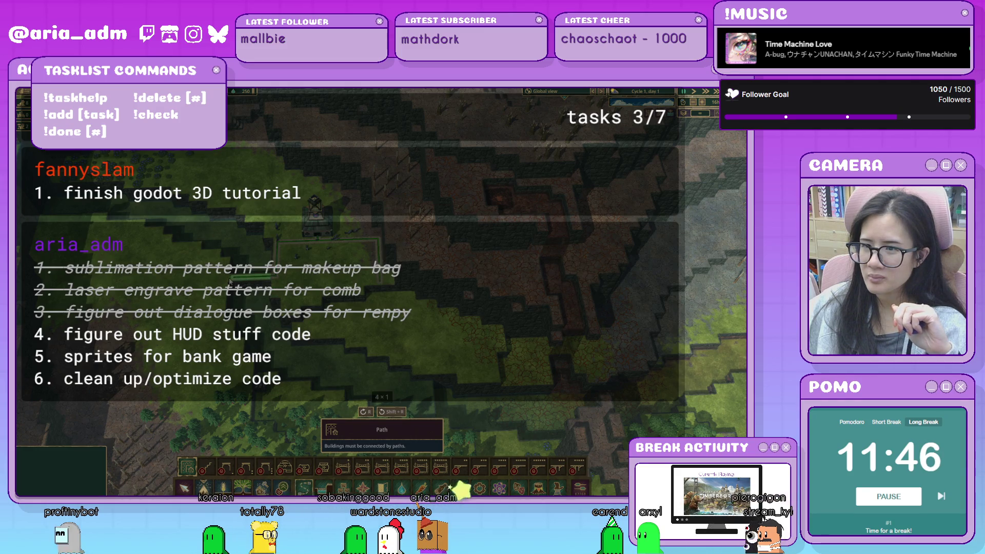
pyautogui.moveTo(229, 282); pyautogui.dragTo(287, 359)
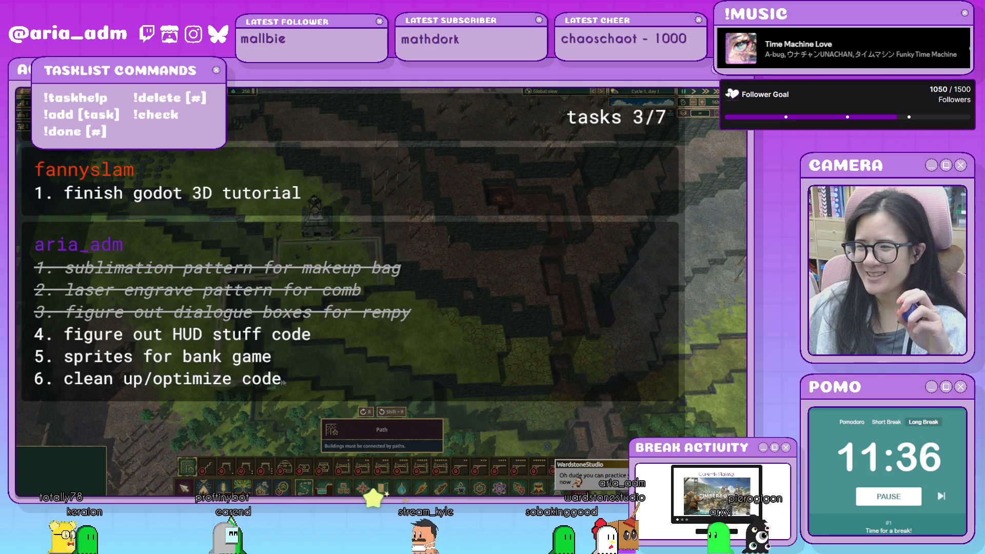
pyautogui.press('s')
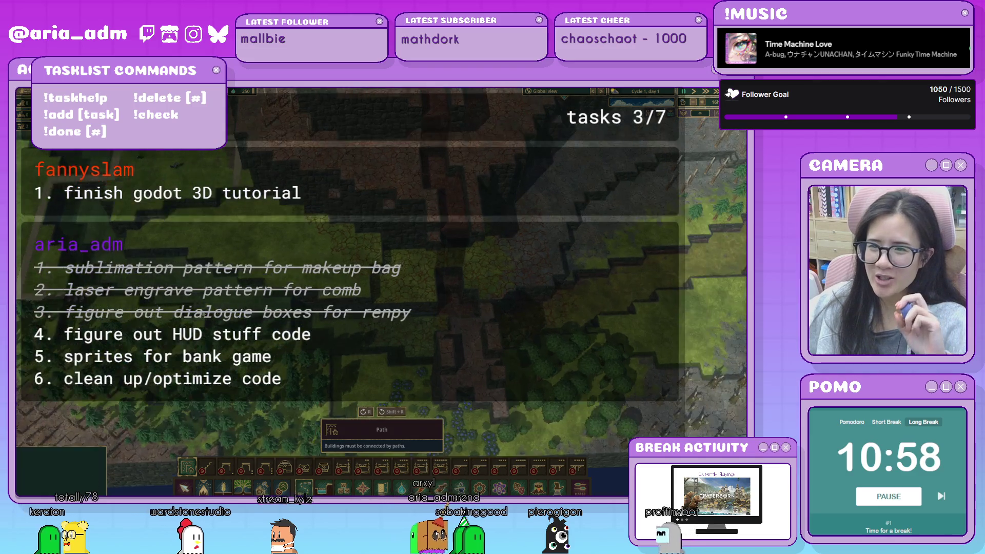
pyautogui.press('w')
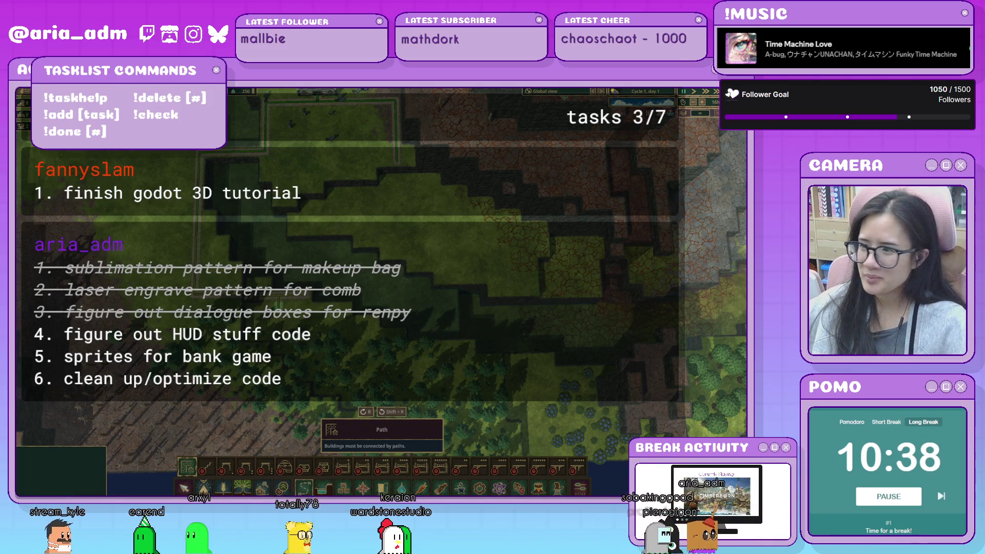
pyautogui.press('w')
pyautogui.press('w')
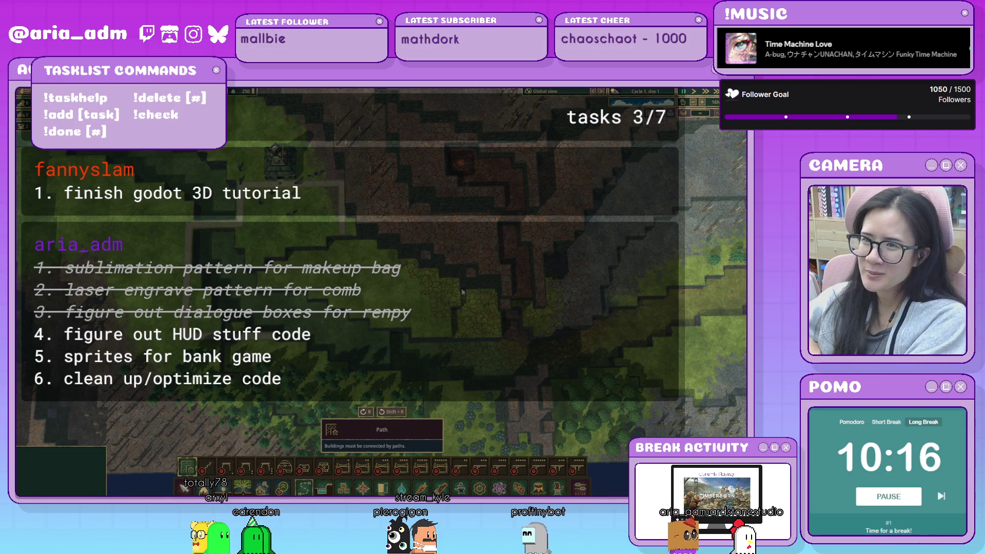
# - Lay three-, eight- and nine-tile paths across the northern grassland
pyautogui.moveTo(462, 291); pyautogui.dragTo(446, 430)
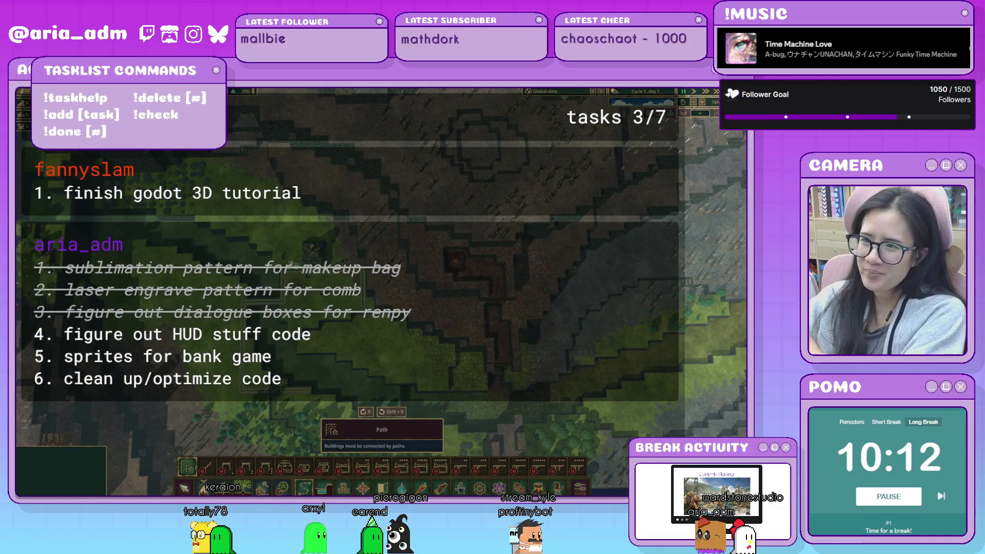
pyautogui.moveTo(290, 263); pyautogui.dragTo(365, 287)
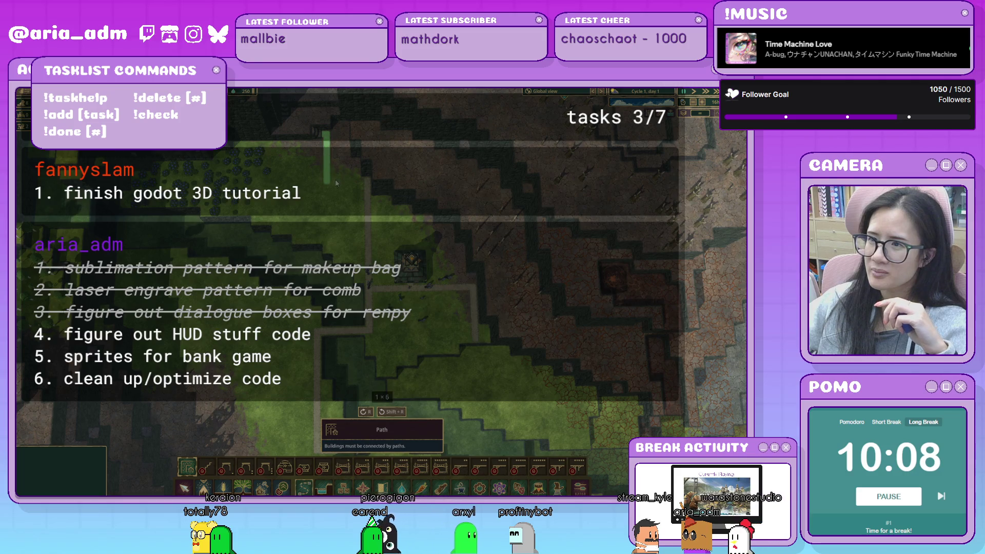
pyautogui.moveTo(366, 184); pyautogui.dragTo(318, 180)
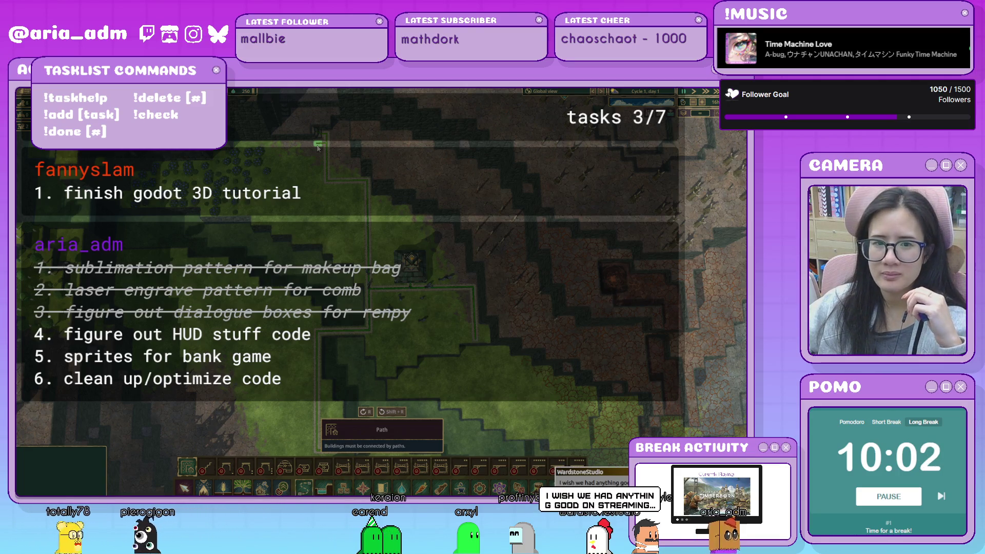
pyautogui.moveTo(318, 146); pyautogui.dragTo(252, 148)
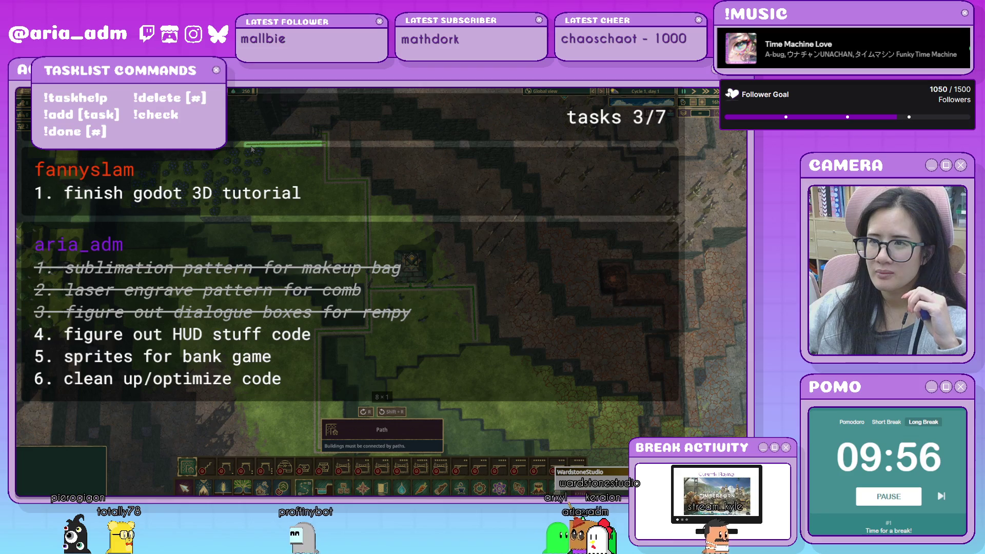
pyautogui.moveTo(238, 150); pyautogui.dragTo(239, 149)
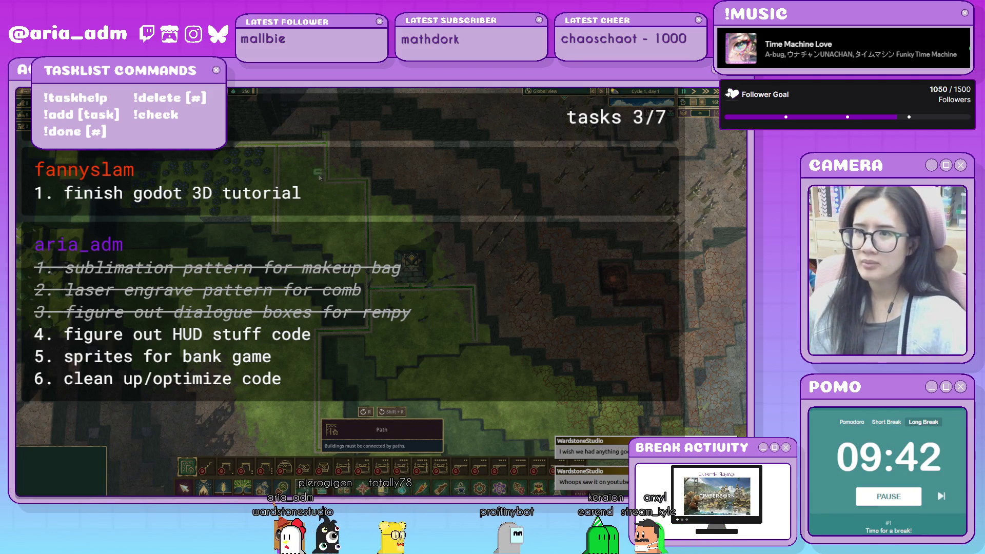
pyautogui.press('w')
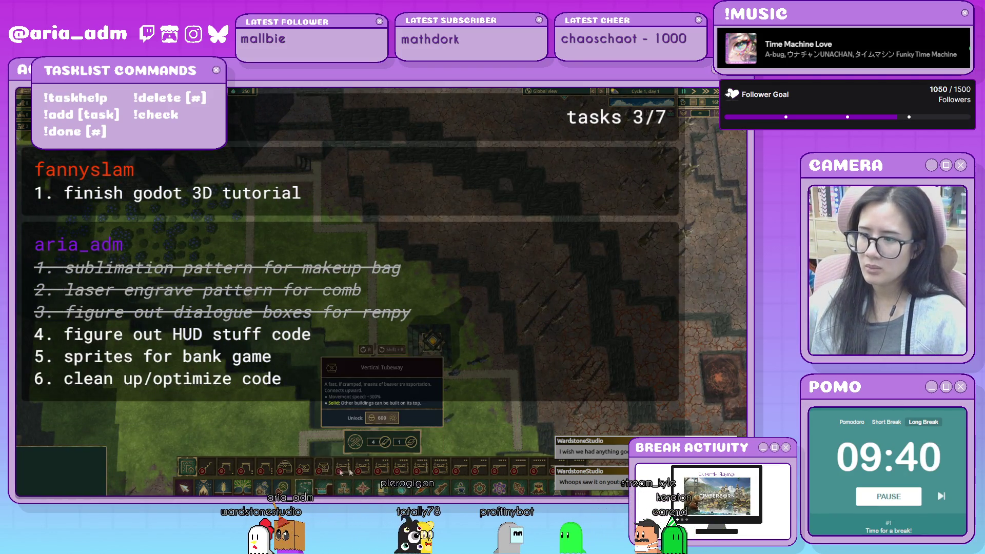
# - Browse the Food and Storage building groups, cancelling the Medium Warehouse placement
pyautogui.click(420, 490)
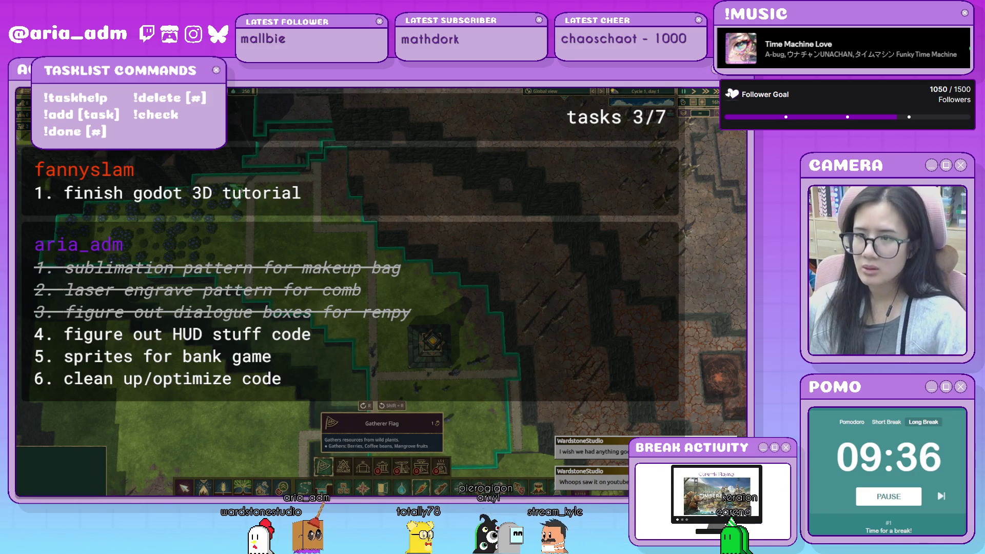
pyautogui.click(343, 487)
pyautogui.click(372, 466)
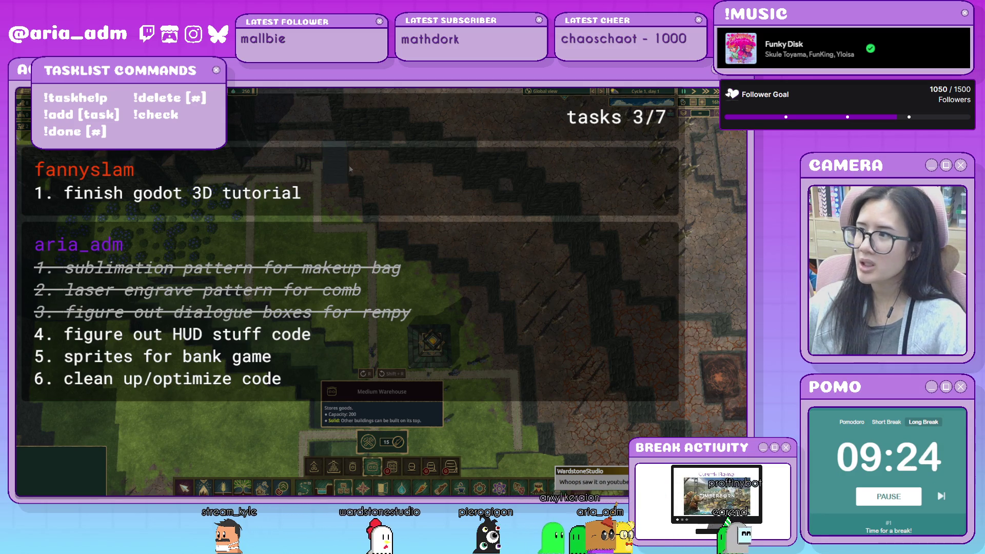
pyautogui.press('Escape')
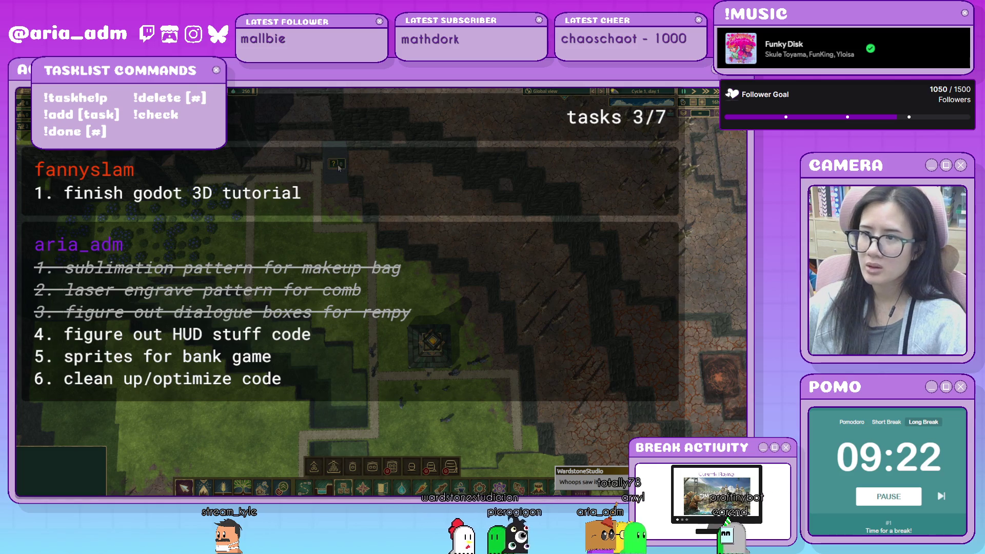
# - Open and close the help panel, then pan the map south
pyautogui.click(335, 166)
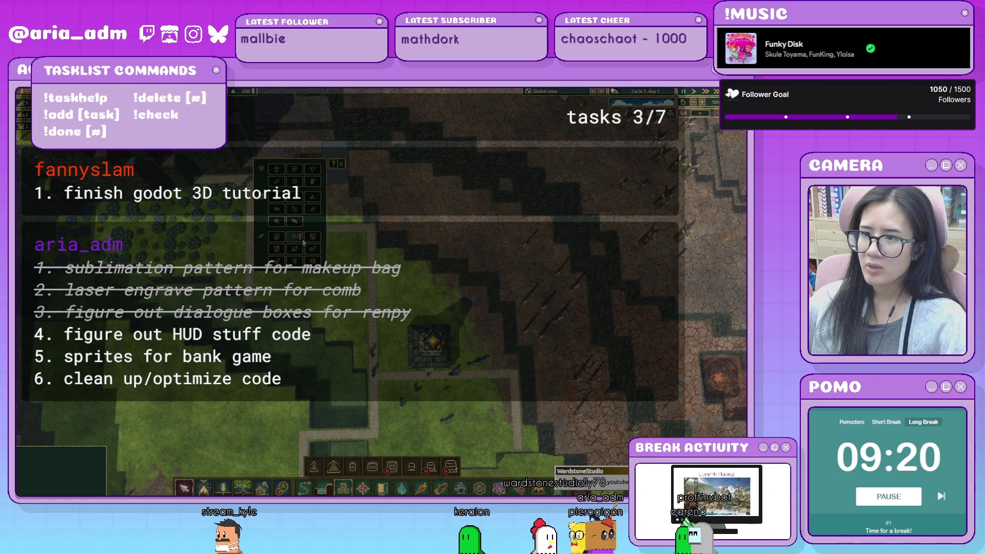
pyautogui.press('Escape')
pyautogui.press('s')
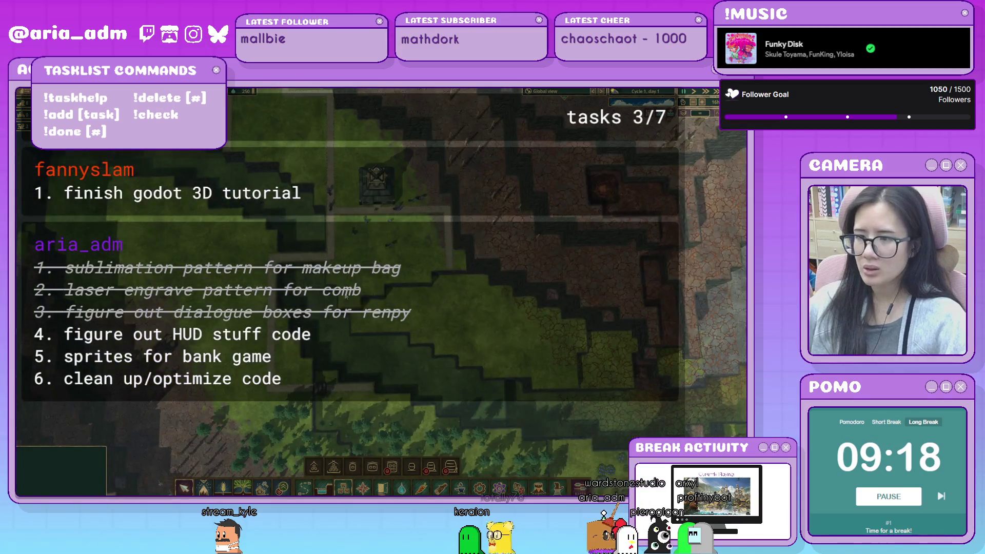
pyautogui.press('s')
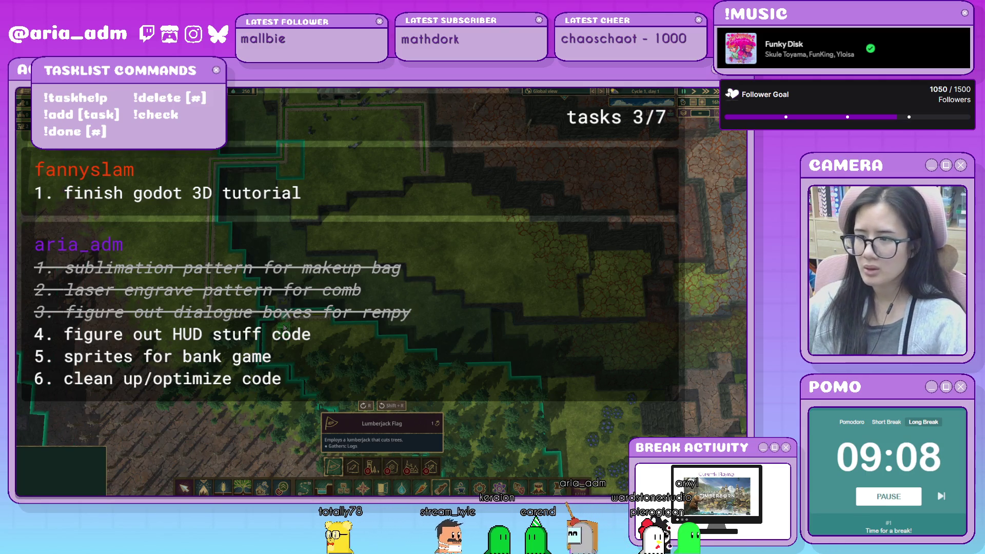
# - Cancel the Lumberjack Flag and pick the Kohlrabi planting tool from the food options
pyautogui.press('Escape')
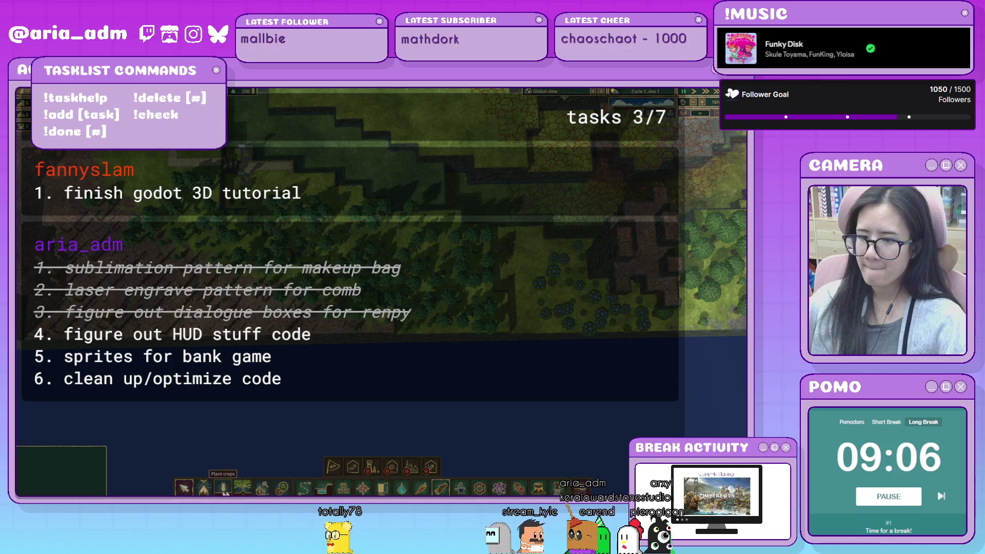
pyautogui.click(203, 487)
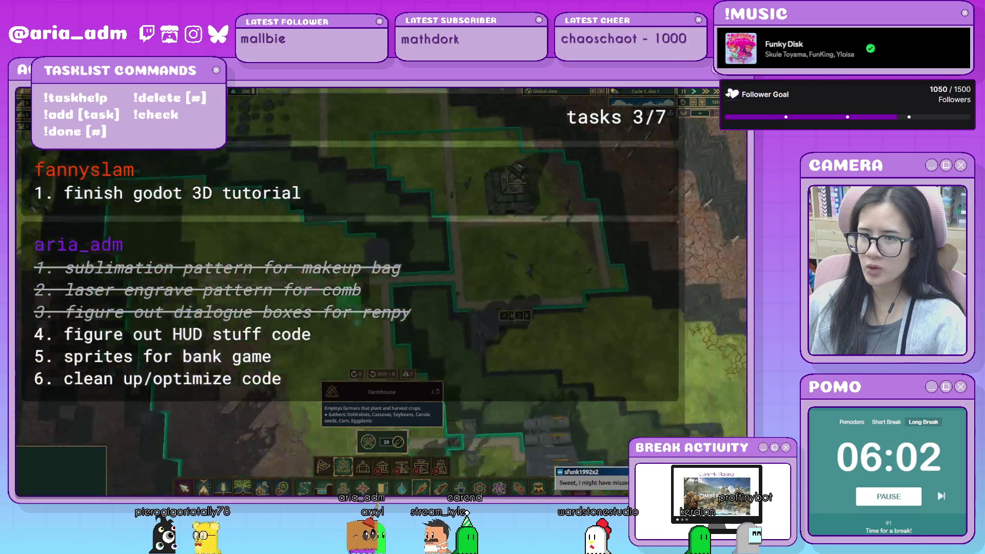
pyautogui.click(421, 487)
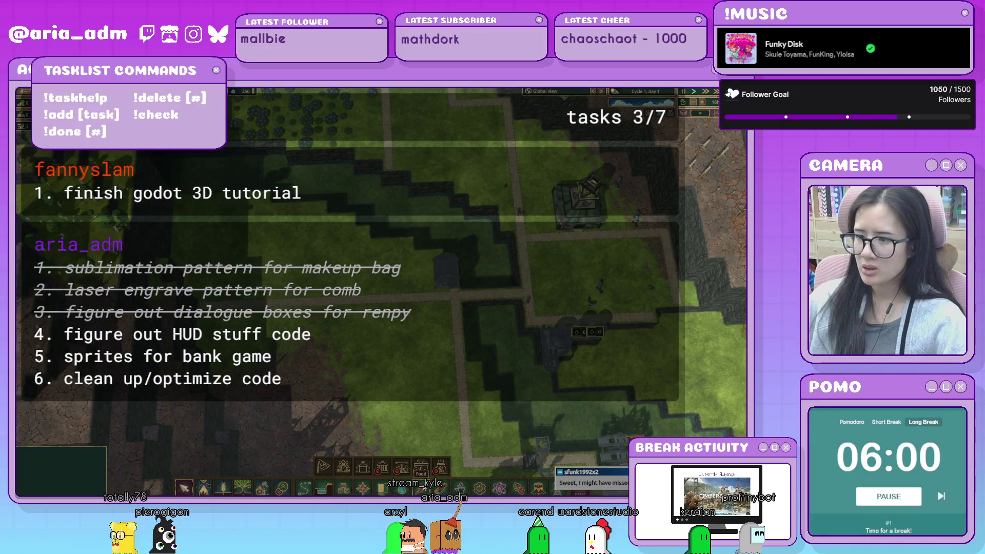
pyautogui.click(249, 491)
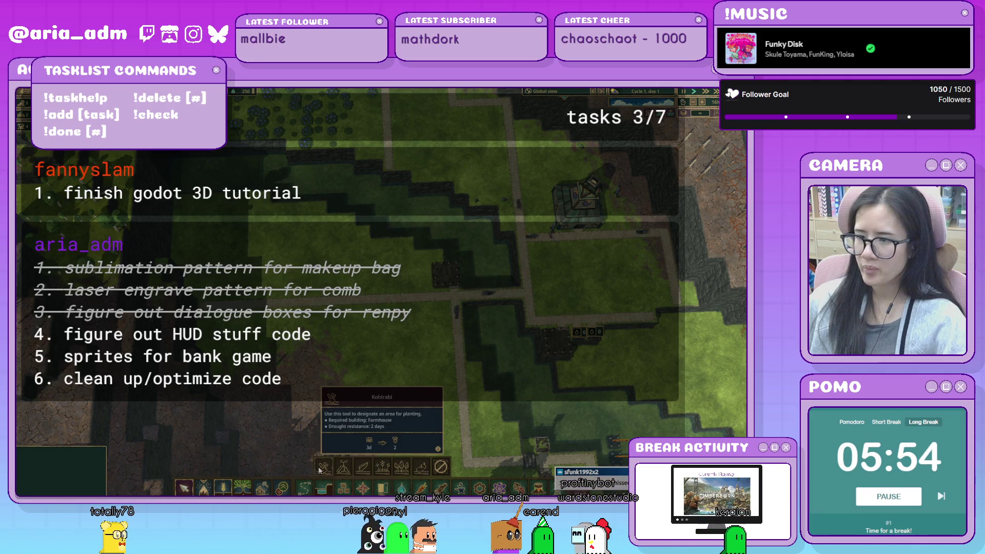
# - Mark an 18 × 9 kohlrabi planting area and bring up Timberborn's Steam store page
pyautogui.moveTo(417, 282)
pyautogui.mouseDown()
pyautogui.moveTo(164, 175)
pyautogui.moveTo(172, 197)
pyautogui.mouseUp()
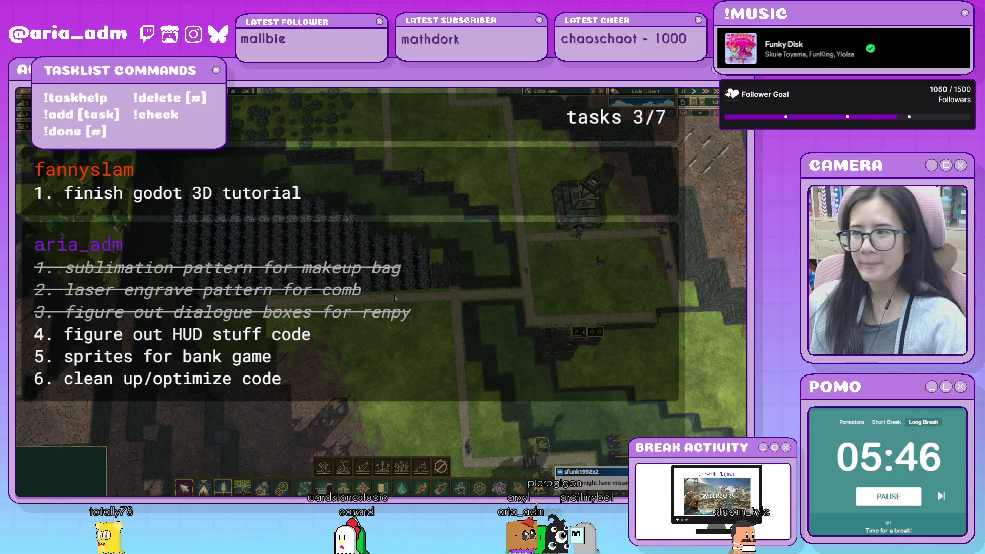
pyautogui.scroll(2, 408, 326)
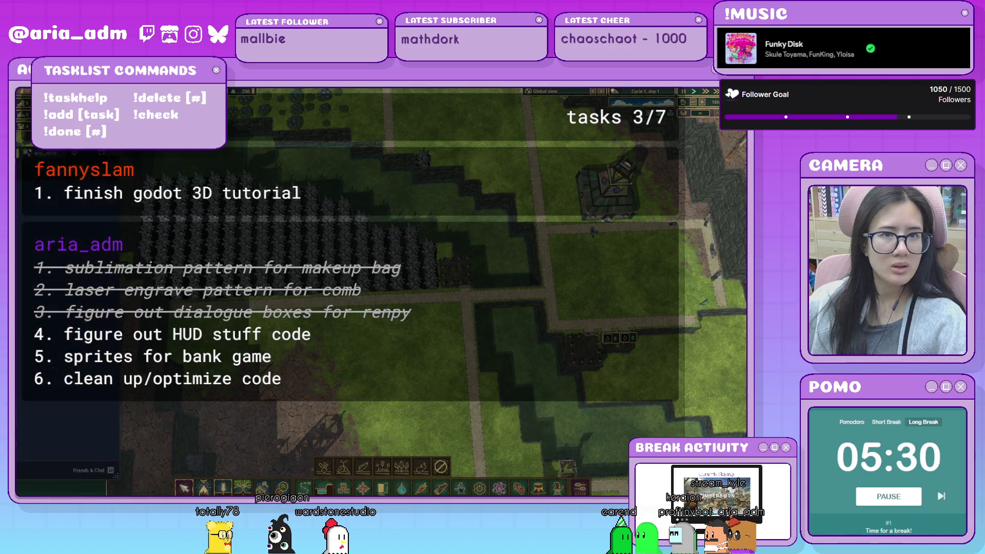
pyautogui.hotkey('alt', 'Tab')
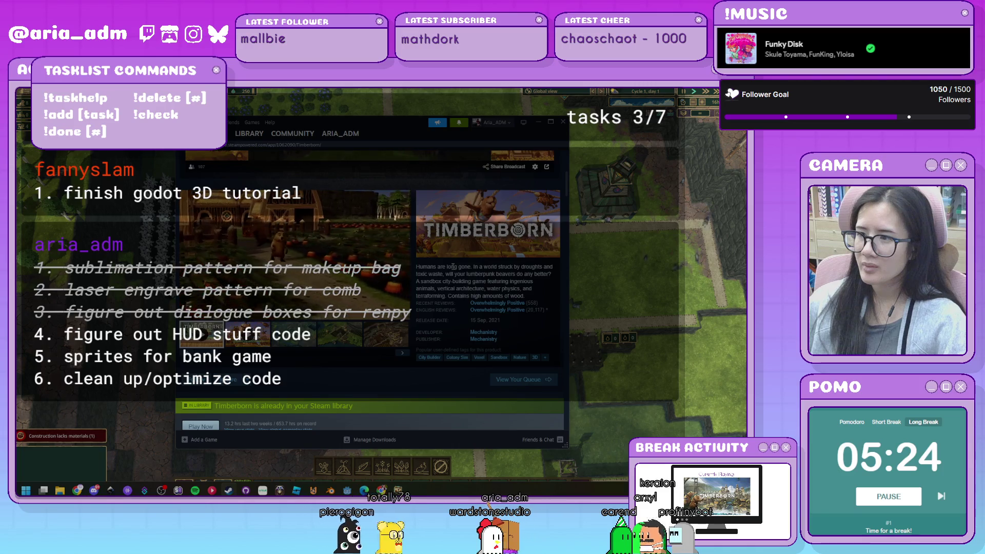
# - Scroll Timberborn's Steam store page down to the features and news, then close the overlay
pyautogui.scroll(-1, 452, 267)
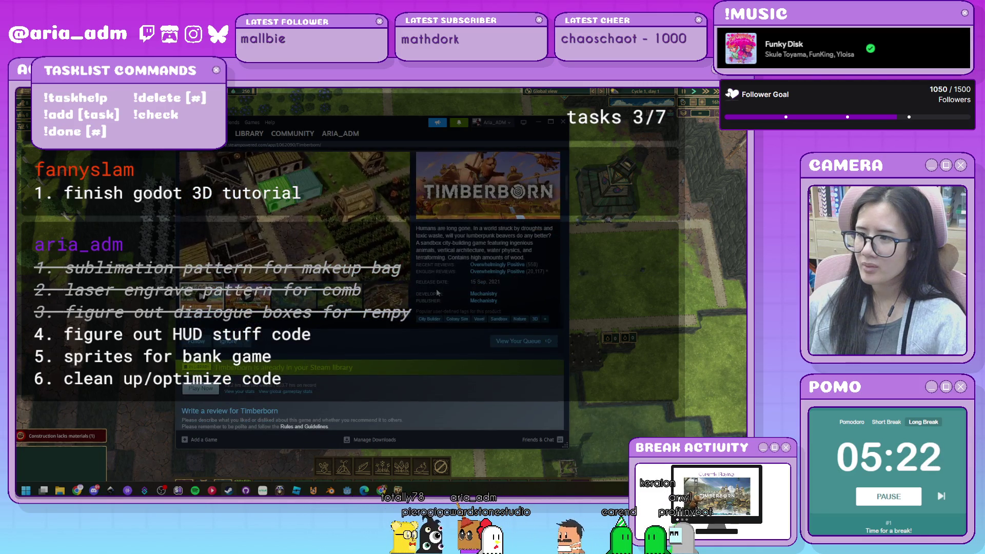
pyautogui.scroll(-4, 437, 292)
pyautogui.scroll(-4, 437, 293)
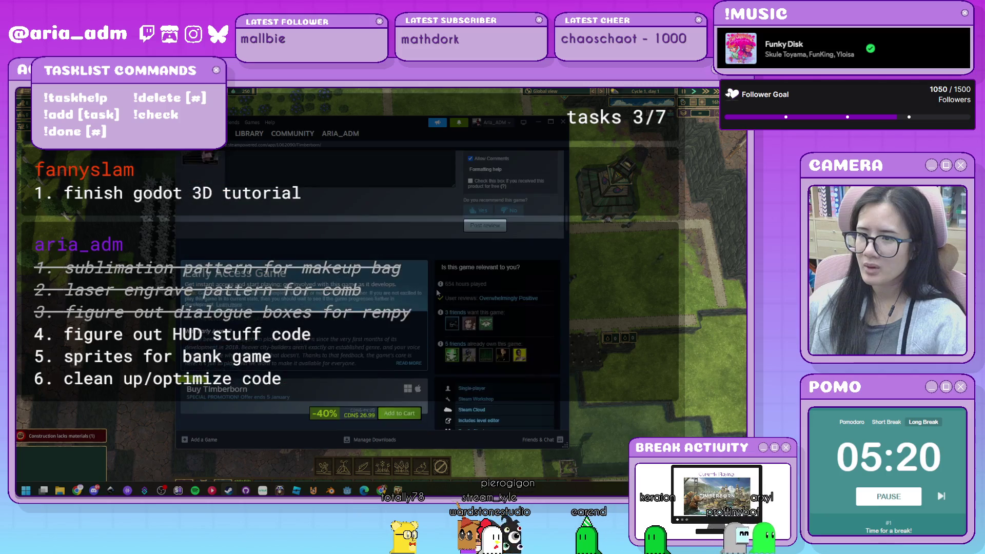
pyautogui.scroll(-3, 437, 293)
pyautogui.scroll(-1, 438, 293)
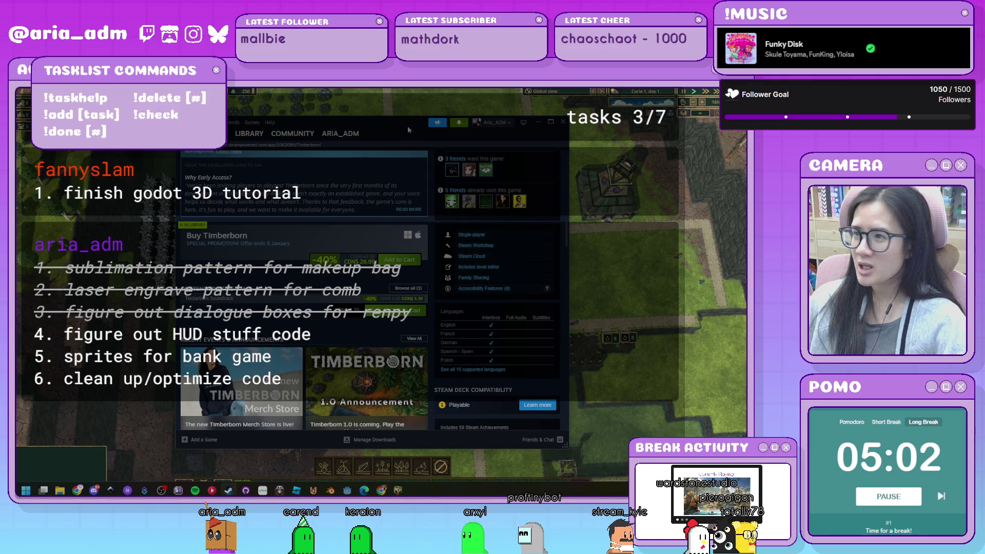
pyautogui.hotkey('alt', 'Tab')
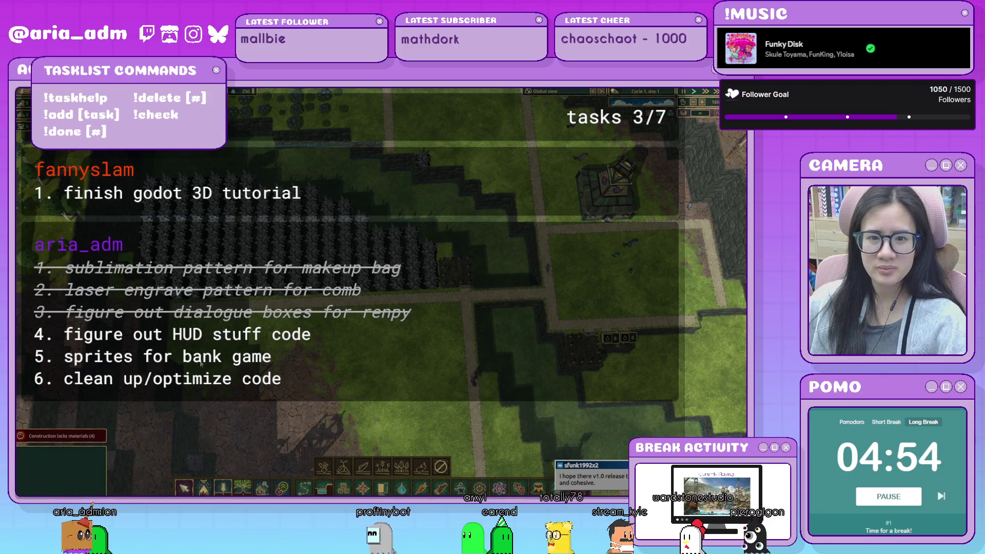
# - Centre the camera on the tower, rotate around it and zoom in on the building and beavers
pyautogui.moveTo(404, 353); pyautogui.dragTo(287, 375)
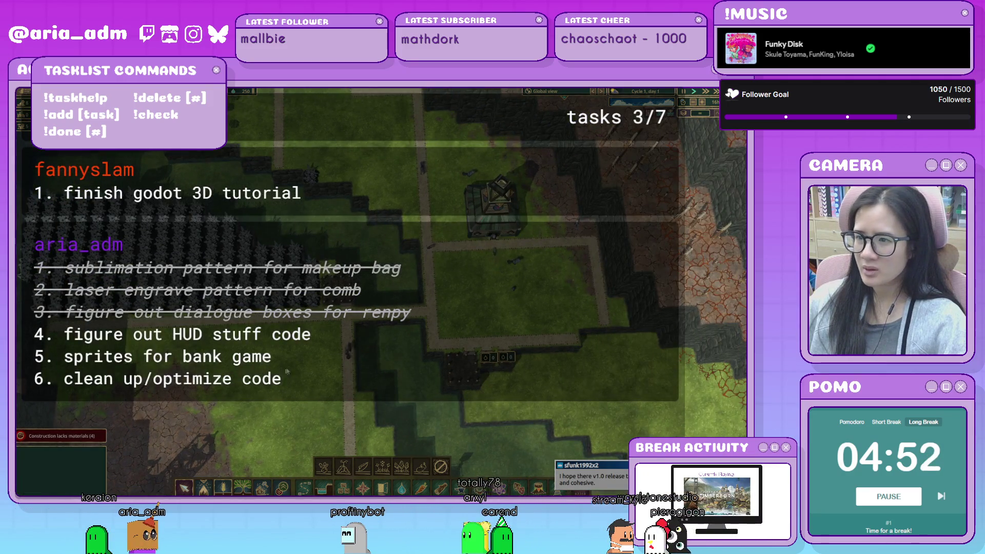
pyautogui.press('e')
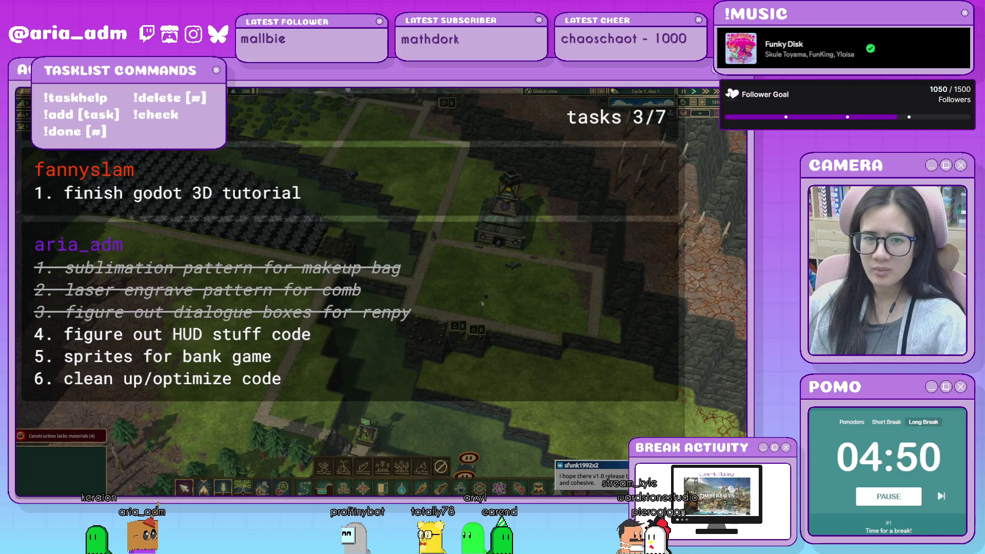
pyautogui.scroll(5, 536, 270)
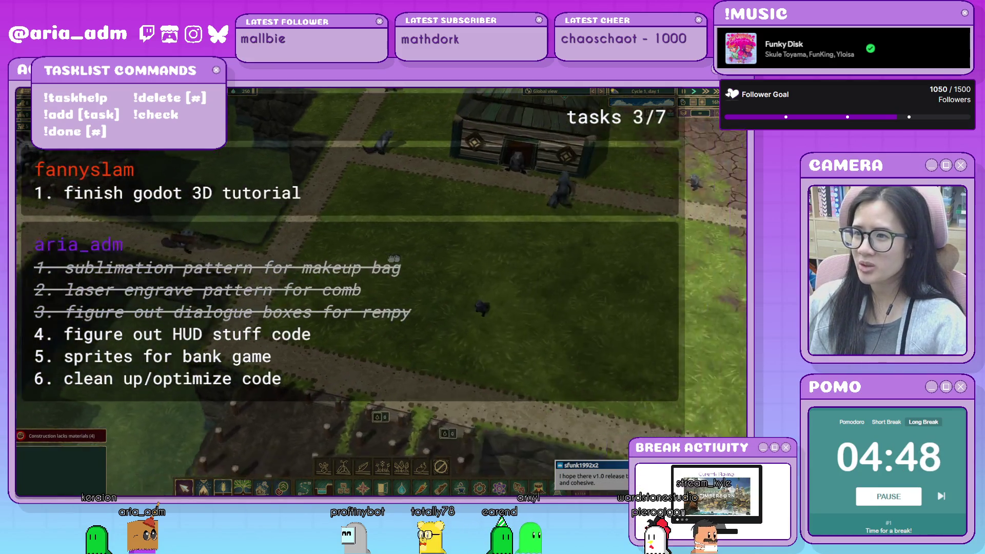
pyautogui.scroll(5, 386, 261)
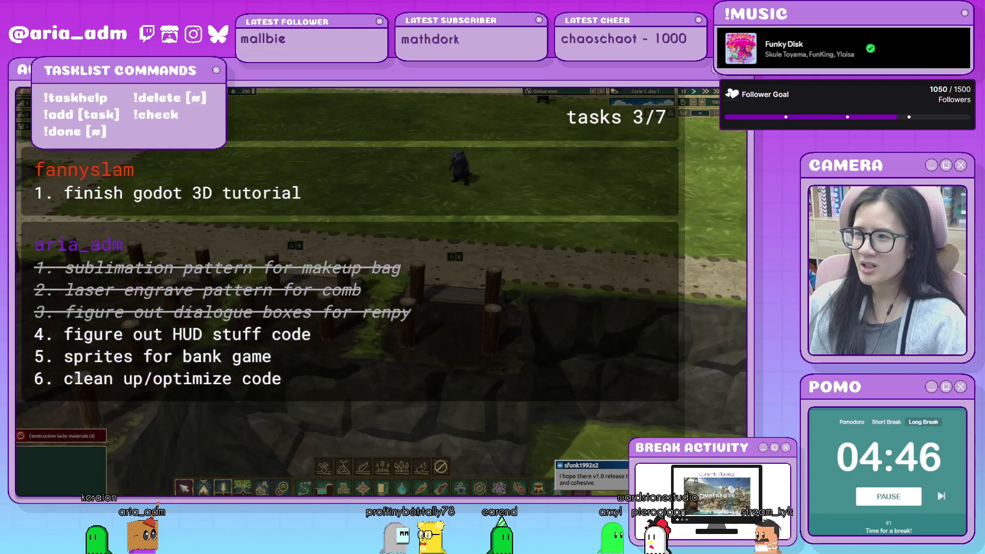
pyautogui.moveTo(455, 221)
pyautogui.mouseDown()
pyautogui.moveTo(468, 289)
pyautogui.moveTo(445, 276)
pyautogui.mouseUp()
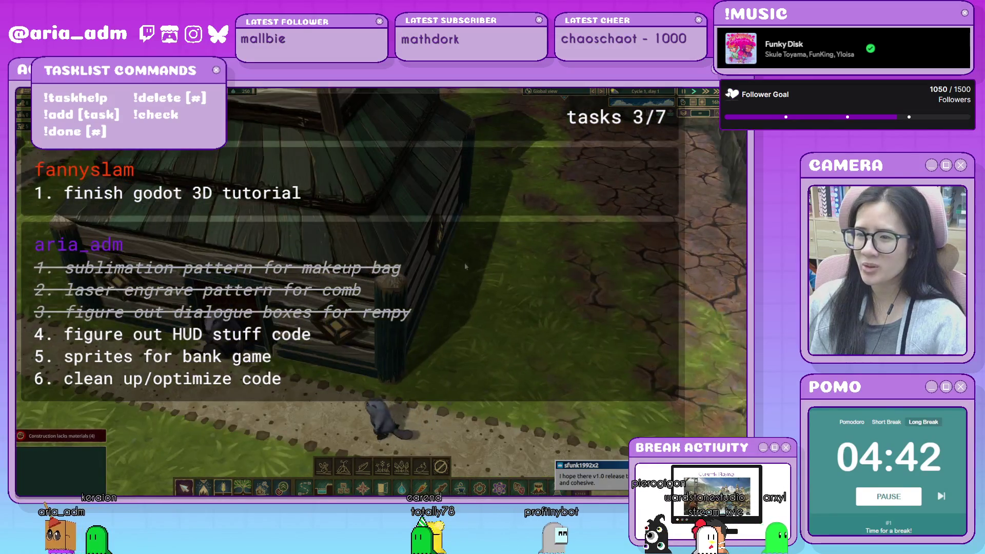
pyautogui.scroll(-1, 446, 275)
pyautogui.scroll(-1, 446, 275)
pyautogui.scroll(-1, 445, 275)
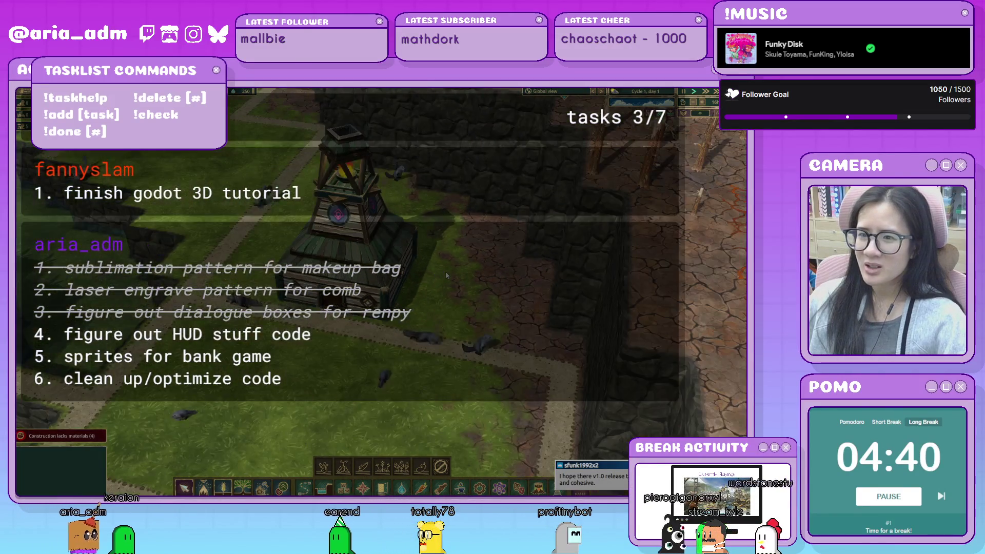
pyautogui.scroll(-1, 445, 276)
pyautogui.scroll(4, 425, 236)
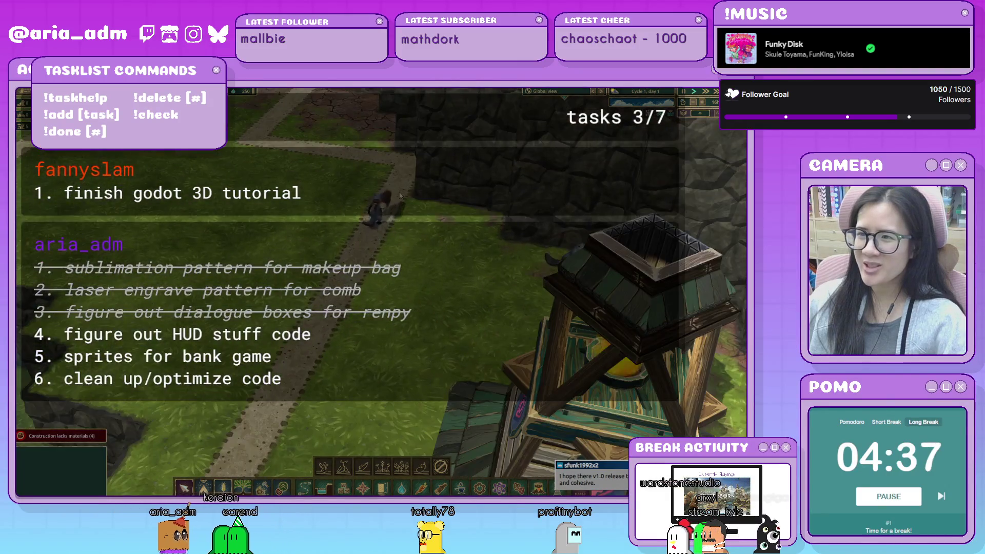
pyautogui.scroll(2, 400, 195)
pyautogui.scroll(2, 400, 195)
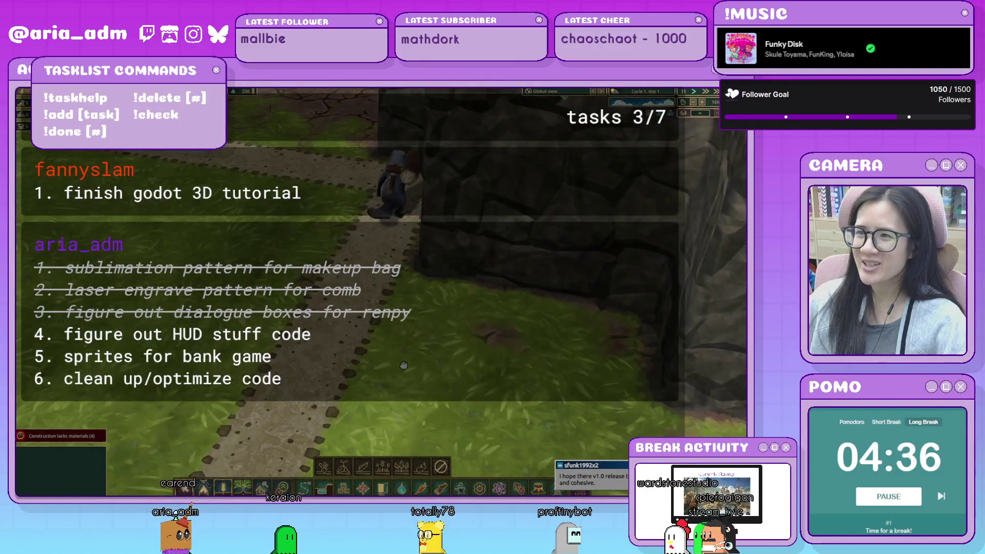
# - Zoom back out and pan across the colony toward the blue area
pyautogui.scroll(-1, 398, 358)
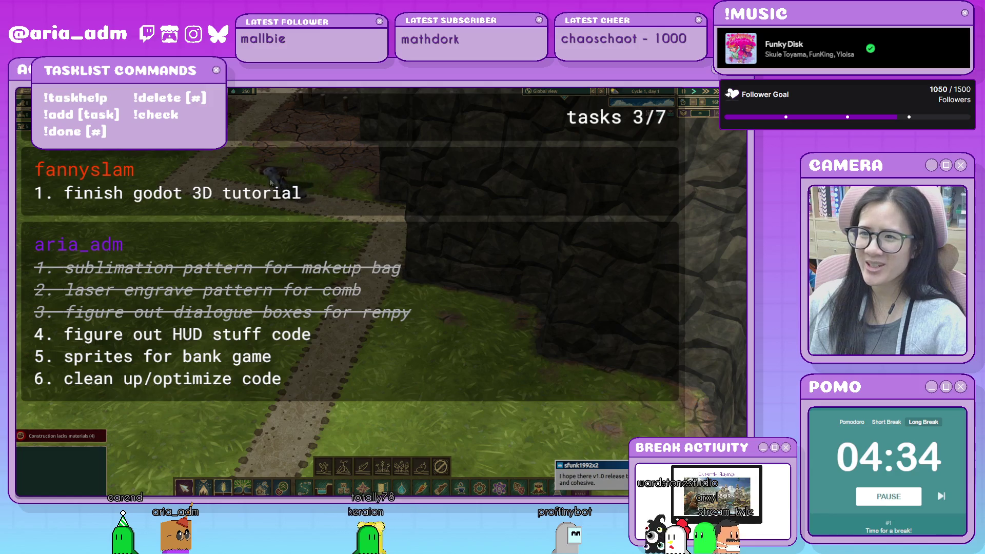
pyautogui.scroll(-2, 256, 182)
pyautogui.scroll(-2, 334, 205)
pyautogui.scroll(-2, 410, 230)
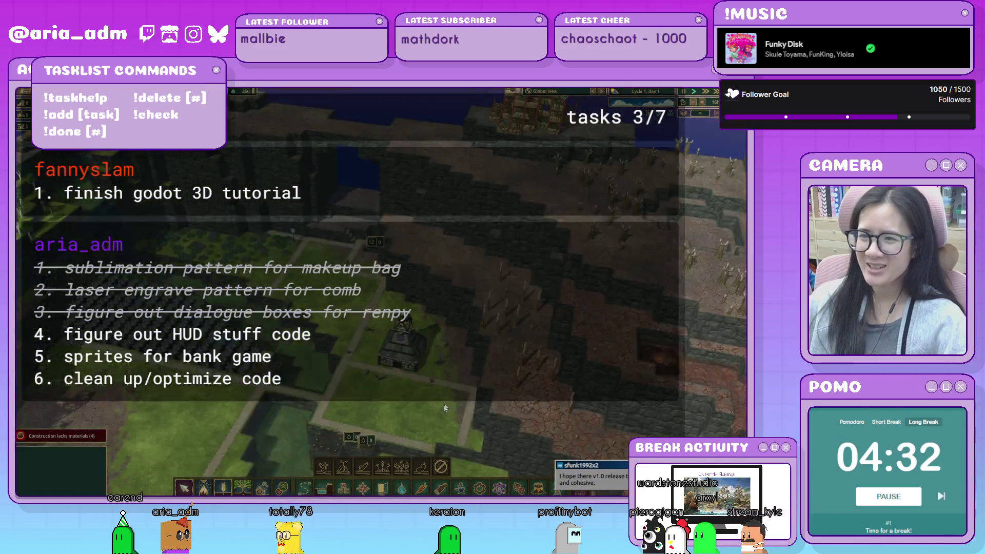
pyautogui.scroll(-2, 500, 251)
pyautogui.scroll(2, 500, 252)
pyautogui.scroll(2, 496, 262)
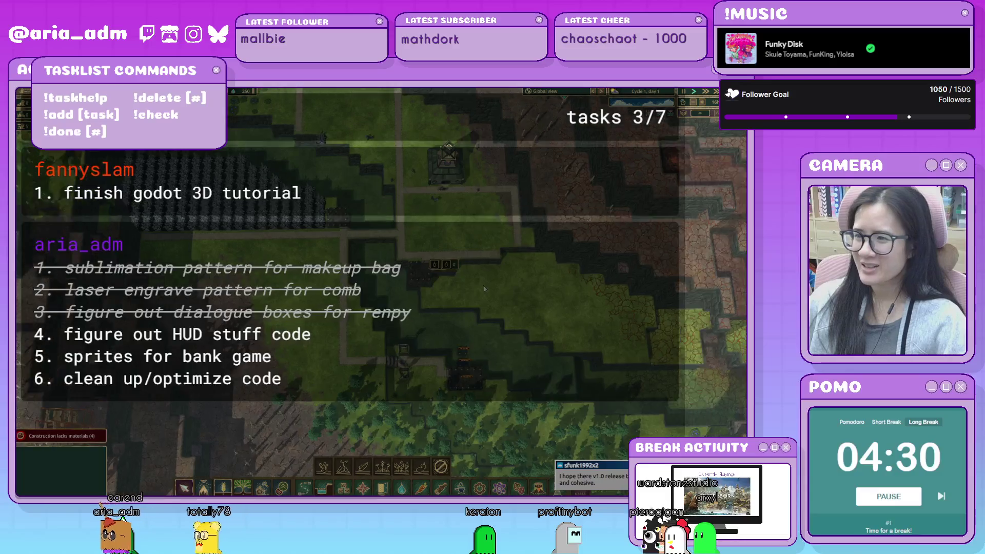
pyautogui.scroll(2, 490, 283)
pyautogui.press('s')
pyautogui.press('d')
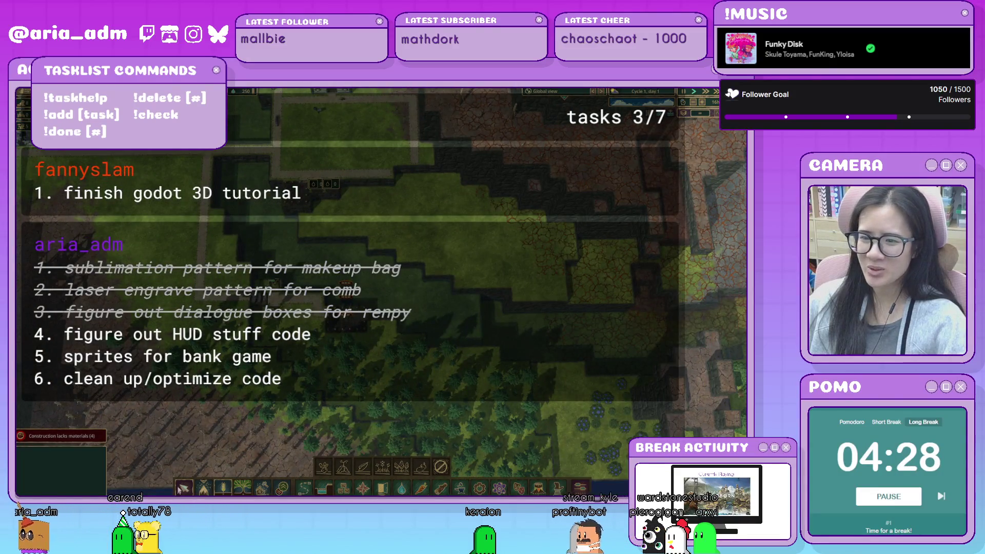
pyautogui.press('a')
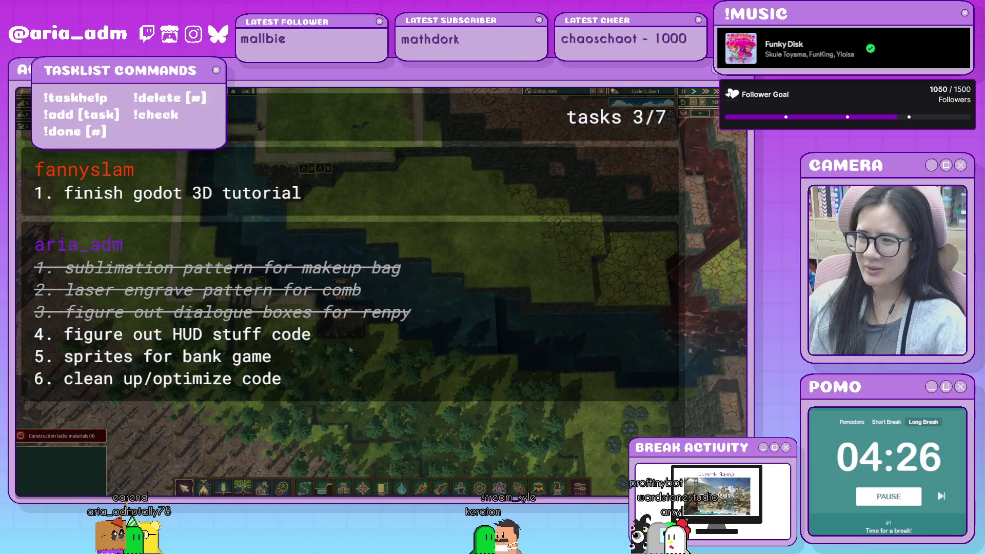
pyautogui.scroll(1, 417, 332)
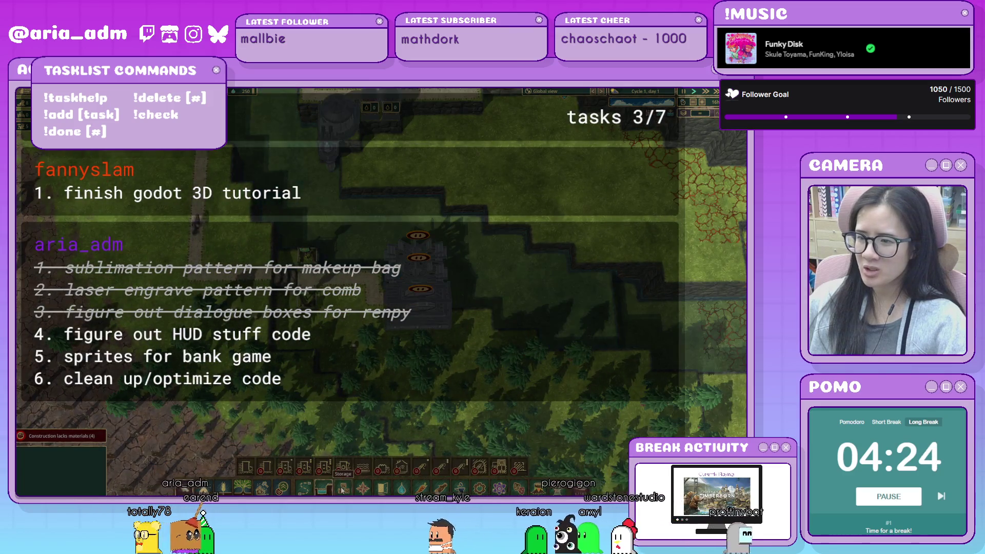
pyautogui.click(343, 487)
pyautogui.click(333, 466)
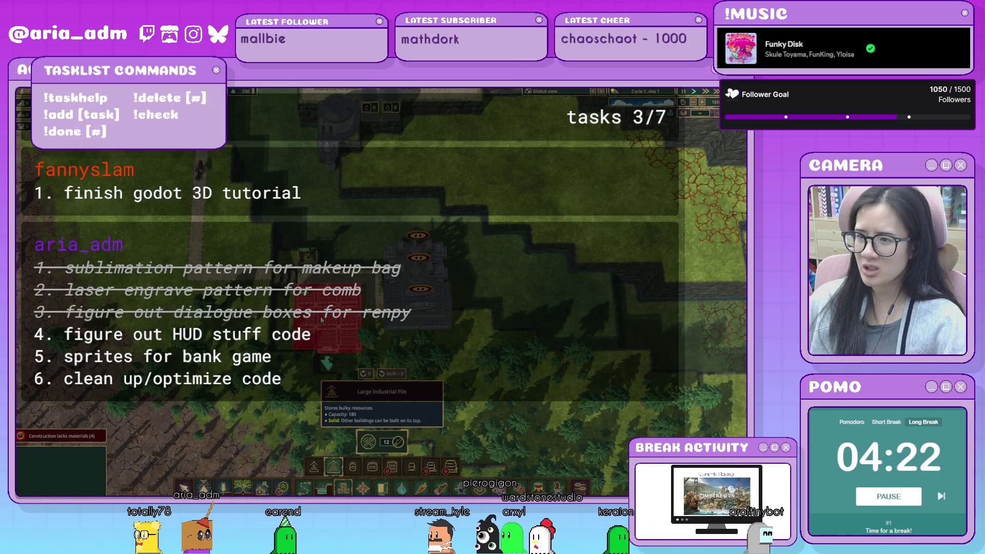
pyautogui.press('w')
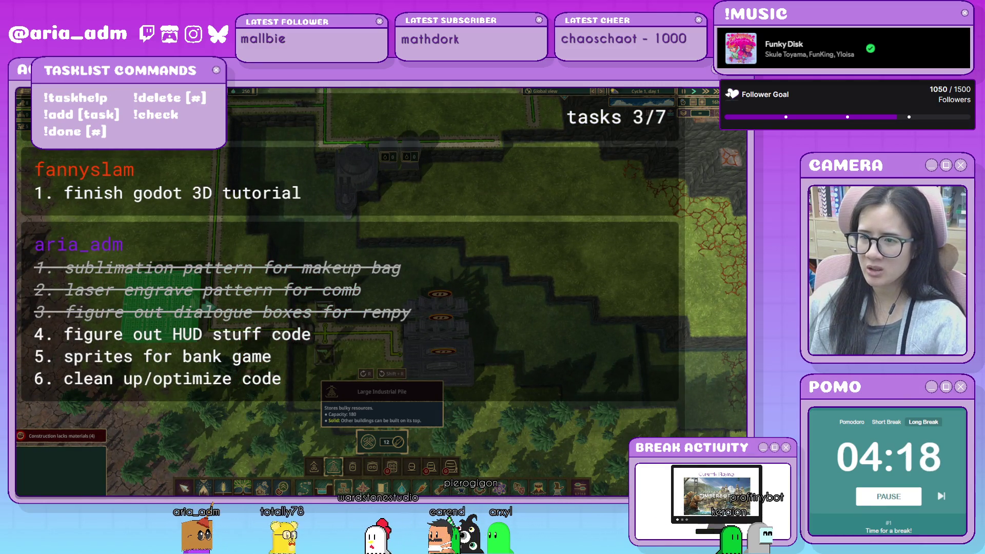
pyautogui.click(162, 290)
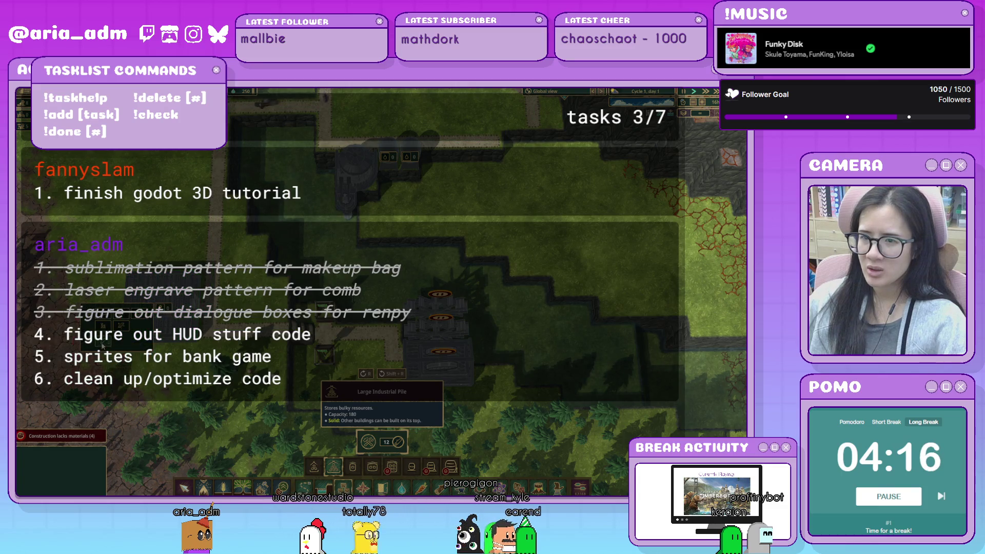
pyautogui.scroll(-5, 545, 412)
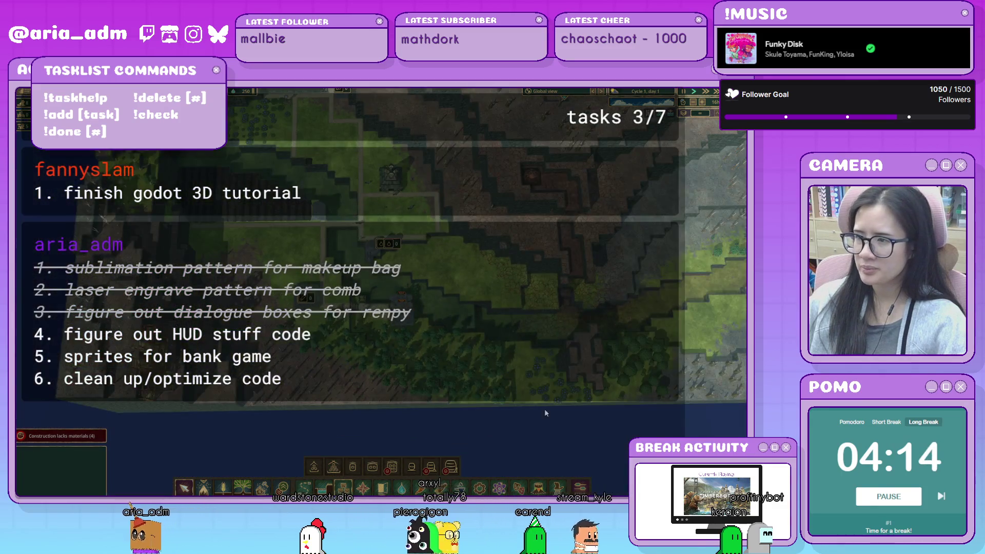
pyautogui.scroll(2, 438, 378)
pyautogui.scroll(2, 453, 337)
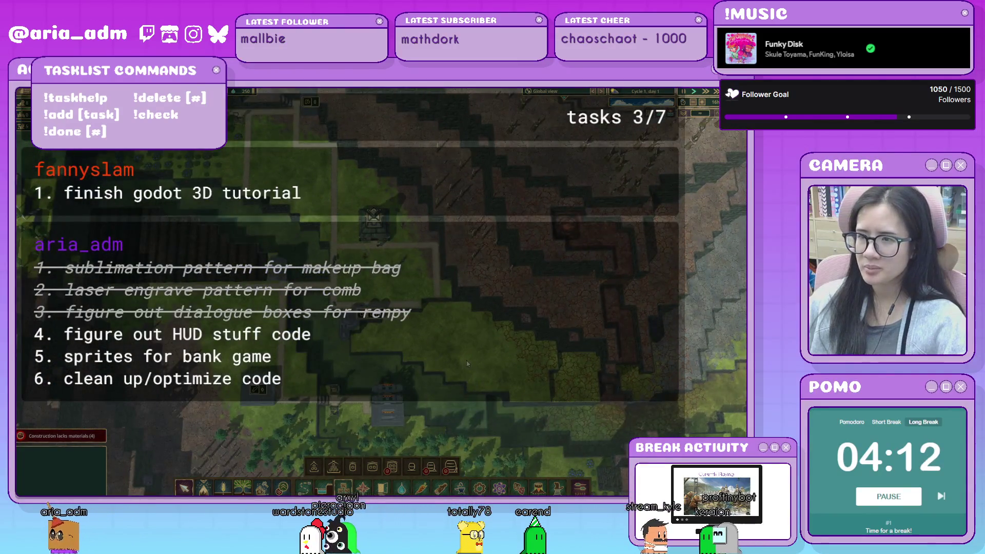
pyautogui.scroll(-1, 466, 364)
pyautogui.scroll(-1, 466, 364)
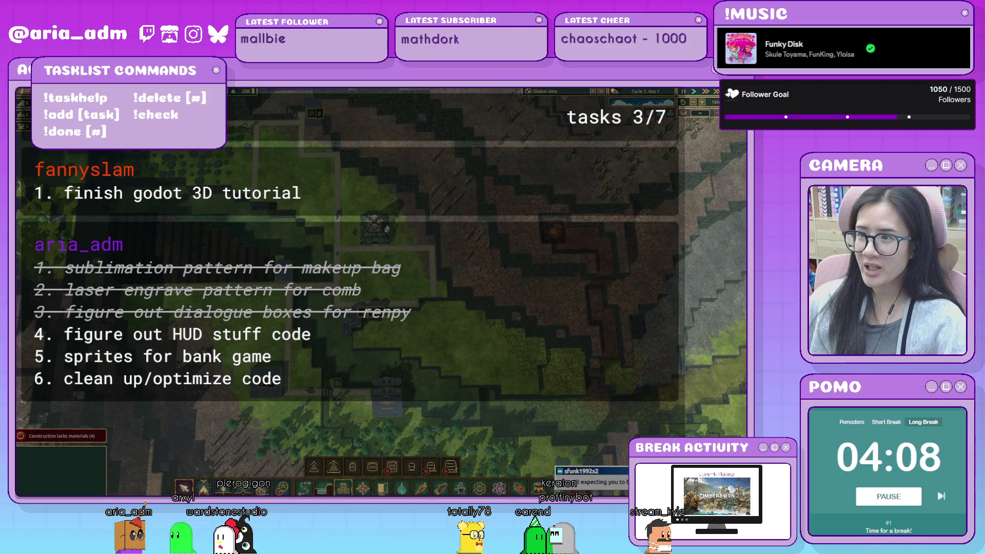
pyautogui.scroll(2, 649, 157)
pyautogui.scroll(2, 650, 156)
pyautogui.scroll(3, 381, 291)
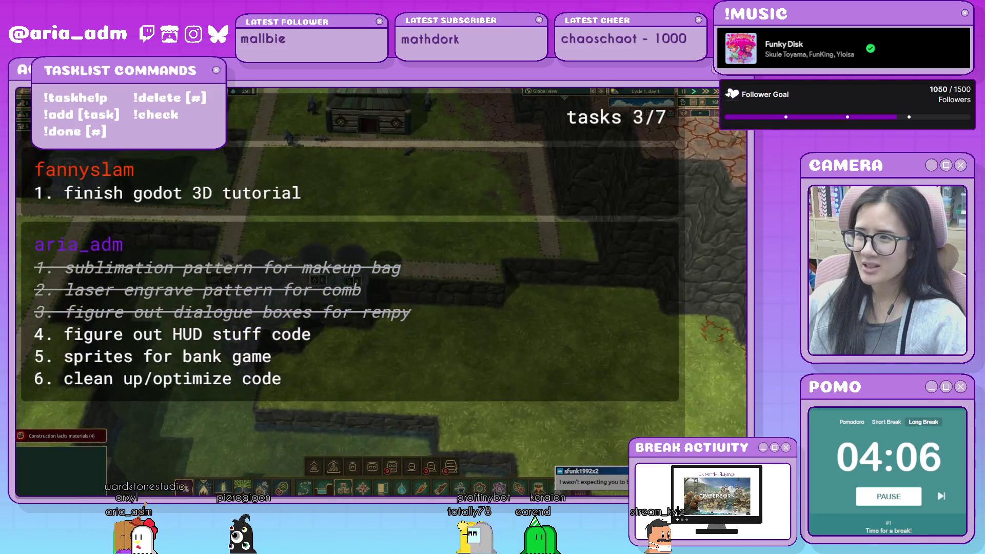
pyautogui.scroll(2, 381, 308)
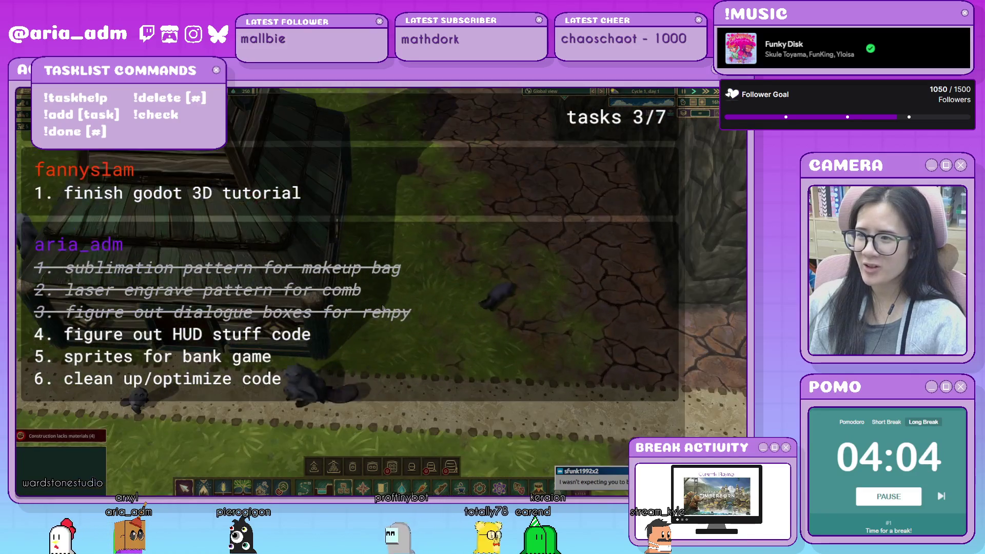
pyautogui.scroll(2, 449, 319)
pyautogui.scroll(2, 450, 319)
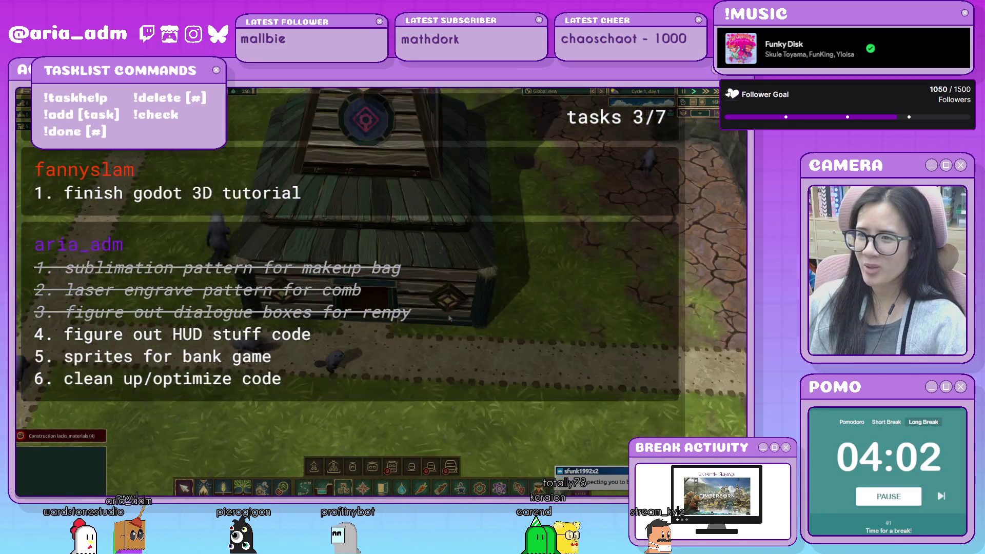
pyautogui.scroll(2, 449, 319)
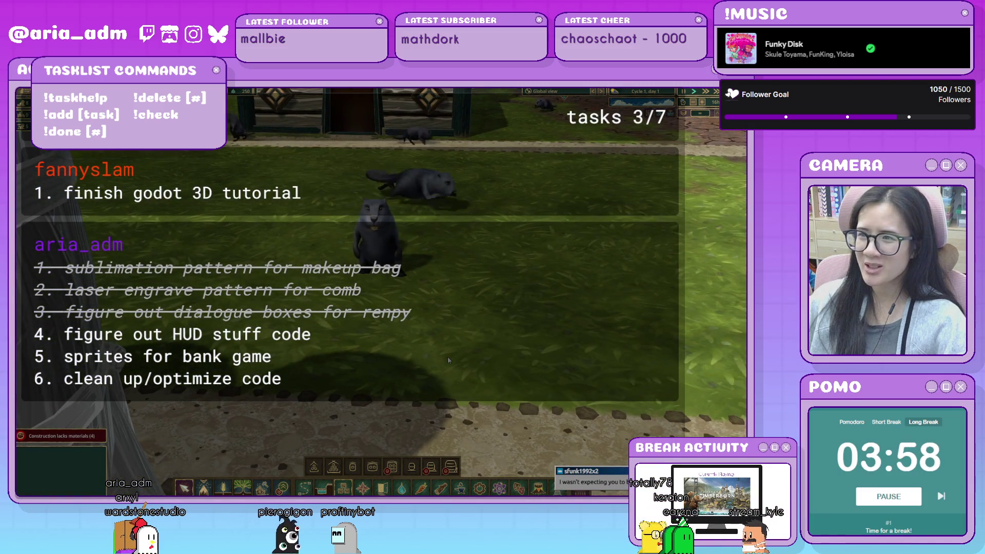
pyautogui.scroll(-3, 449, 360)
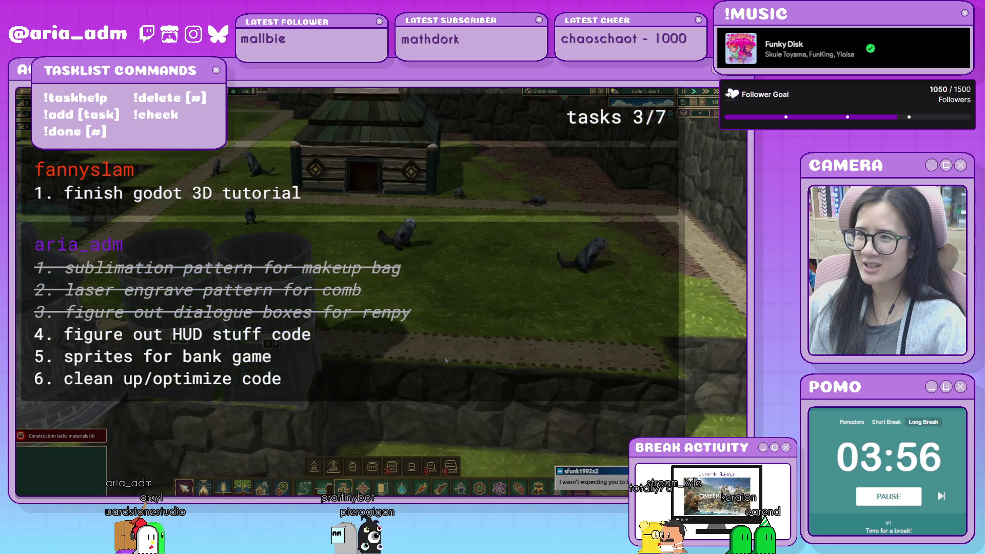
pyautogui.scroll(-2, 445, 360)
pyautogui.scroll(-2, 445, 356)
pyautogui.scroll(-2, 446, 350)
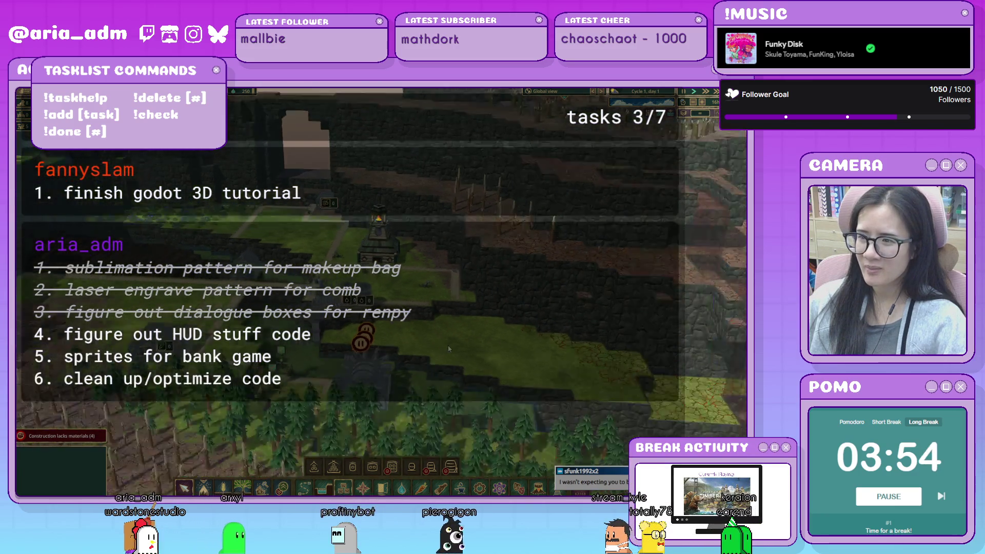
# - Pan across the settlement along the river and switch to the darker overlay view
pyautogui.scroll(-2, 447, 346)
pyautogui.press('w')
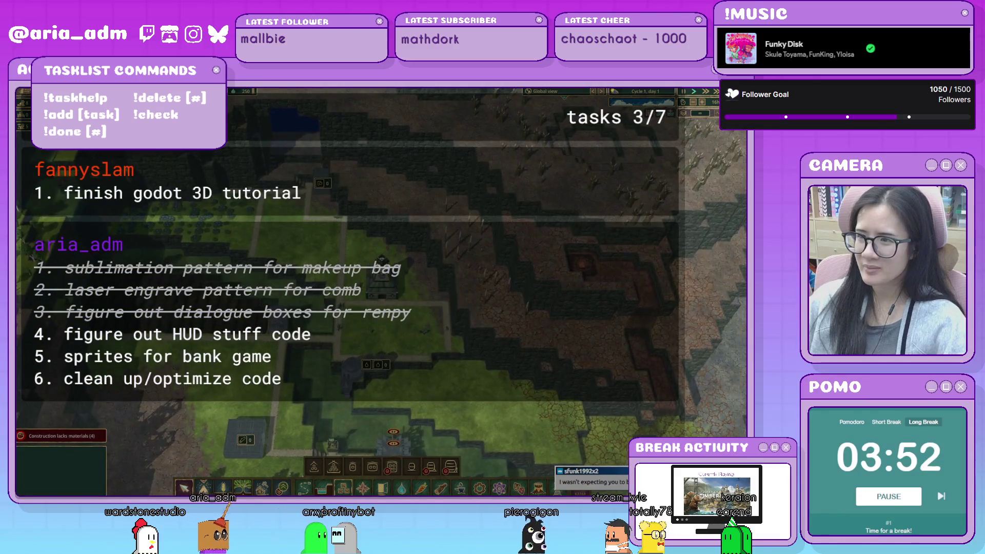
pyautogui.moveTo(458, 336); pyautogui.dragTo(428, 285)
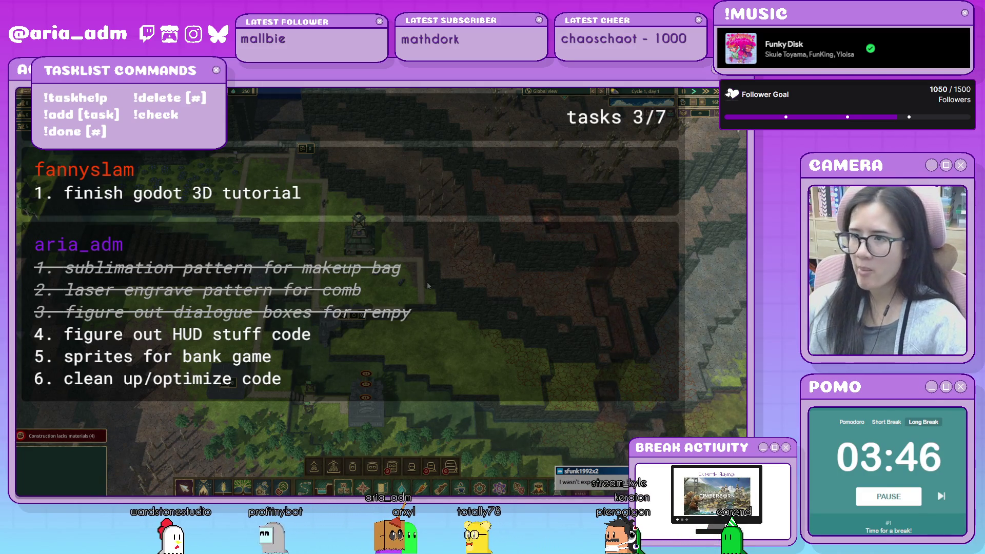
pyautogui.moveTo(520, 355)
pyautogui.mouseDown()
pyautogui.moveTo(439, 310)
pyautogui.moveTo(496, 371)
pyautogui.mouseUp()
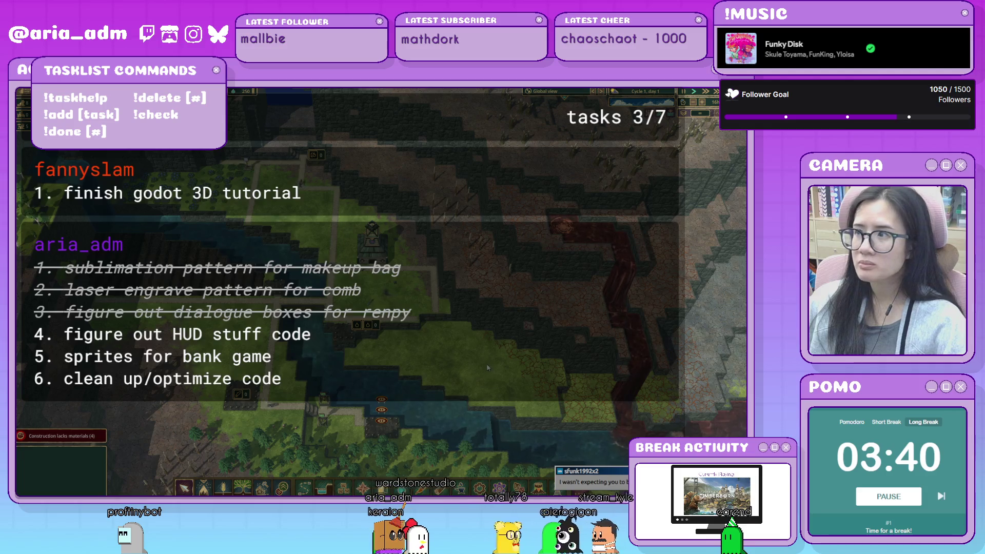
pyautogui.moveTo(485, 346); pyautogui.dragTo(478, 266)
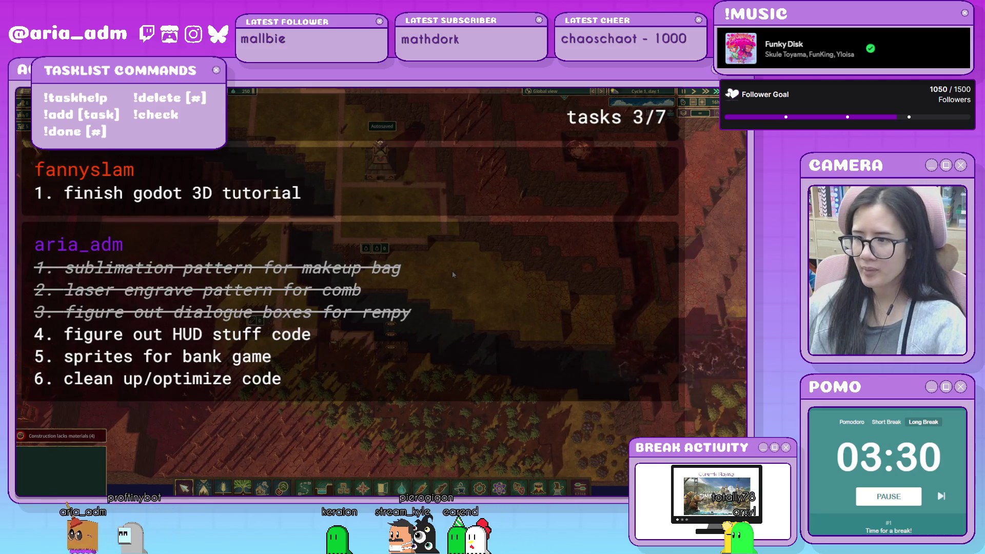
pyautogui.press('w')
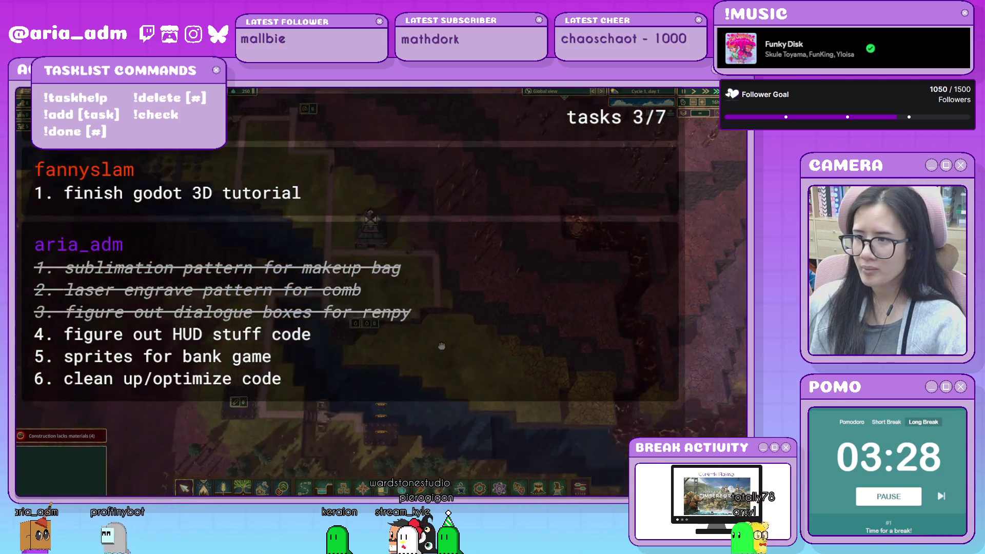
pyautogui.moveTo(434, 332); pyautogui.dragTo(460, 413)
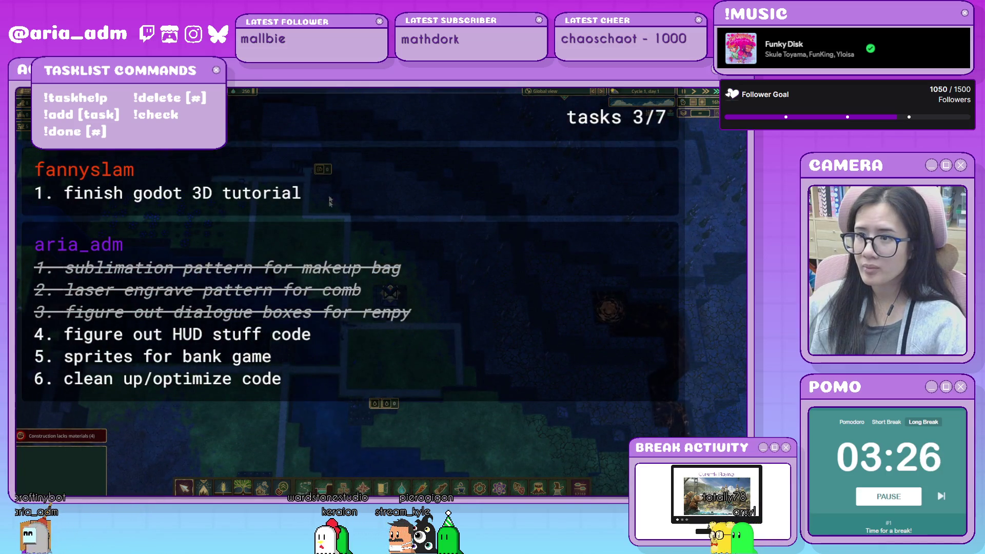
# - Check construction details of the Medium Warehouse, Deep Water Pump, Small Tank and Farmhouse
pyautogui.click(322, 175)
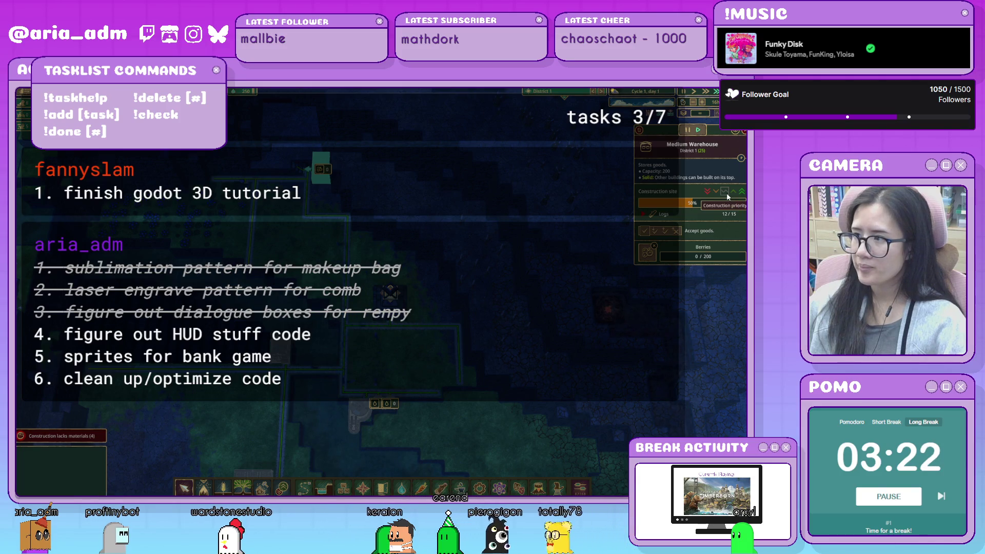
pyautogui.click(368, 416)
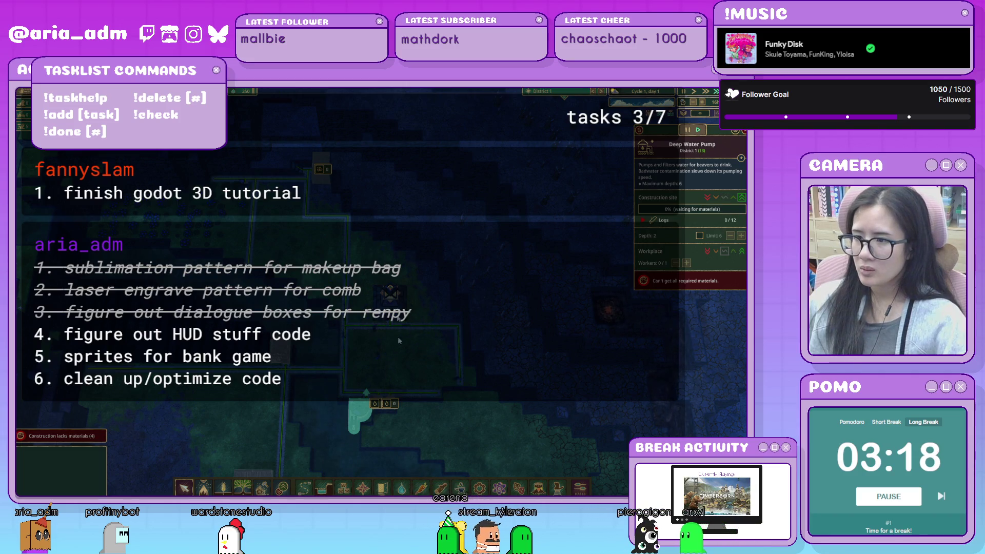
pyautogui.scroll(3, 410, 300)
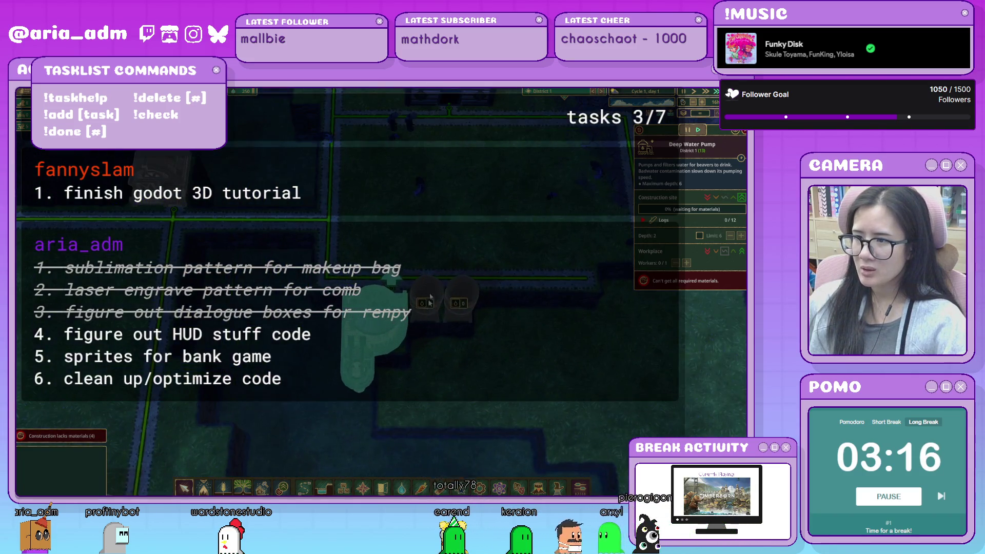
pyautogui.click(425, 307)
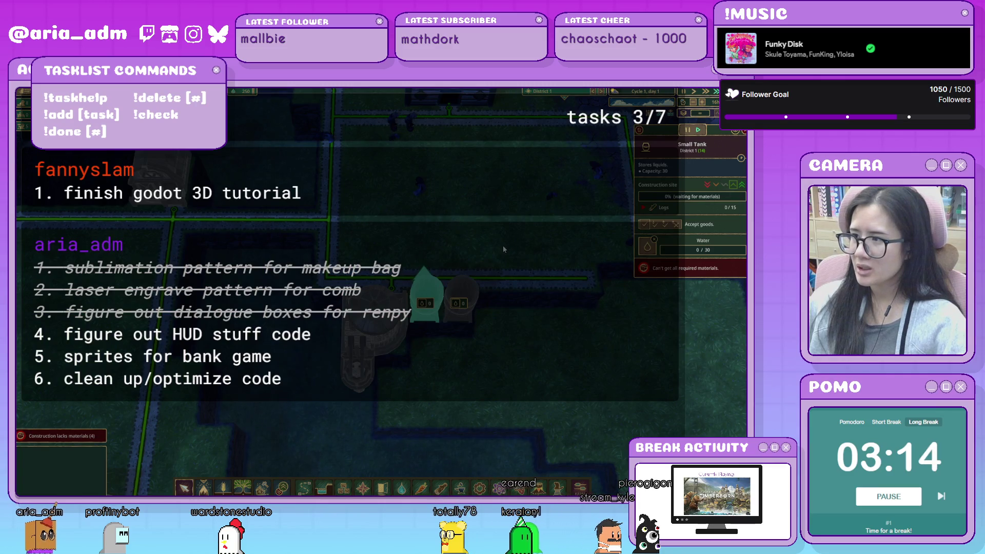
pyautogui.scroll(-4, 506, 241)
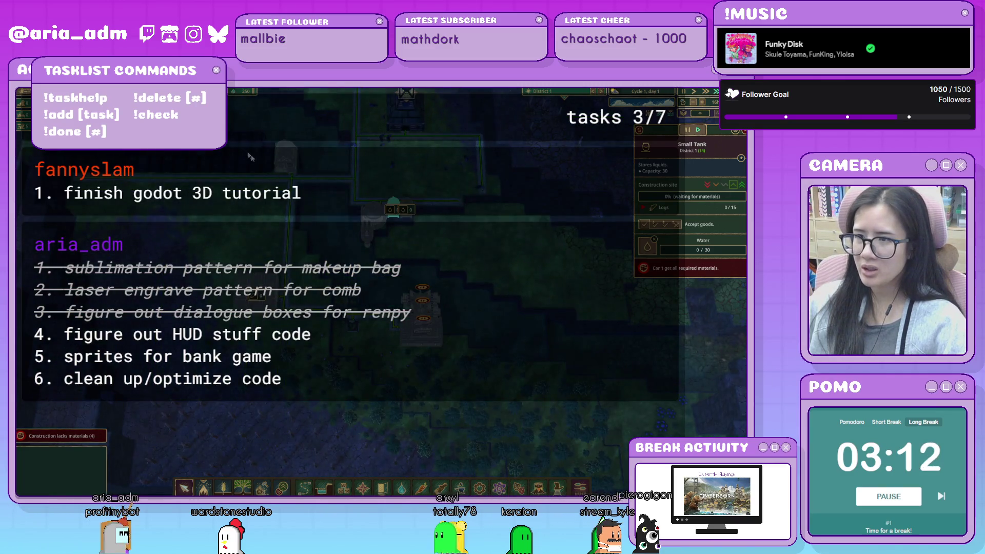
pyautogui.click(285, 157)
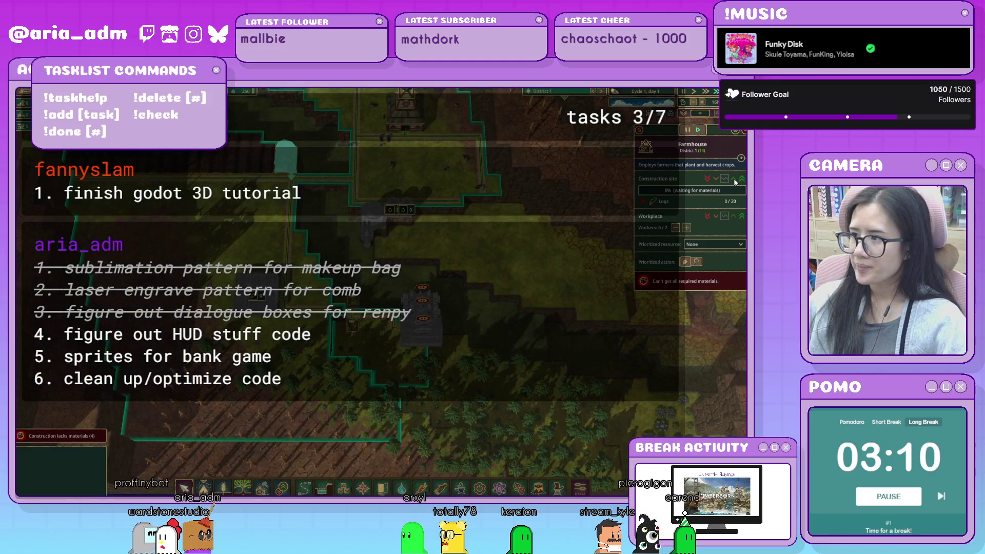
pyautogui.click(437, 245)
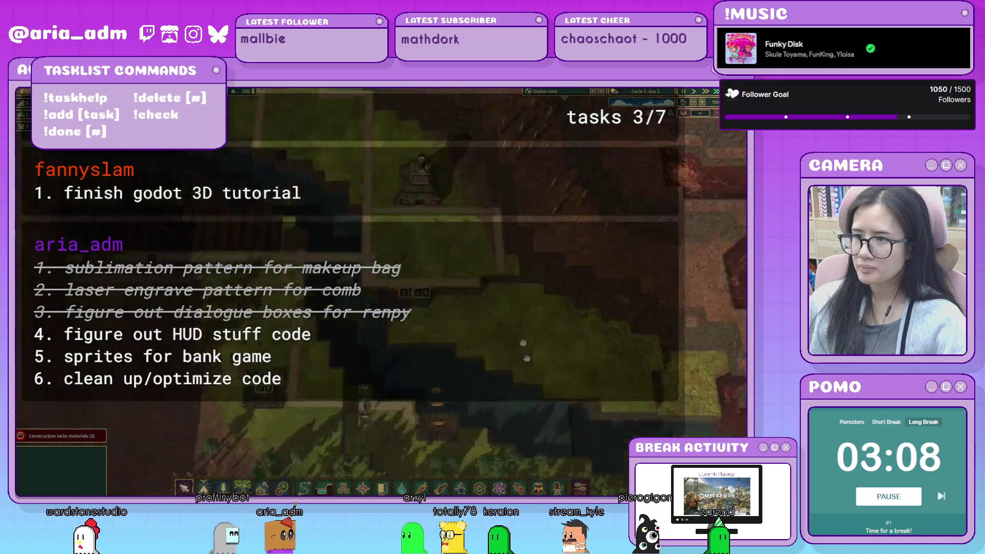
# - Check a second Medium Warehouse's progress, then pan south and reopen the Small Tank's details
pyautogui.click(347, 115)
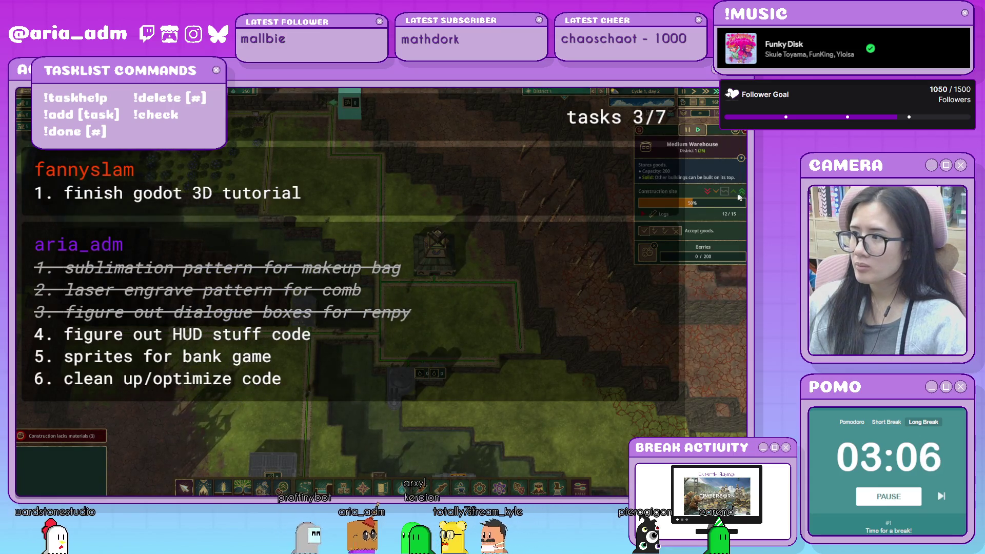
pyautogui.click(581, 267)
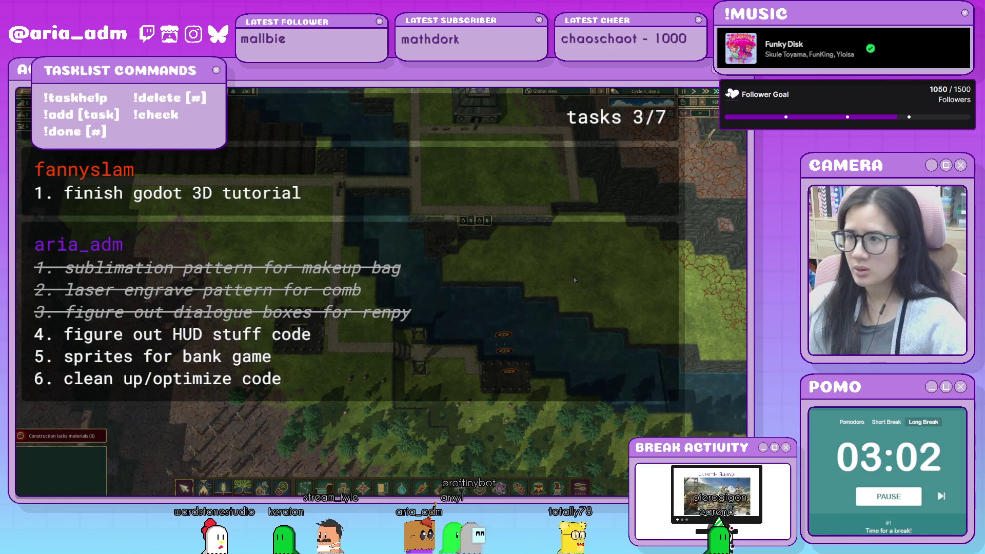
pyautogui.scroll(-3, 574, 279)
pyautogui.moveTo(553, 237); pyautogui.dragTo(518, 305)
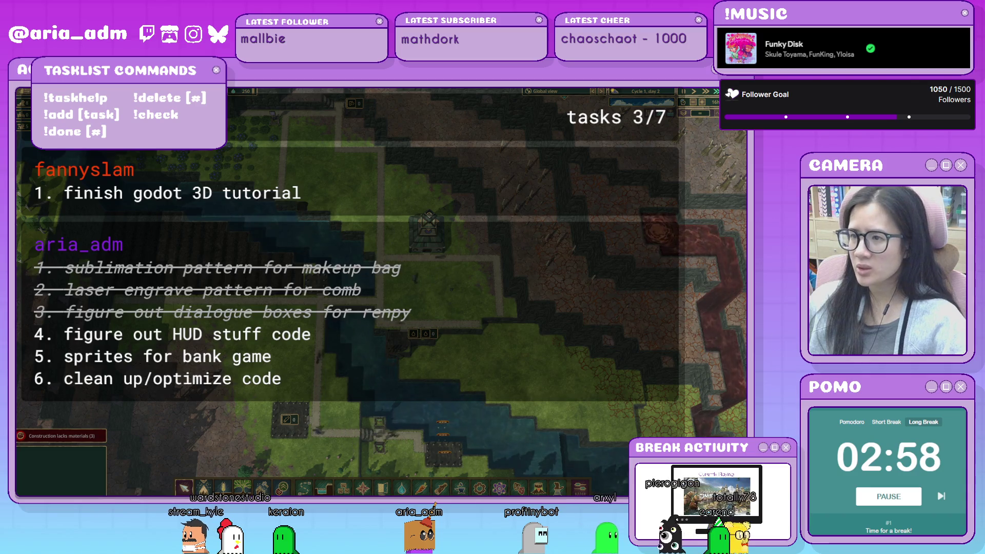
pyautogui.moveTo(491, 418); pyautogui.dragTo(446, 365)
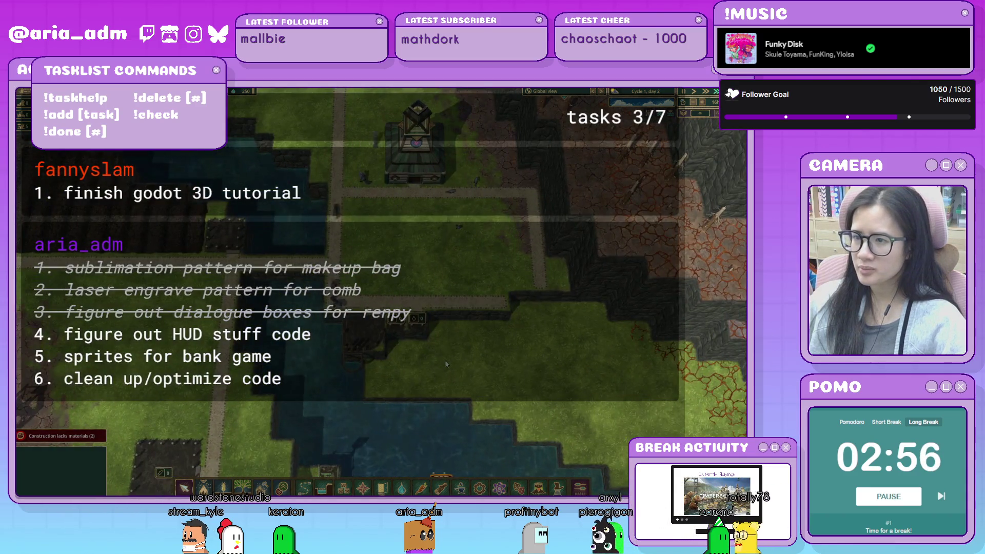
pyautogui.click(395, 330)
pyautogui.scroll(-2, 482, 352)
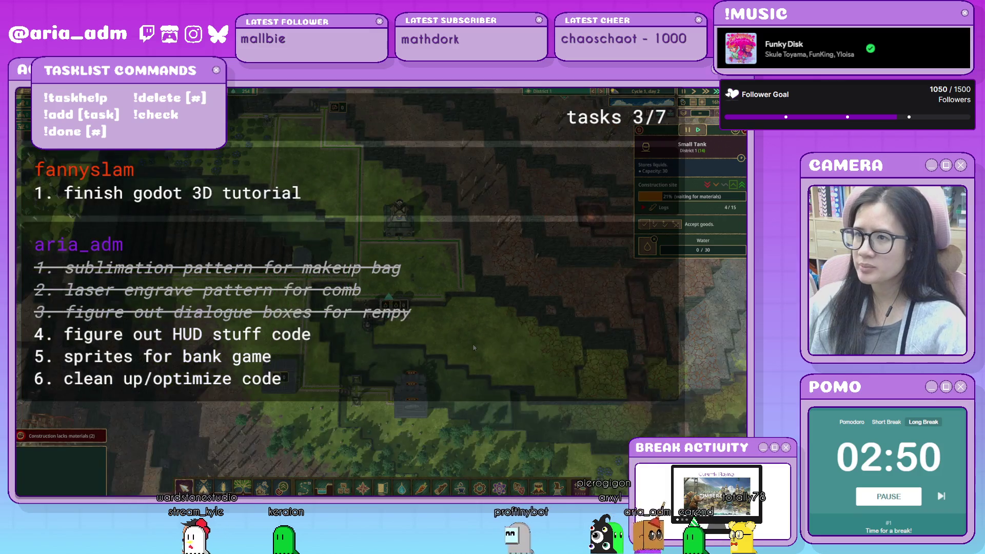
pyautogui.press('w')
pyautogui.moveTo(387, 252); pyautogui.dragTo(411, 371)
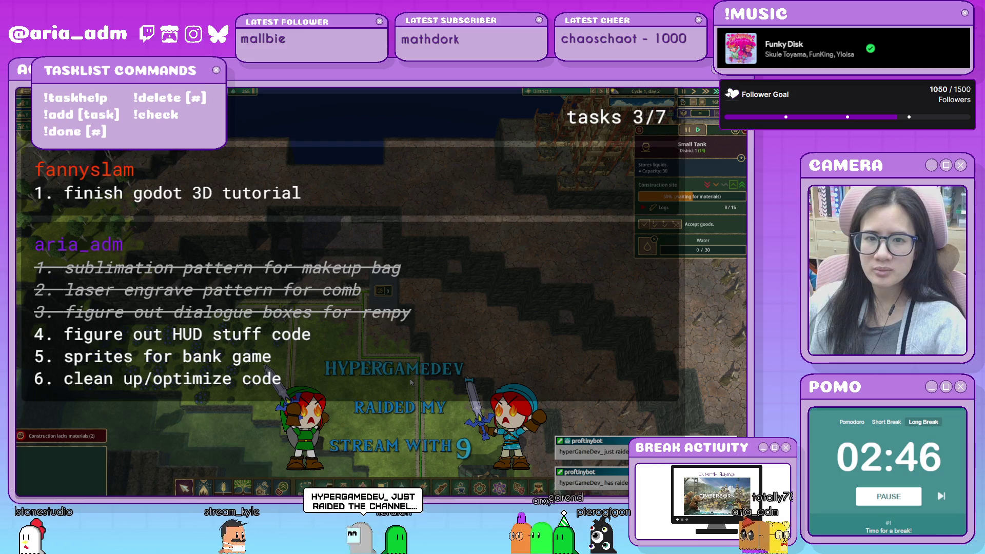
pyautogui.scroll(-1, 410, 383)
pyautogui.moveTo(452, 399); pyautogui.dragTo(370, 260)
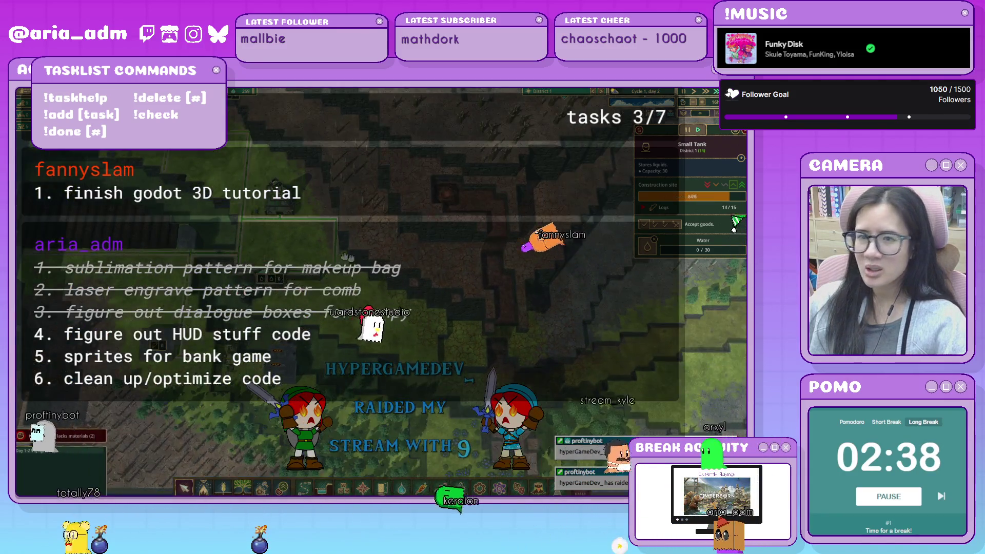
pyautogui.moveTo(383, 277); pyautogui.dragTo(454, 300)
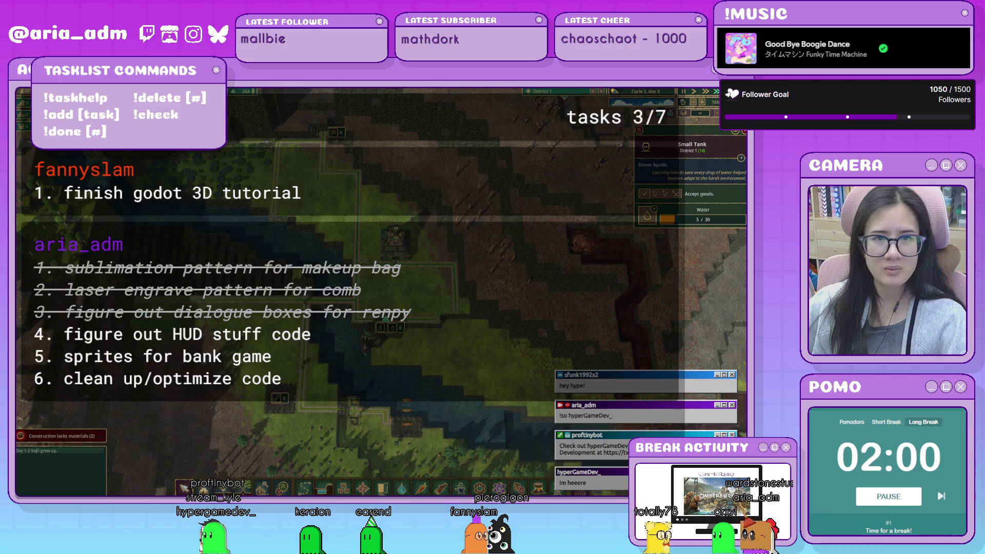
pyautogui.moveTo(563, 380); pyautogui.dragTo(504, 356)
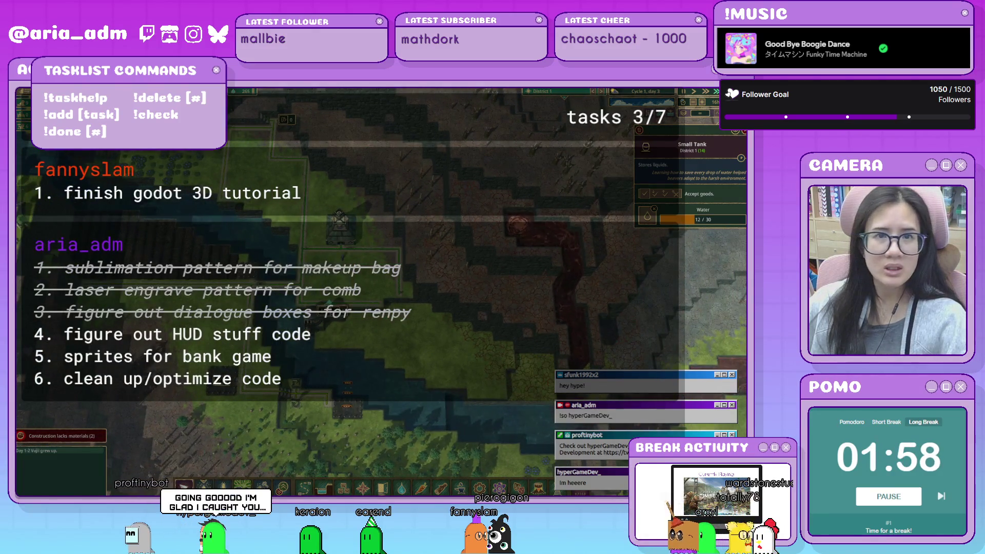
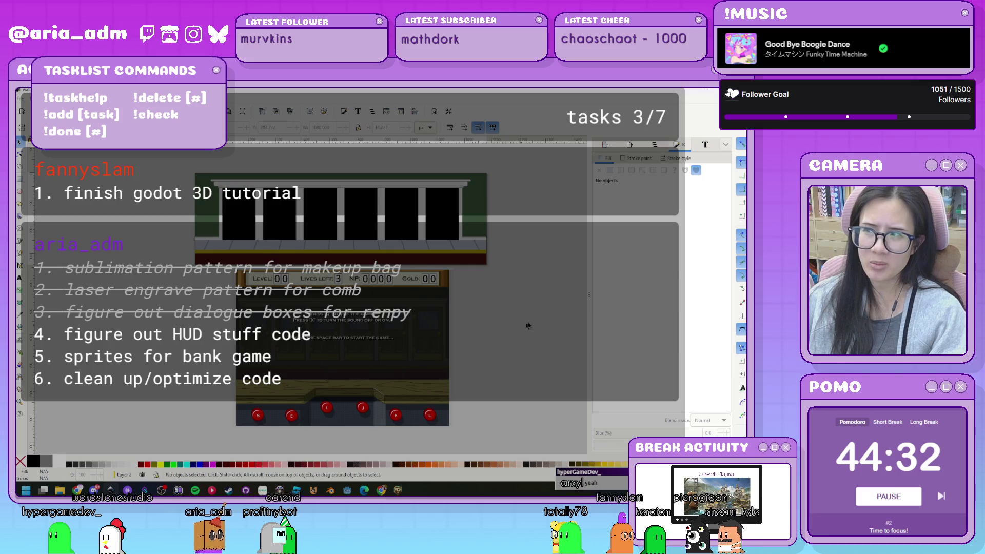
# - Look over the reference screenshot, then close it to return to the Godot editor
pyautogui.hscroll(3, 454, 324)
pyautogui.scroll(2, 454, 324)
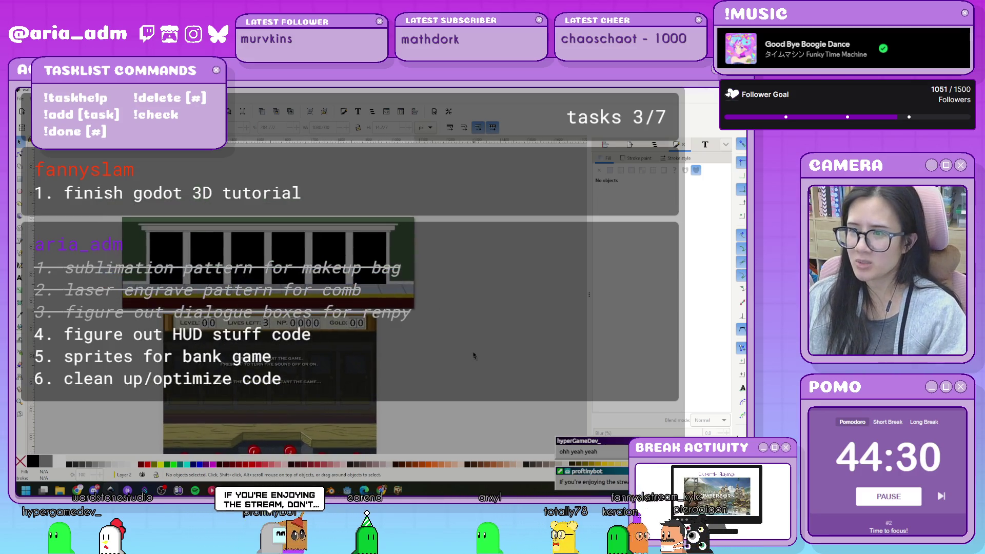
pyautogui.scroll(2, 477, 332)
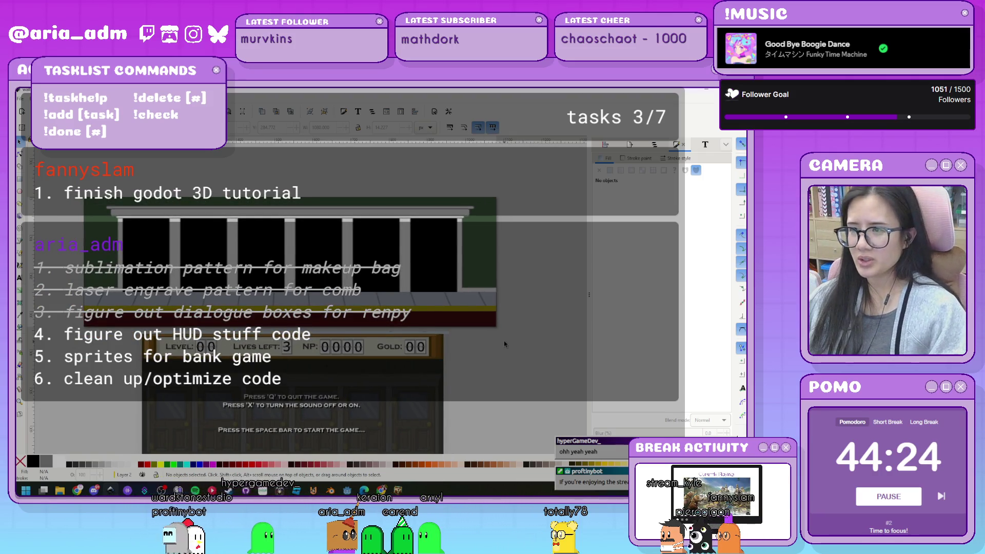
pyautogui.hscroll(-2, 533, 340)
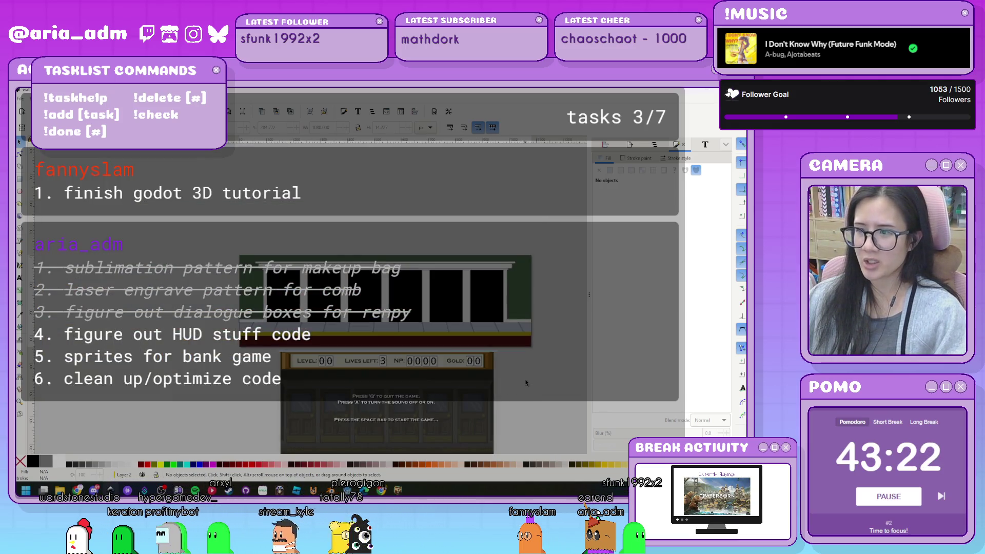
pyautogui.press('q')
# - Hide the Sprite2D background so the grey door boxes show, then run the bank game
pyautogui.click(533, 258)
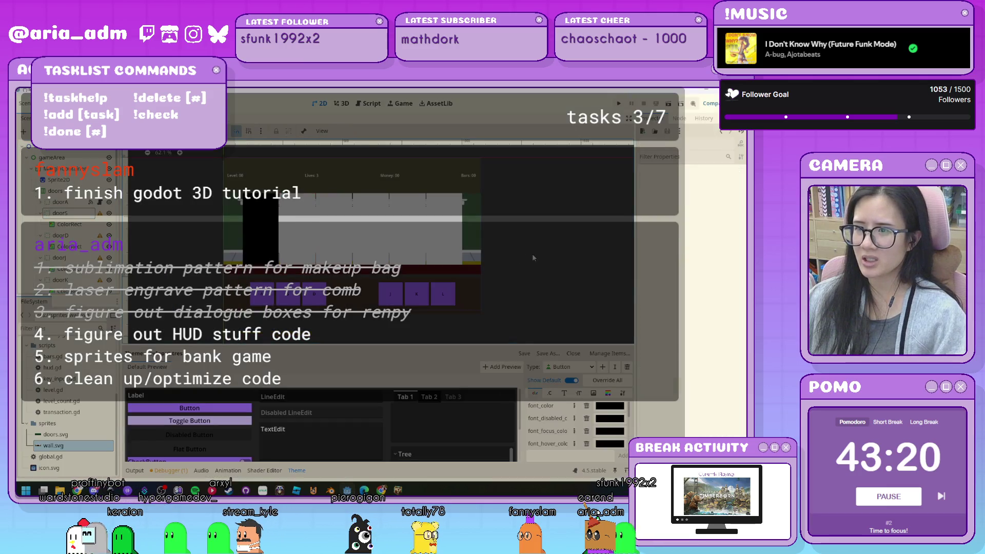
pyautogui.click(303, 249)
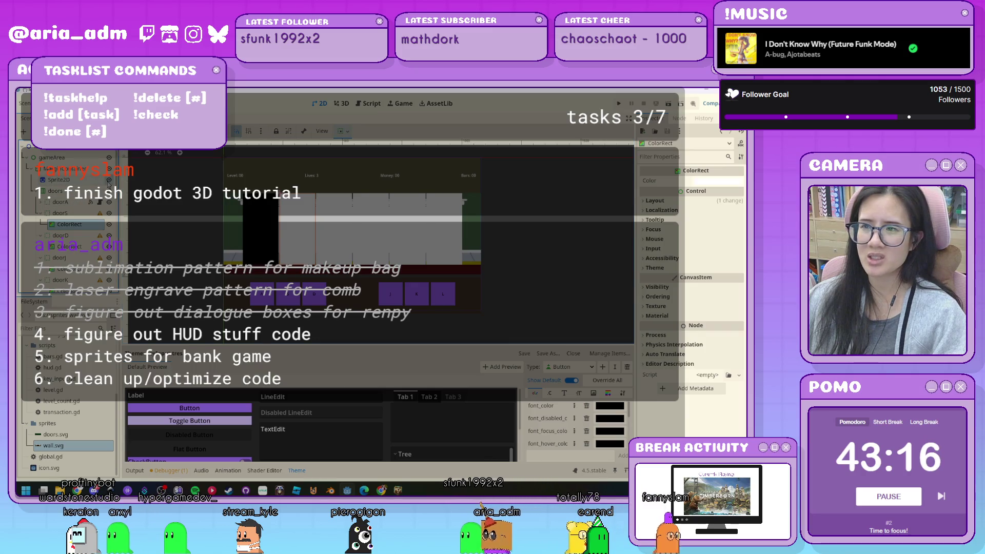
pyautogui.click(109, 180)
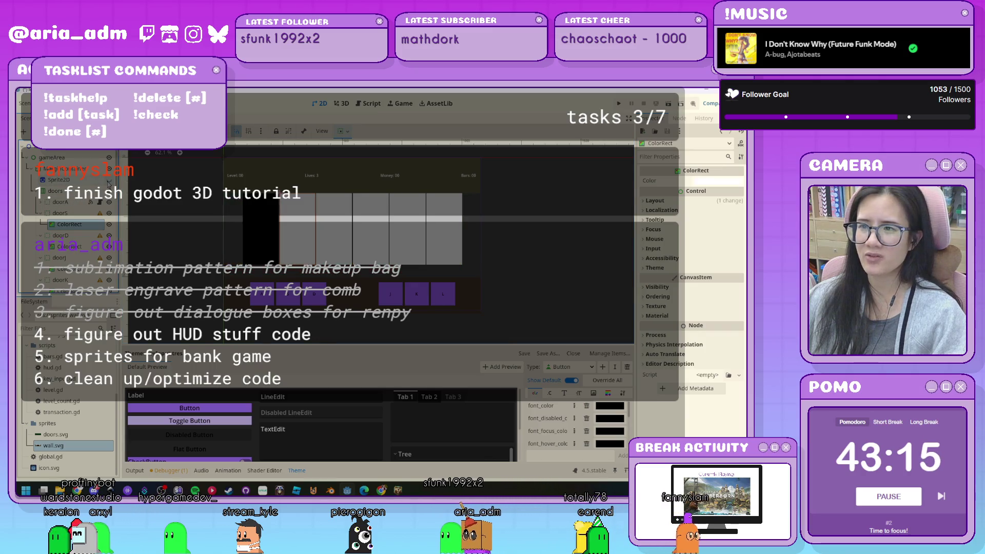
pyautogui.click(545, 280)
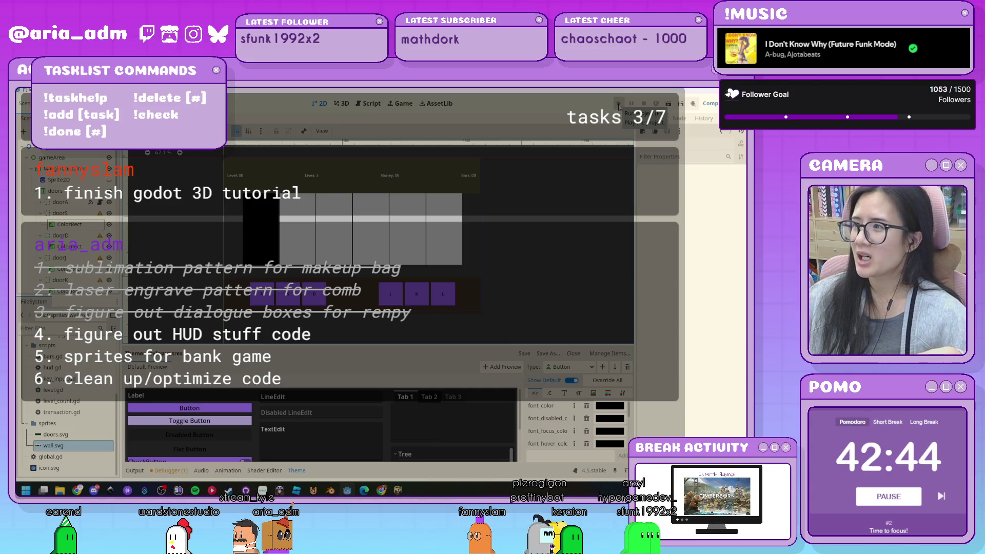
pyautogui.click(619, 104)
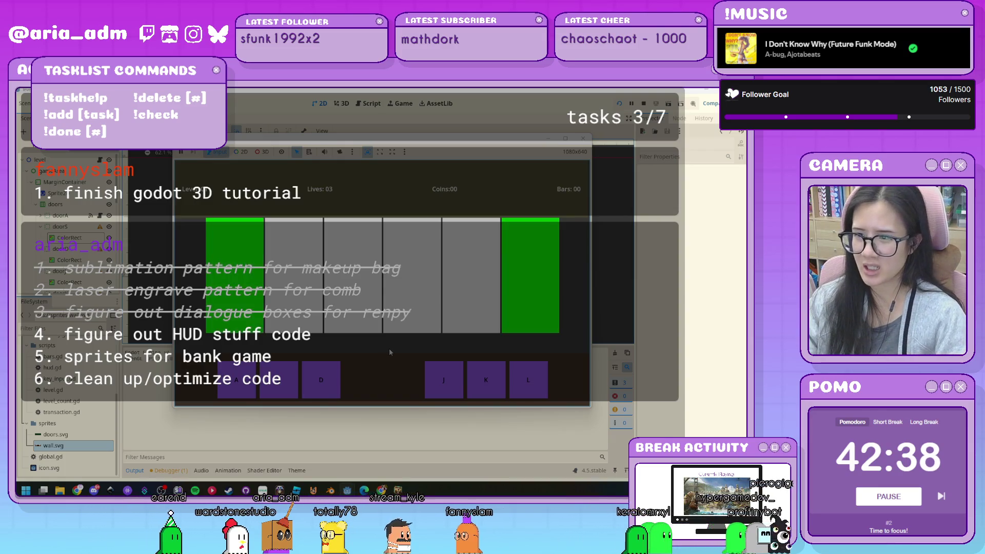
# - Collect coins with A and L whenever their doors light green until two bars are earned, then stop the game
pyautogui.press('a')
pyautogui.press('l')
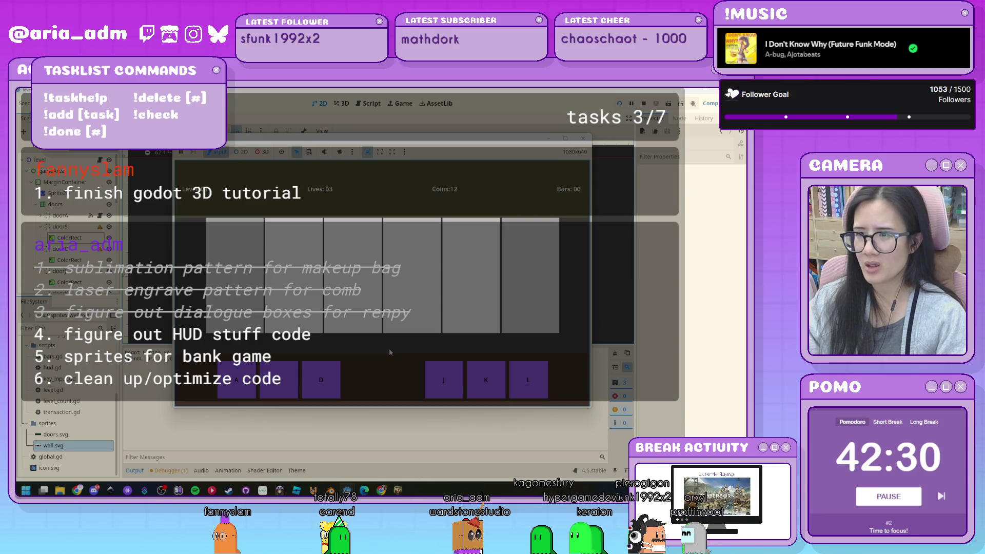
pyautogui.press('a')
pyautogui.press('l')
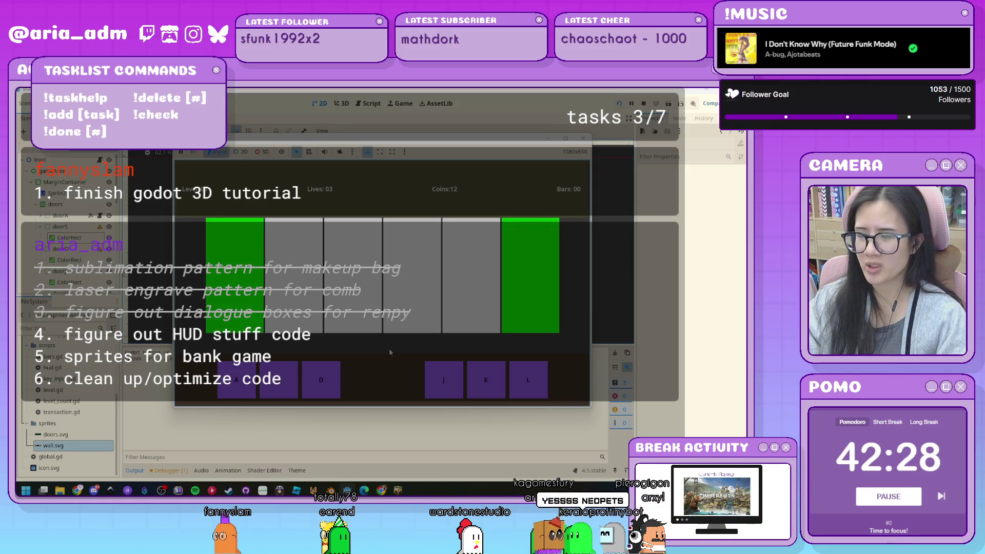
pyautogui.press('a')
pyautogui.press('l')
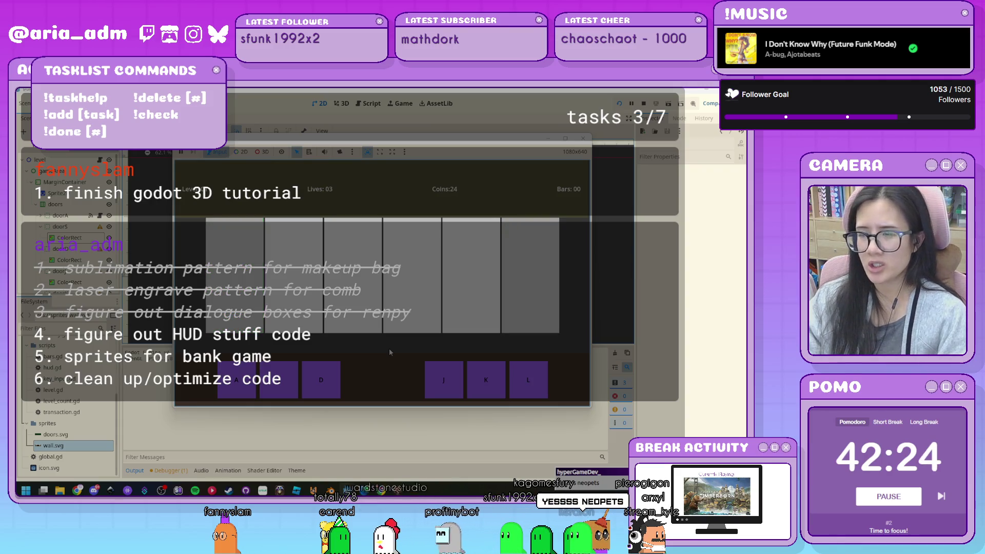
pyautogui.press('a')
pyautogui.press('l')
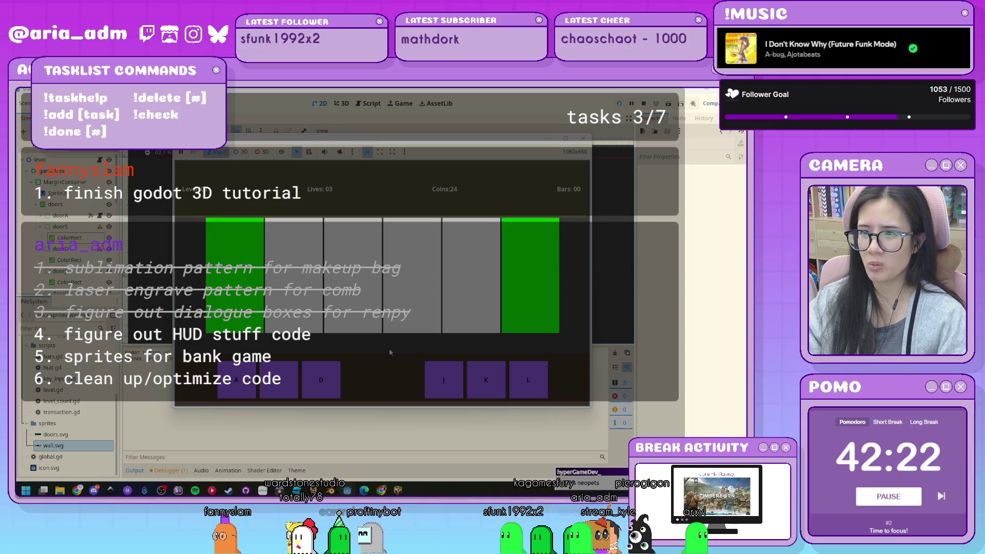
pyautogui.press('a')
pyautogui.press('l')
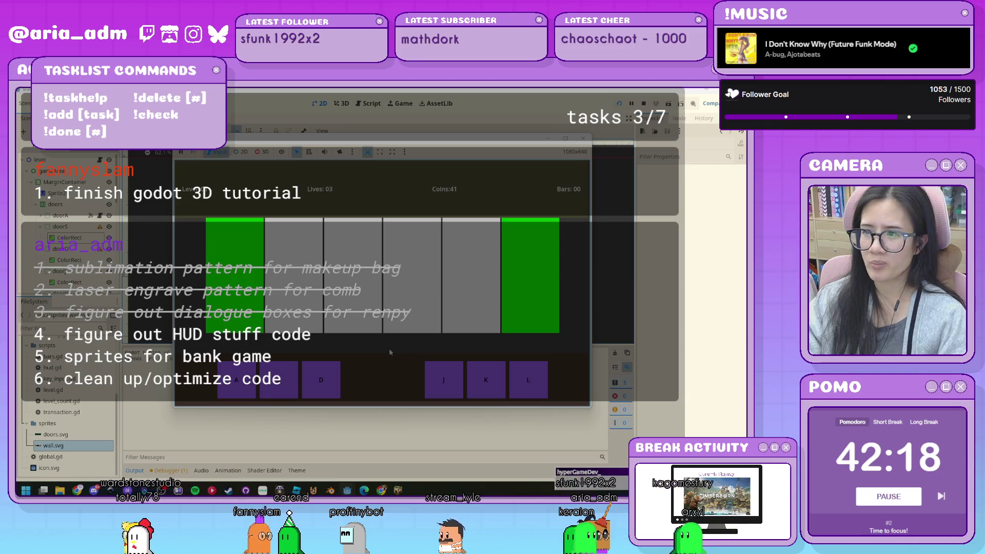
pyautogui.press('a')
pyautogui.press('l')
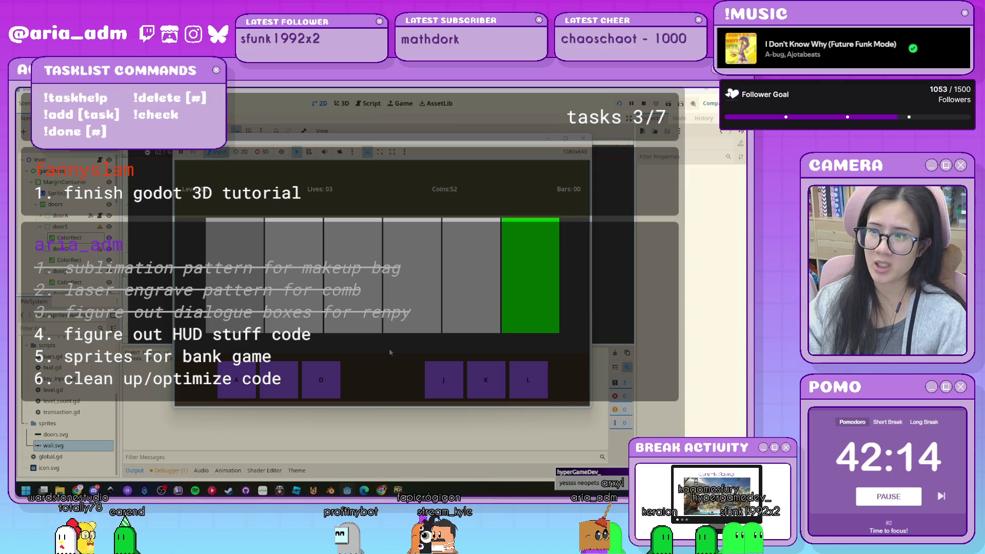
pyautogui.press('l')
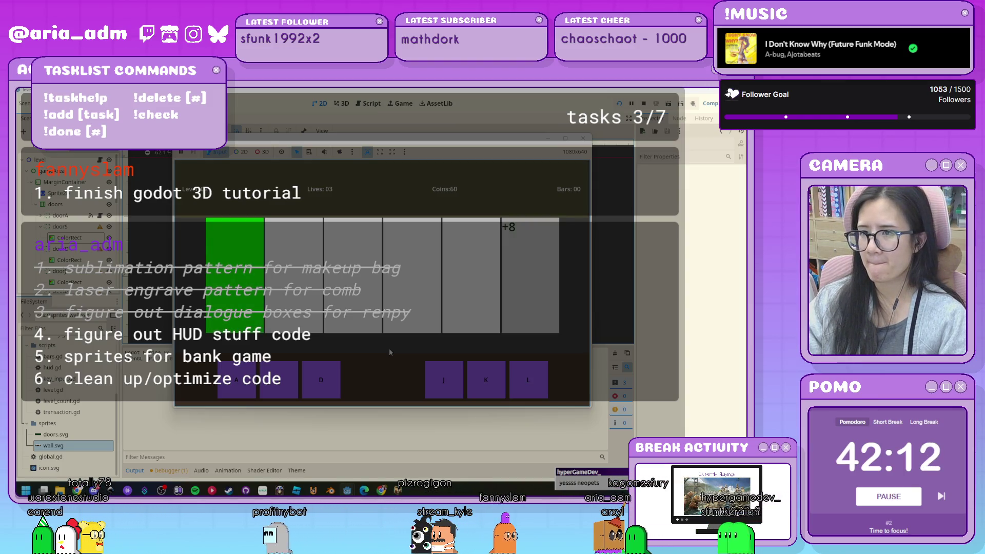
pyautogui.press('a')
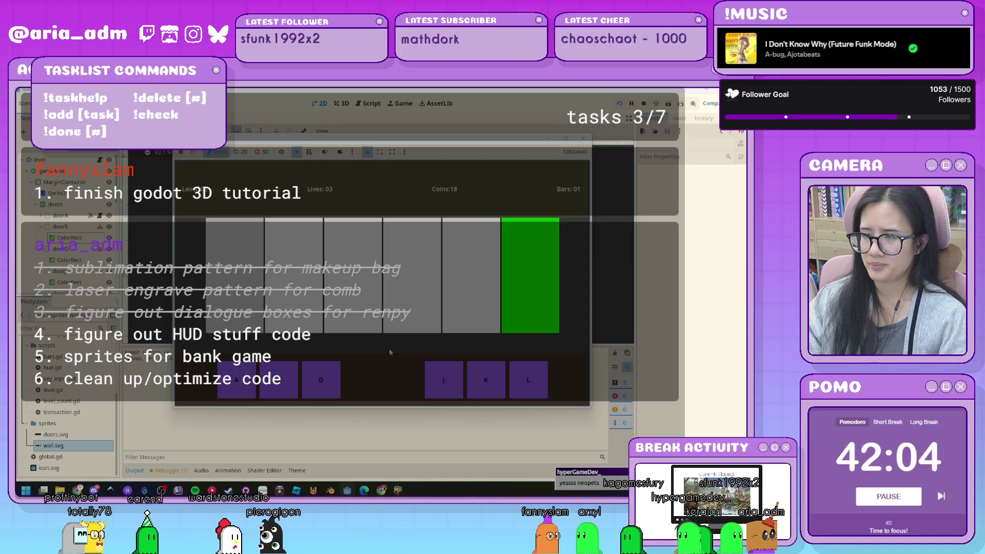
pyautogui.press('l')
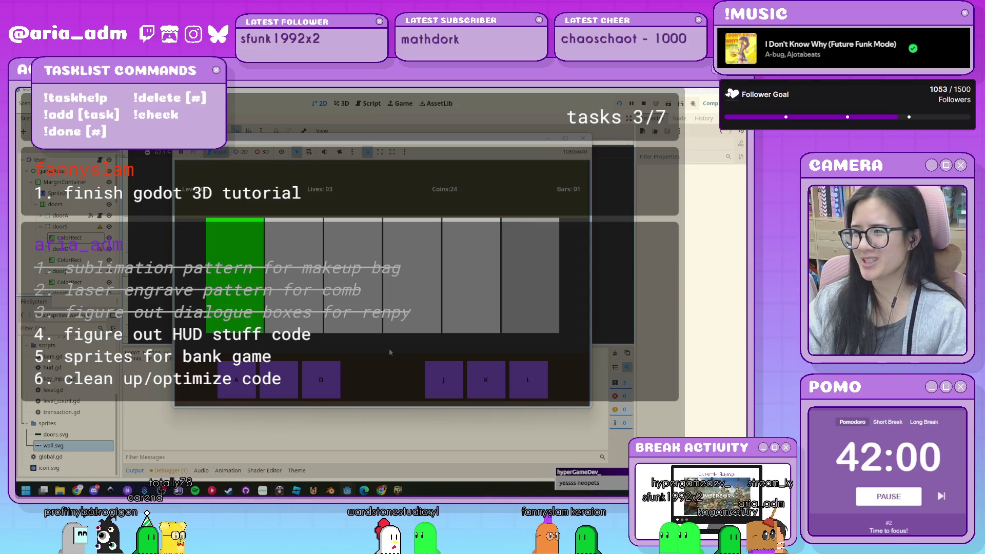
pyautogui.press('a')
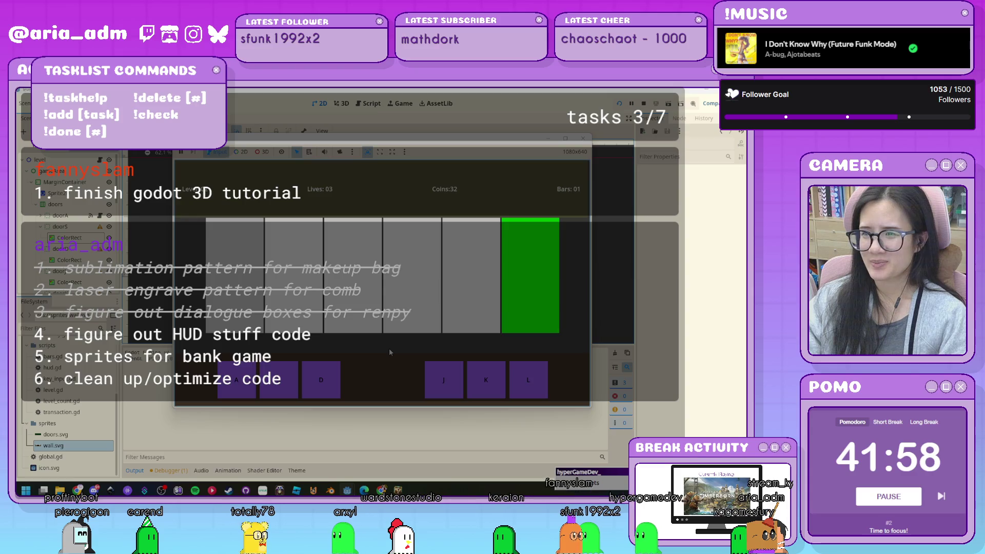
pyautogui.press('l')
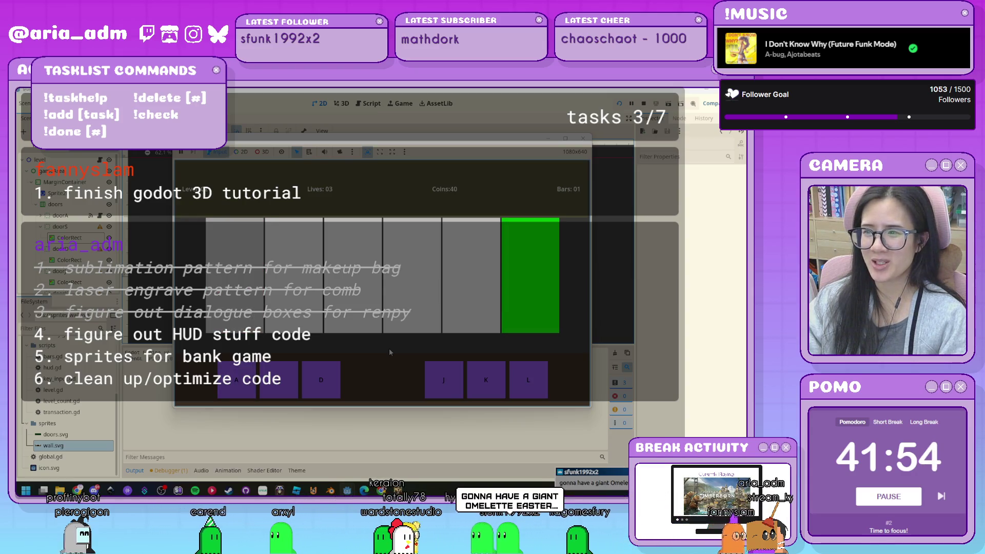
pyautogui.press('l')
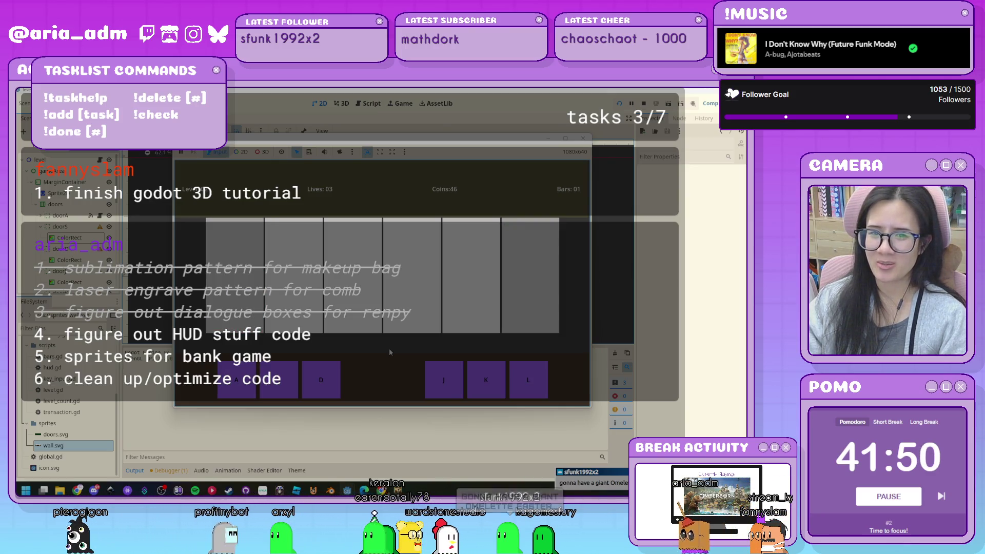
pyautogui.press('l')
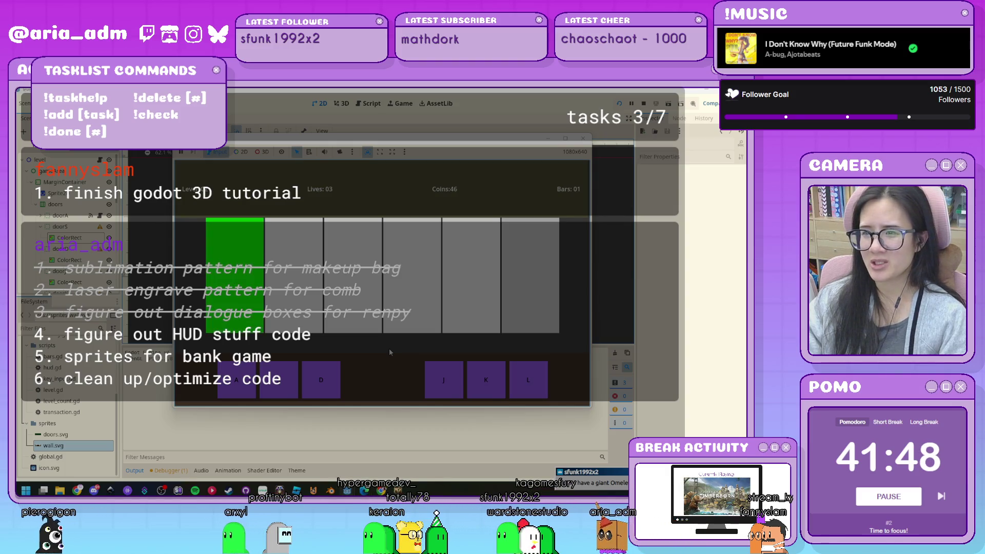
pyautogui.press('a')
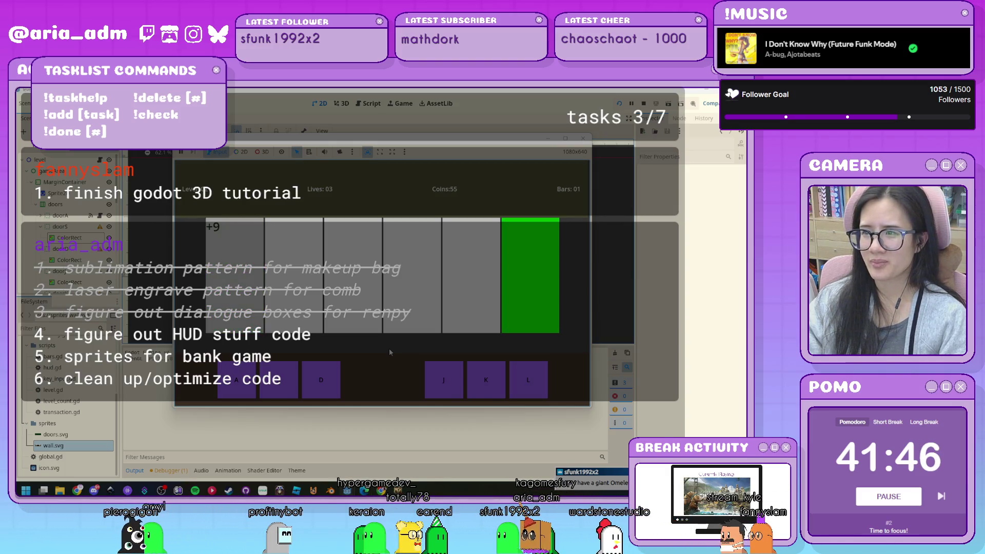
pyautogui.press('l')
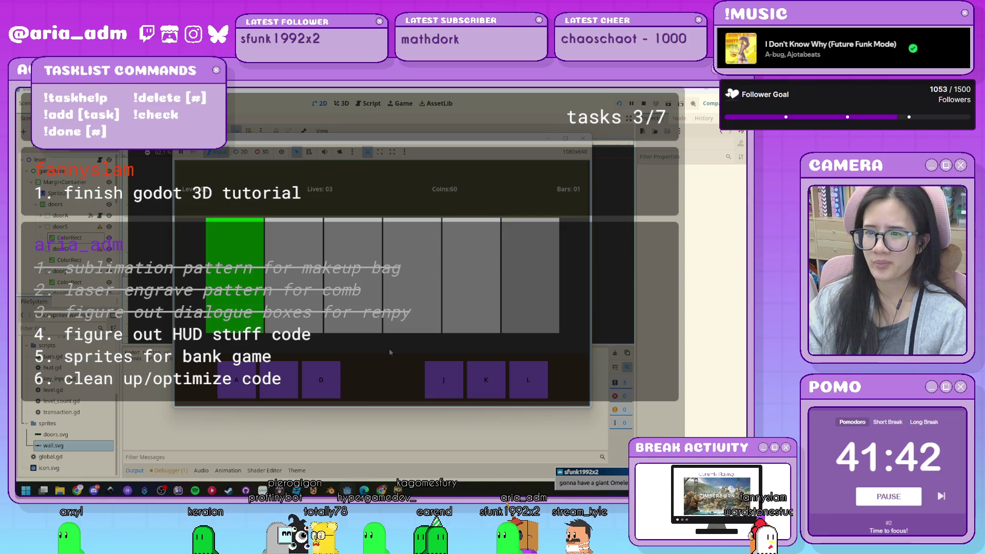
pyautogui.press('a')
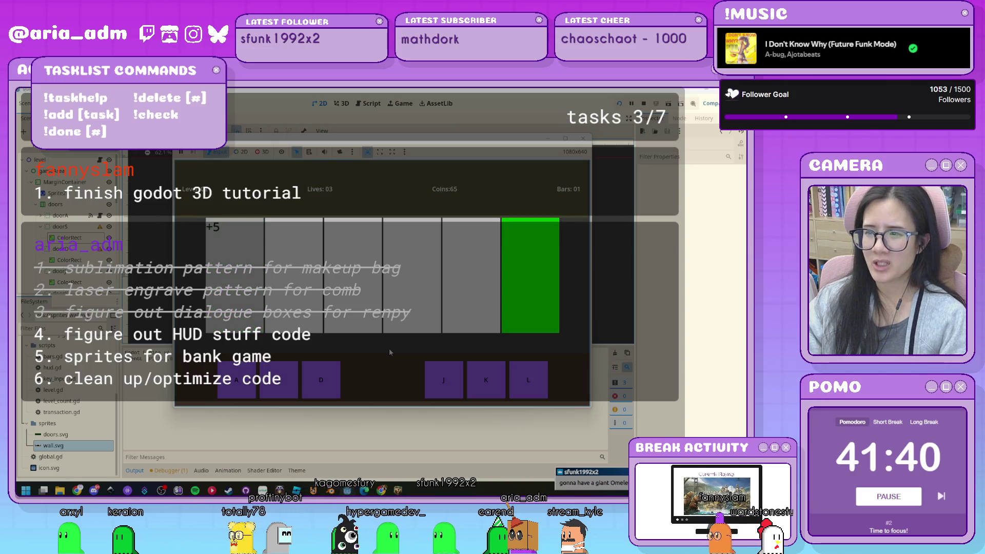
pyautogui.press('l')
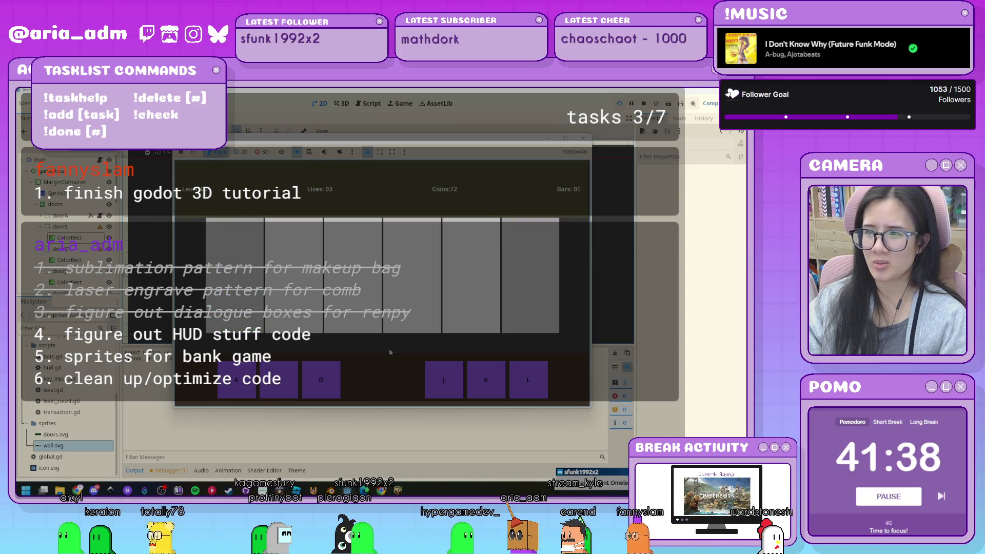
pyautogui.press('l')
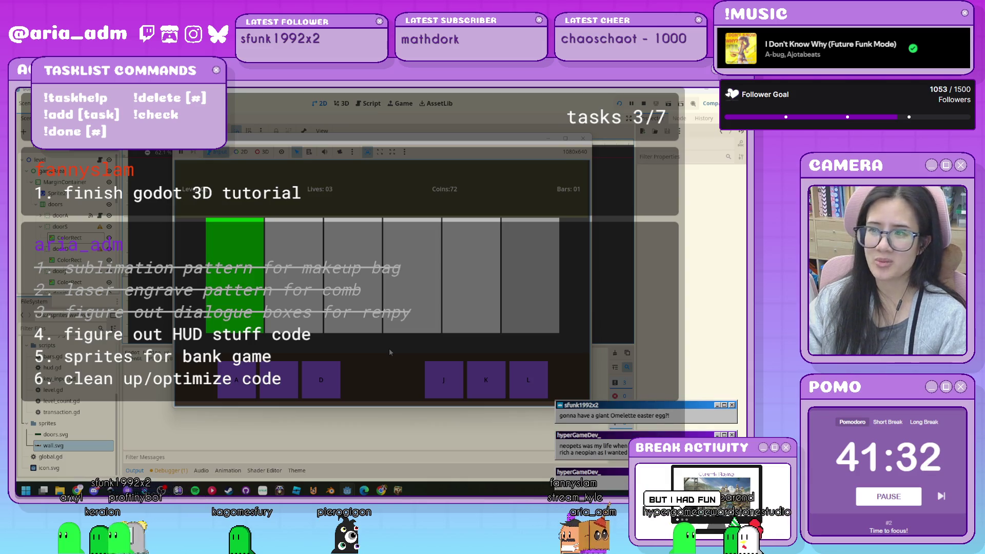
pyautogui.press('l')
pyautogui.press('a')
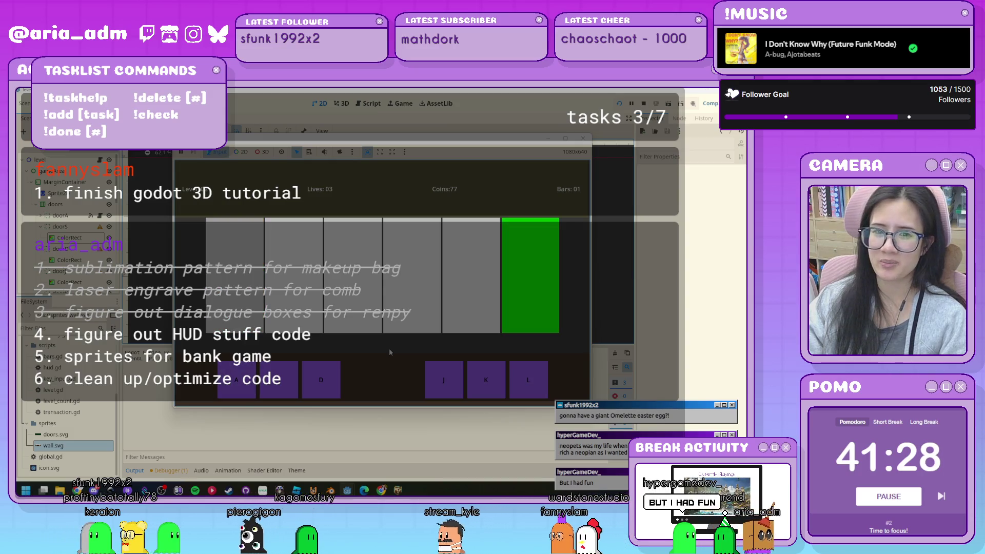
pyautogui.press('l')
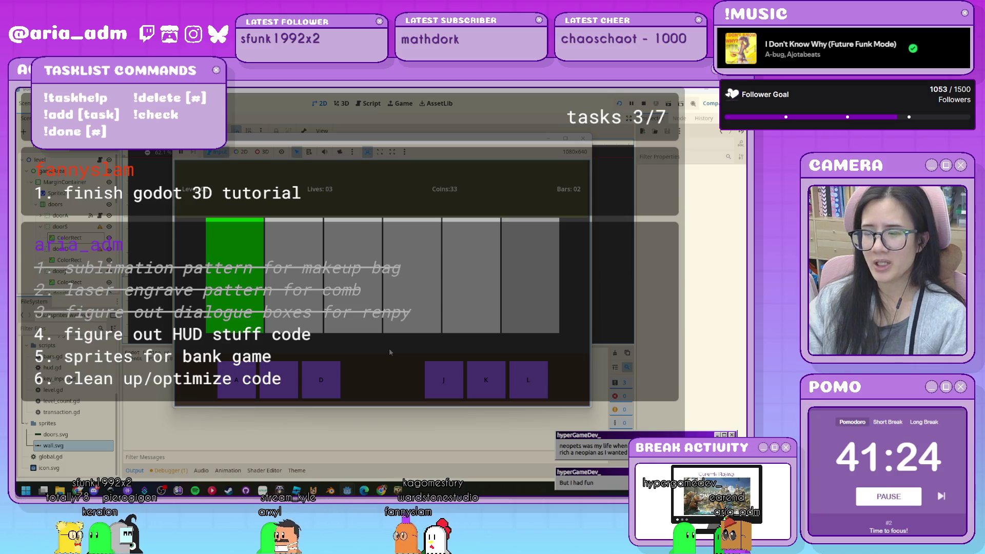
pyautogui.press('a')
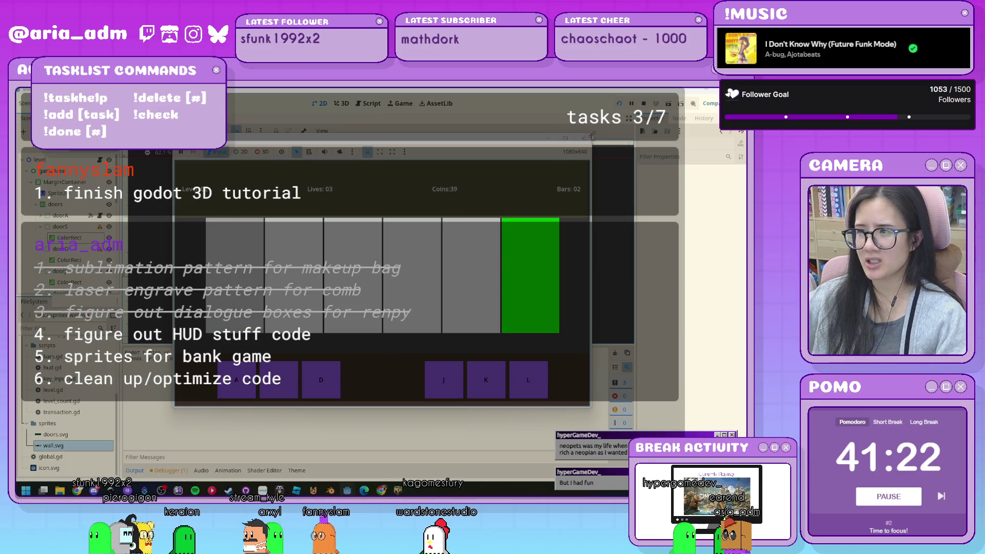
pyautogui.click(585, 139)
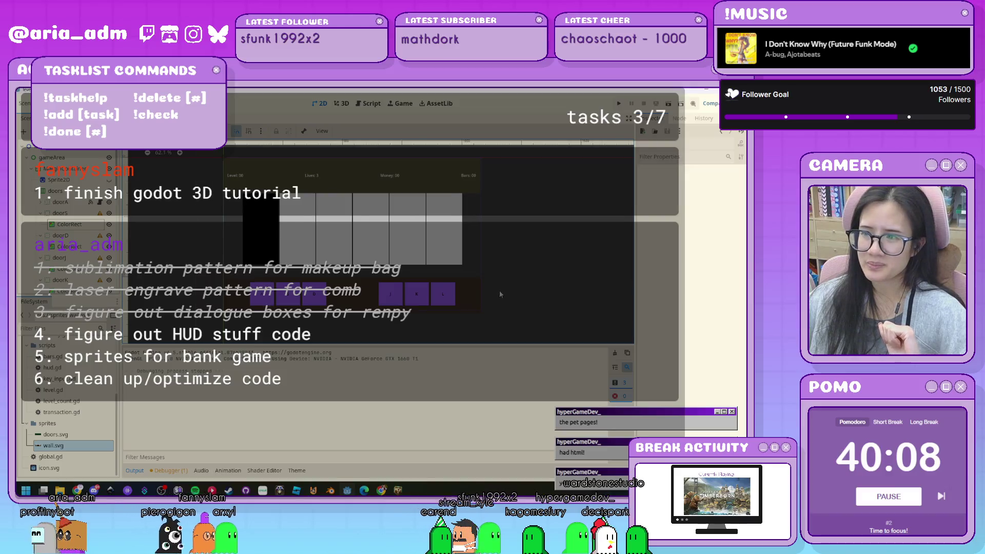
# - Zoom the 2D viewport from 51% to 75% and pan to center the HUD and doors
pyautogui.scroll(-2, 499, 291)
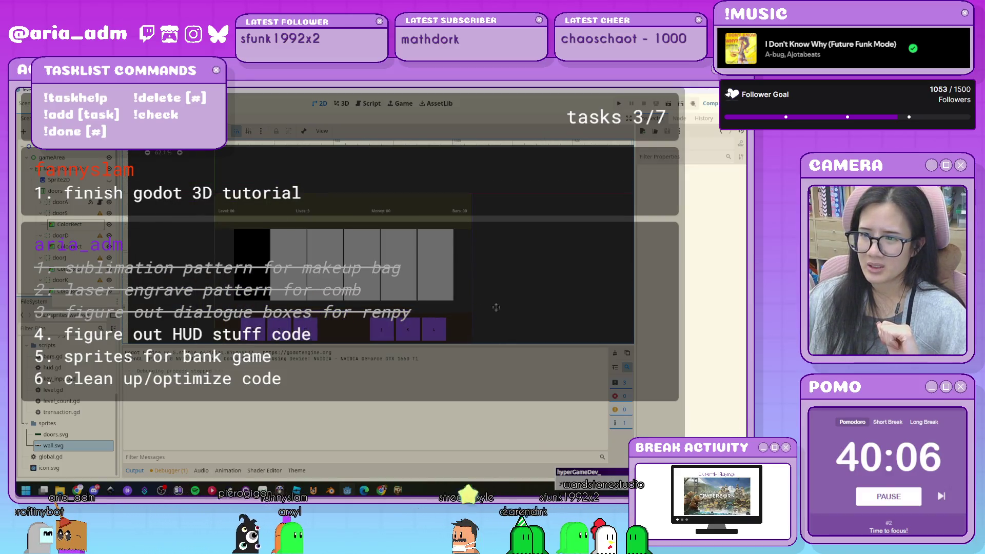
pyautogui.scroll(1, 518, 255)
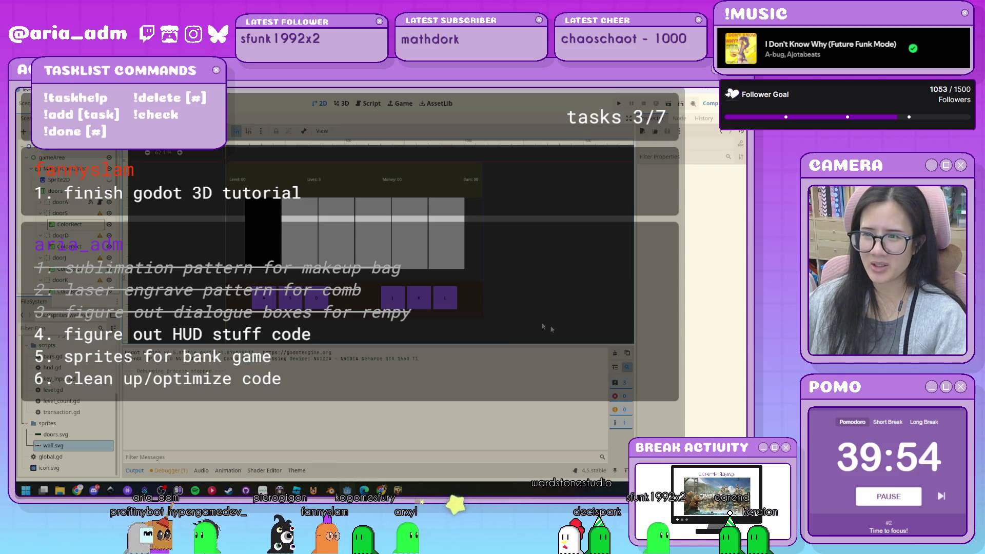
pyautogui.scroll(1, 559, 296)
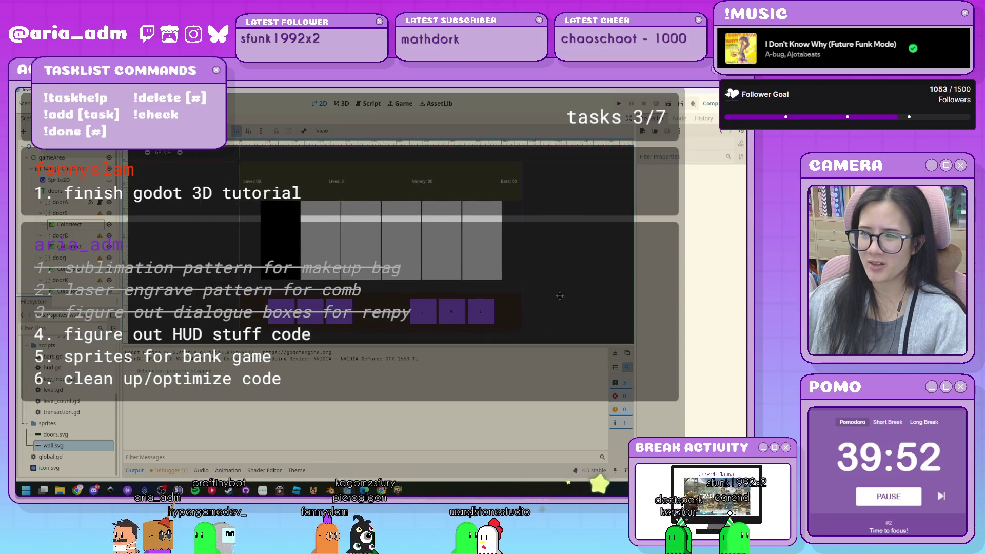
pyautogui.moveTo(560, 295); pyautogui.dragTo(540, 295)
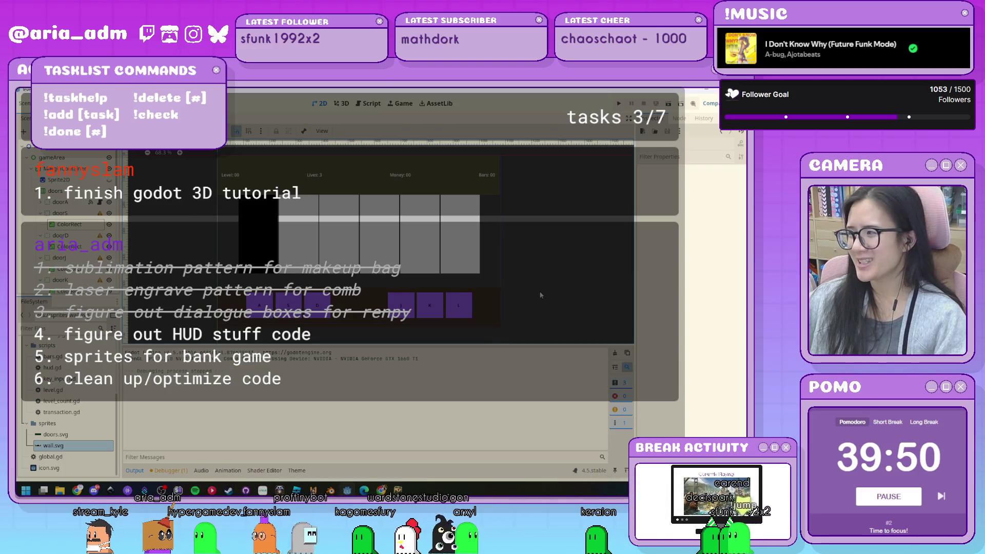
pyautogui.scroll(1, 534, 290)
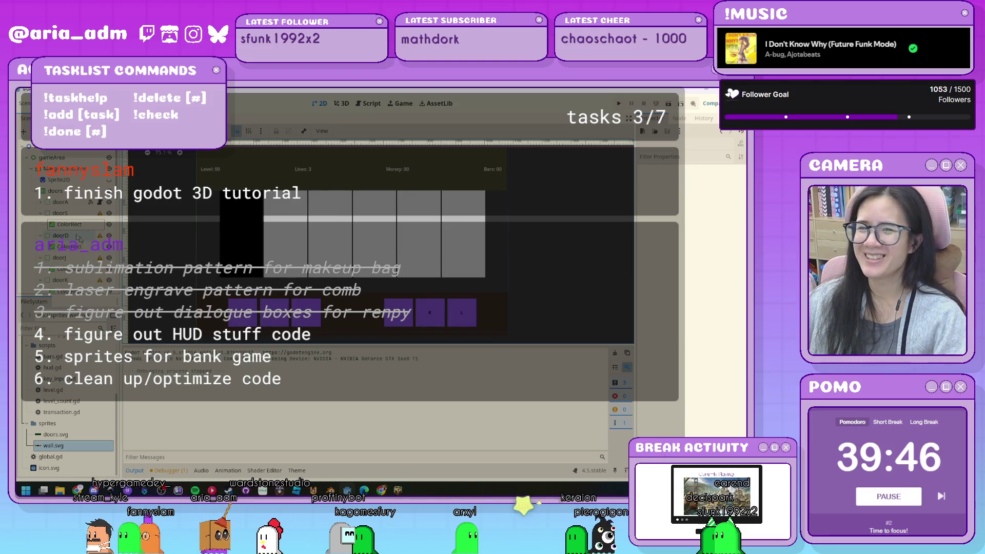
# - Set doorA's ColorRect Custom Minimum Size height from 300 to 250 px, comparing it against doorS
pyautogui.click(70, 212)
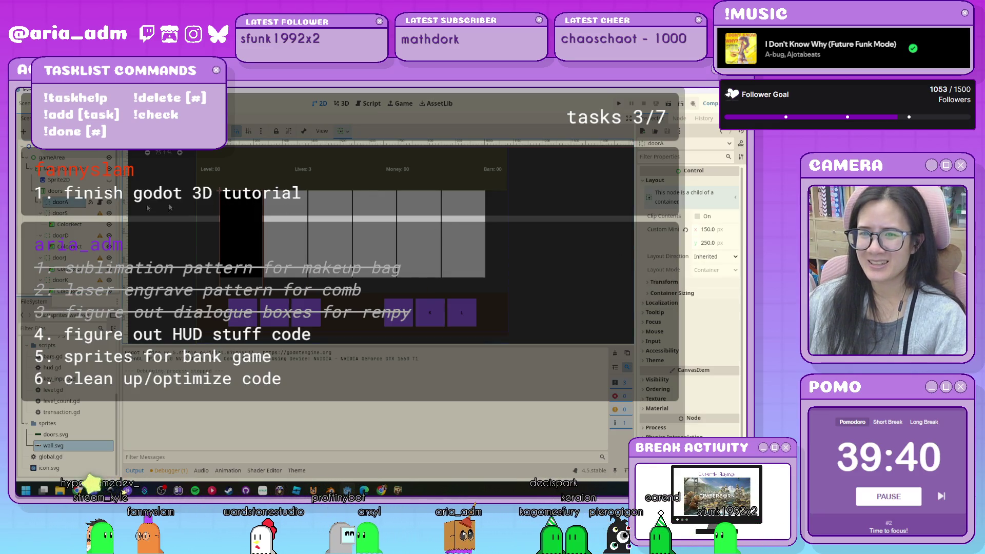
pyautogui.click(39, 203)
pyautogui.click(75, 216)
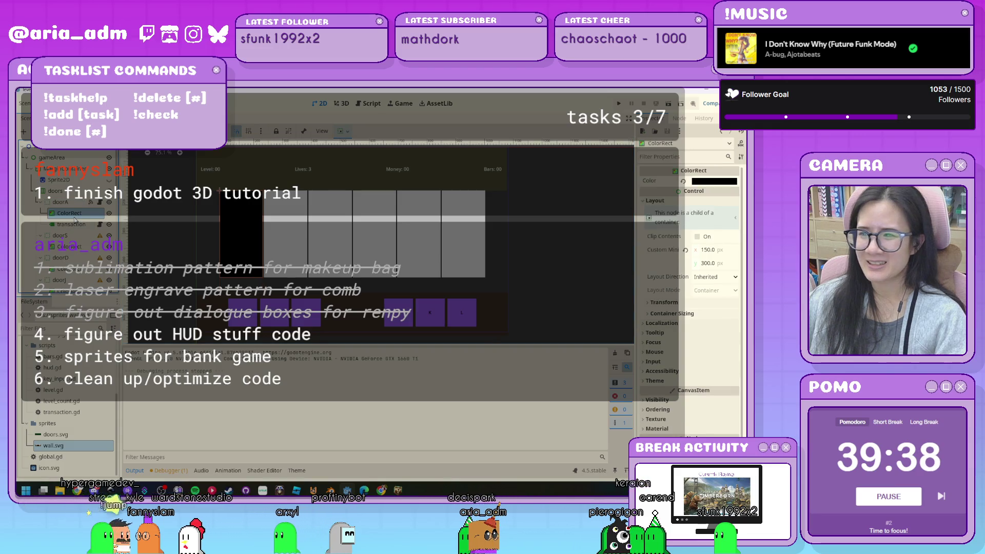
pyautogui.click(66, 225)
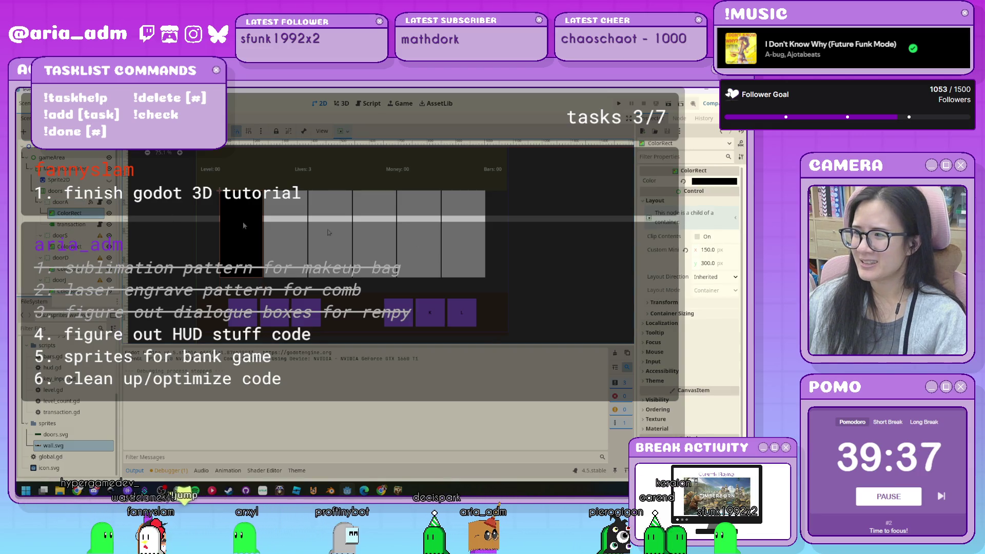
pyautogui.click(69, 213)
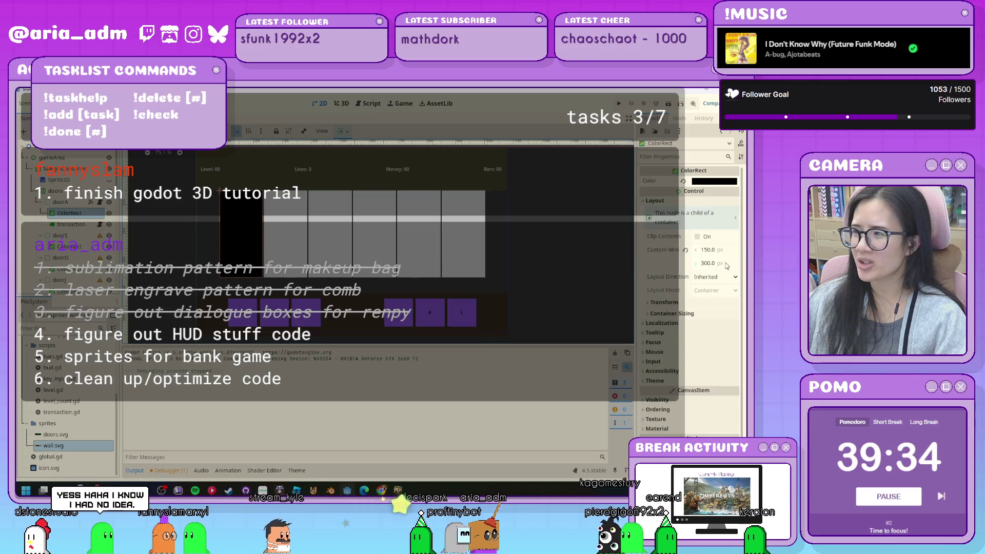
pyautogui.click(713, 263)
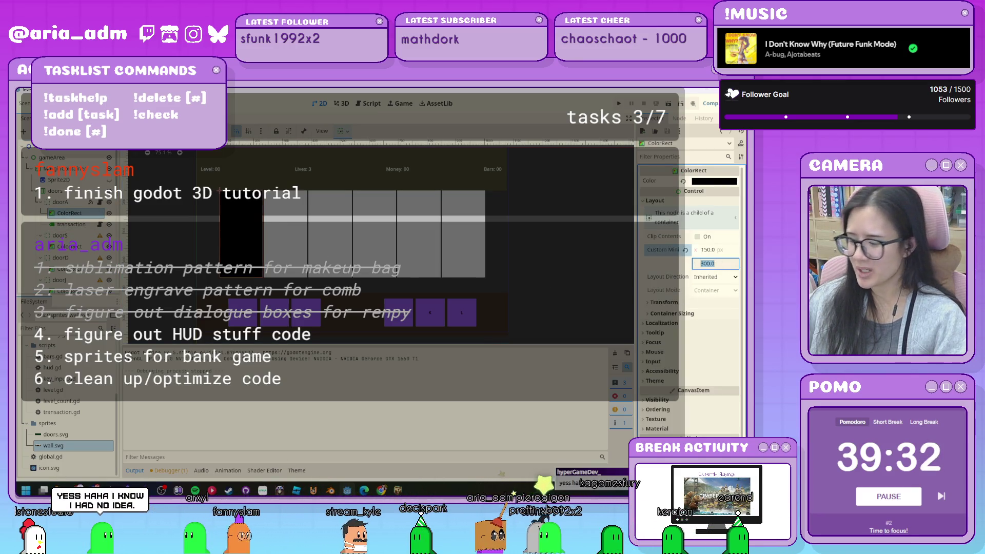
pyautogui.write('250')
pyautogui.press('Return')
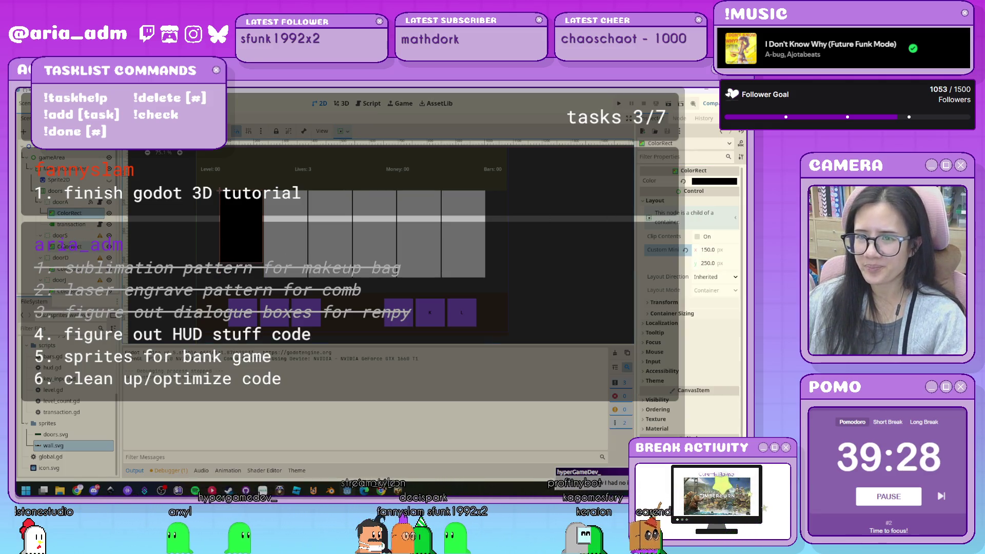
pyautogui.click(61, 236)
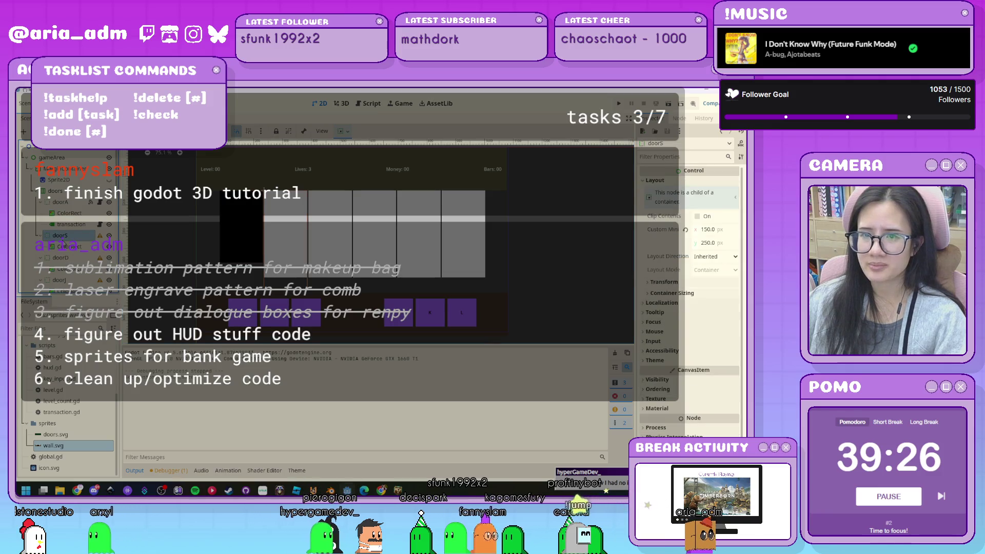
pyautogui.click(70, 214)
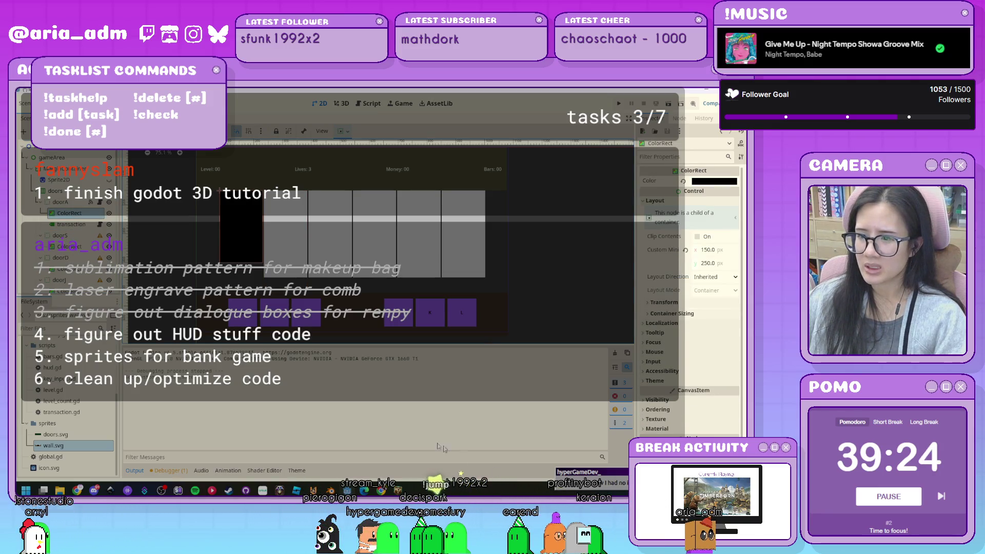
pyautogui.click(111, 490)
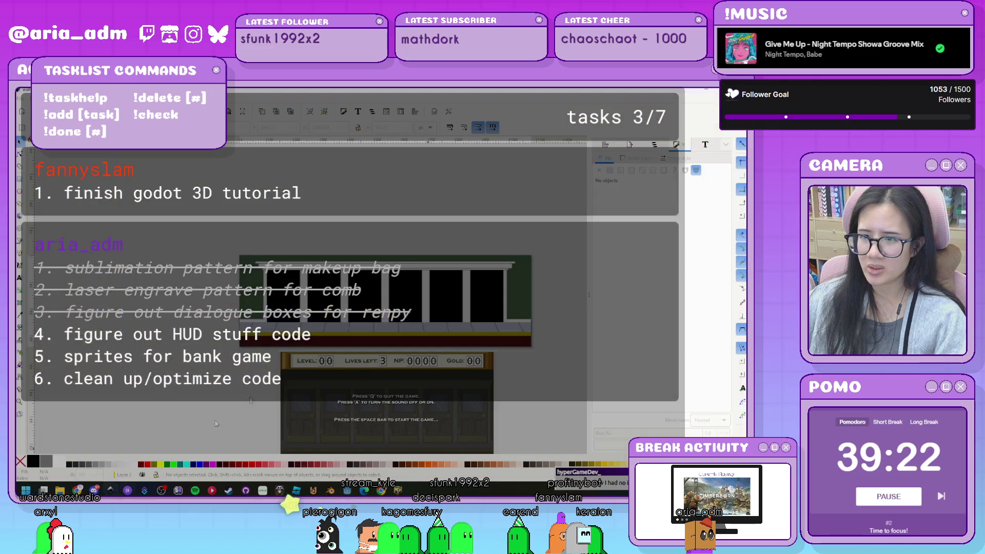
pyautogui.click(350, 323)
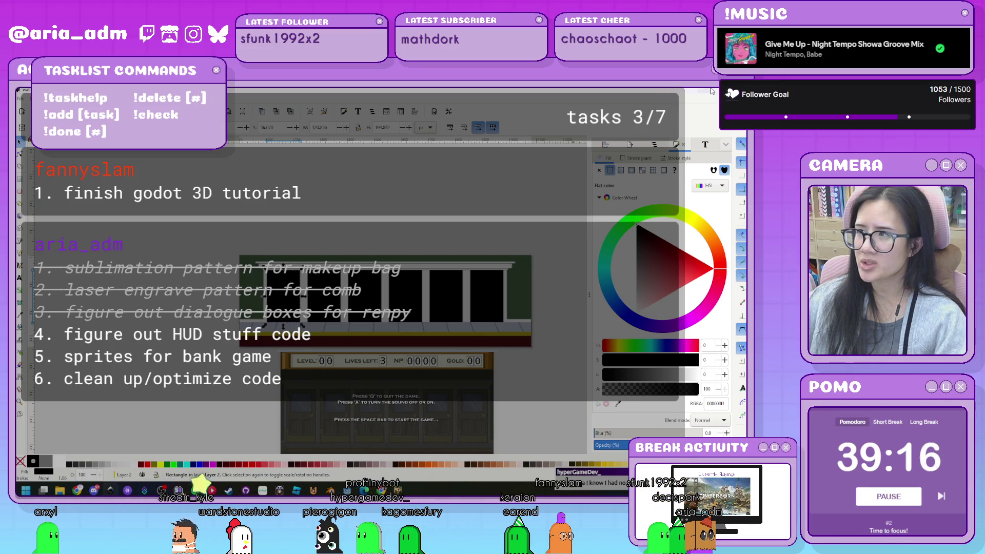
pyautogui.hotkey('alt', 'Tab')
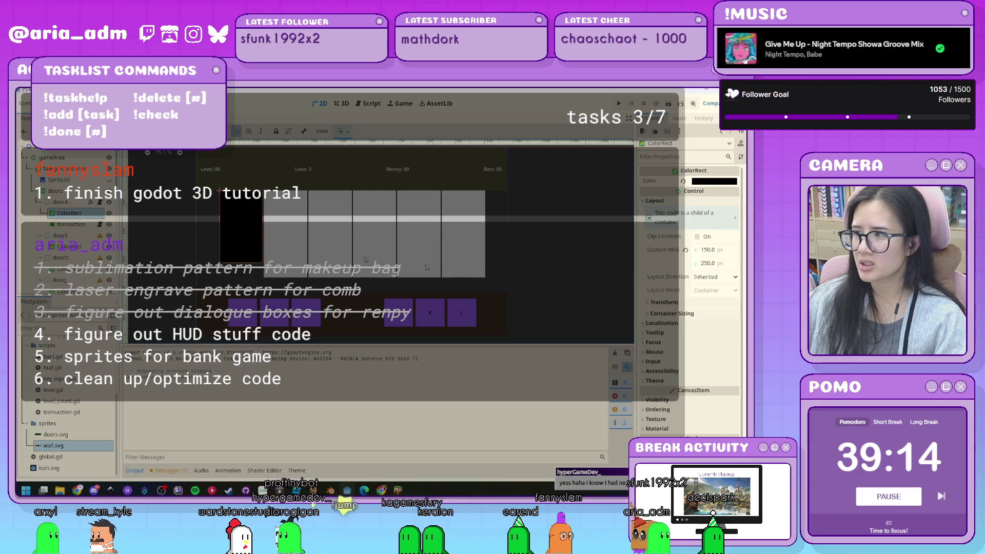
# - Set doorA's ColorRect Custom Minimum Size to 120 × 200 px, then switch to the browser
pyautogui.click(714, 250)
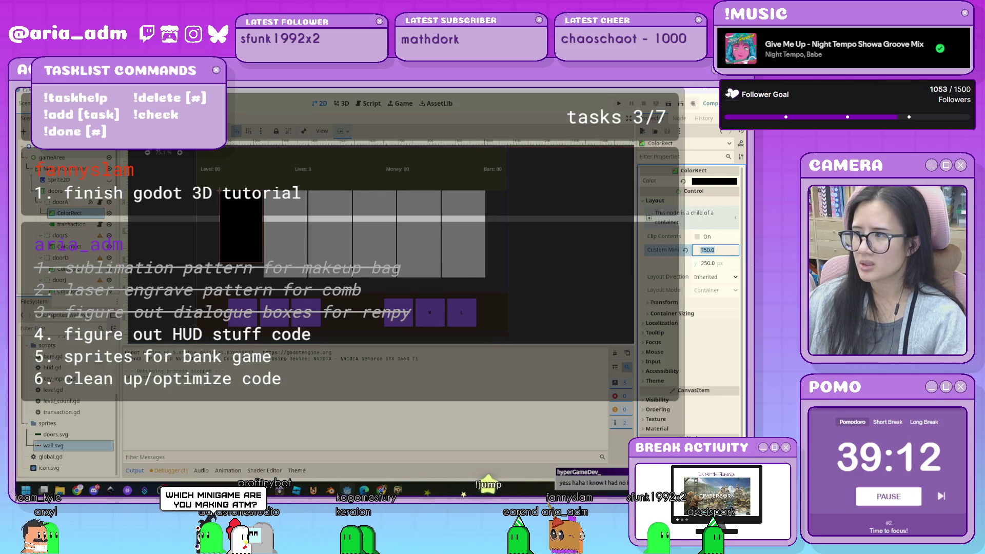
pyautogui.write('120')
pyautogui.press('Tab')
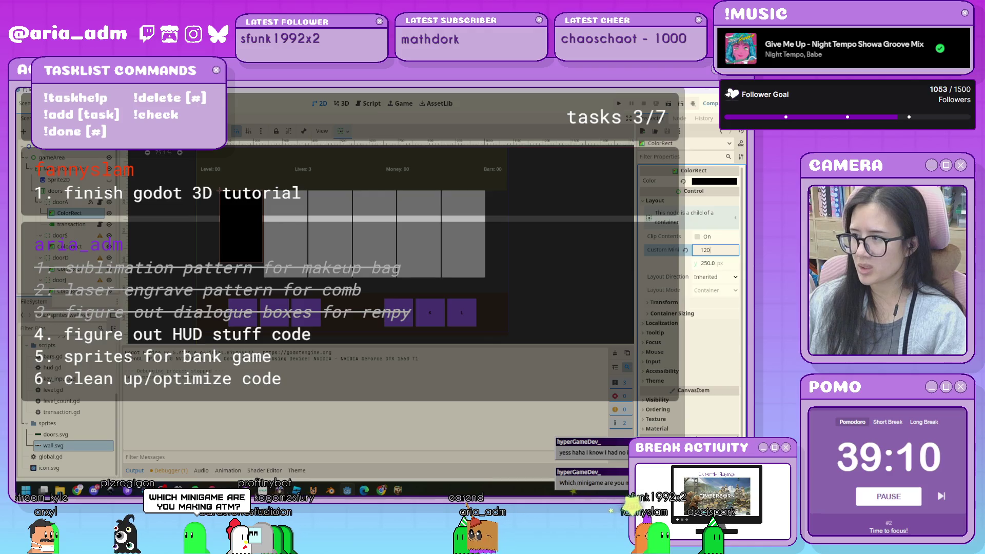
pyautogui.write('200')
pyautogui.press('Return')
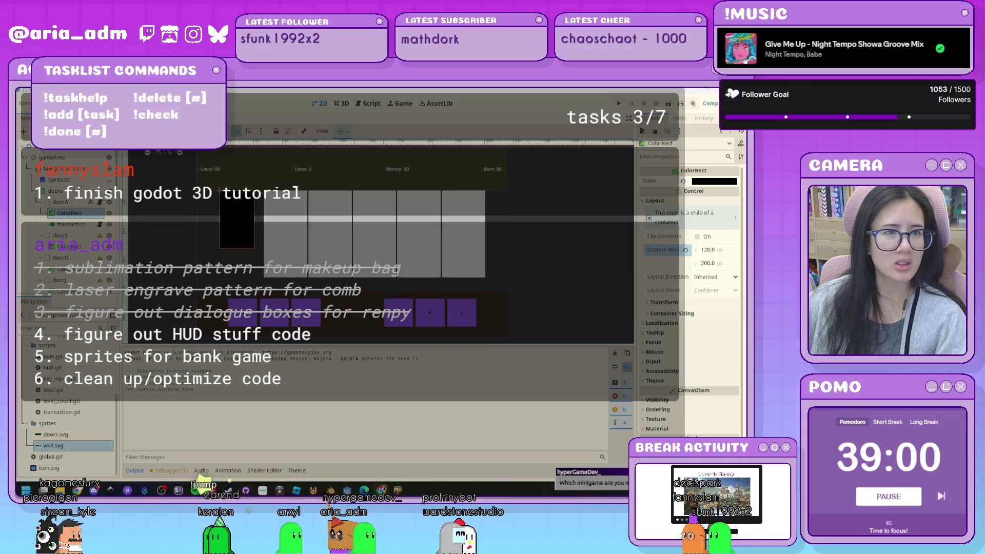
pyautogui.hotkey('alt', 'Tab')
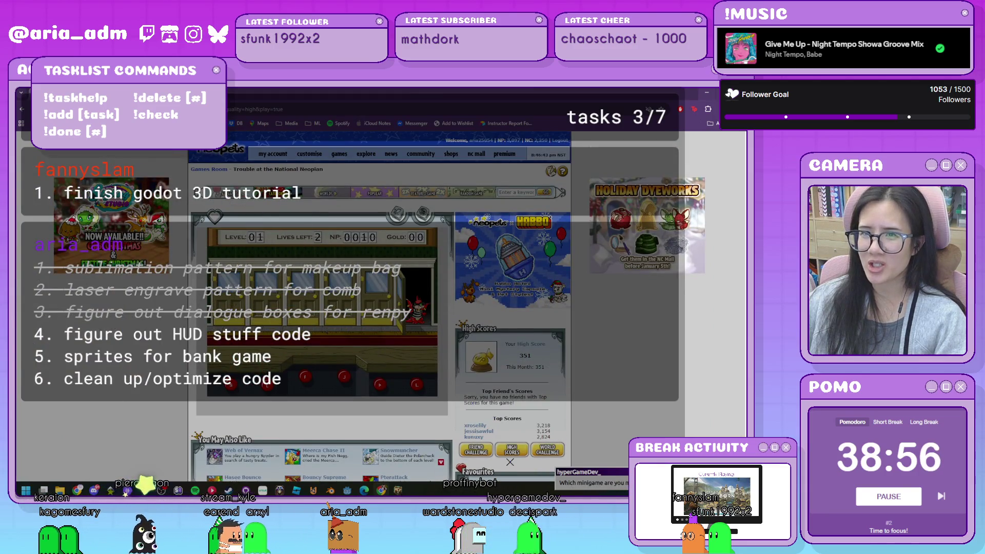
# - Reload Trouble at the National Neopian, play through the ad, and start from its title screen
pyautogui.press('F5')
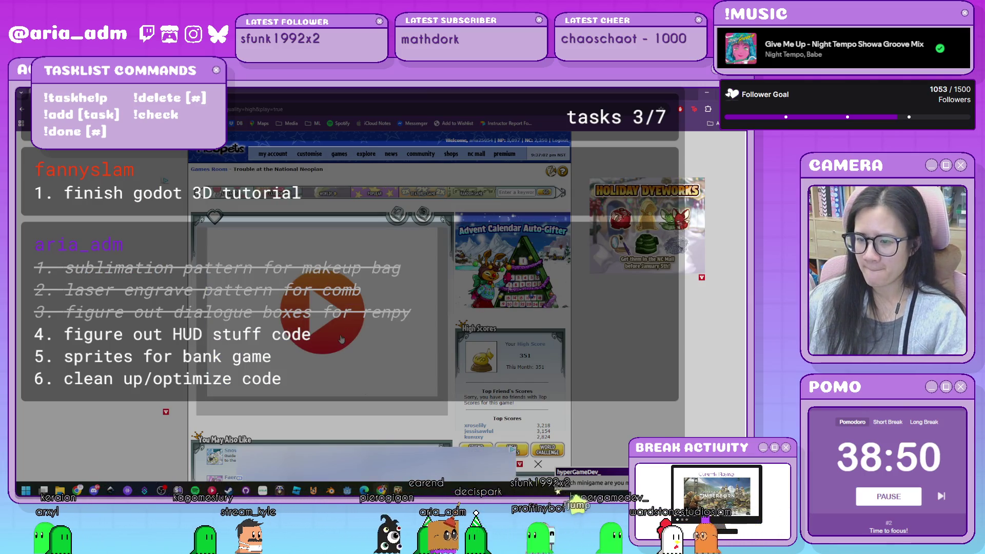
pyautogui.click(340, 334)
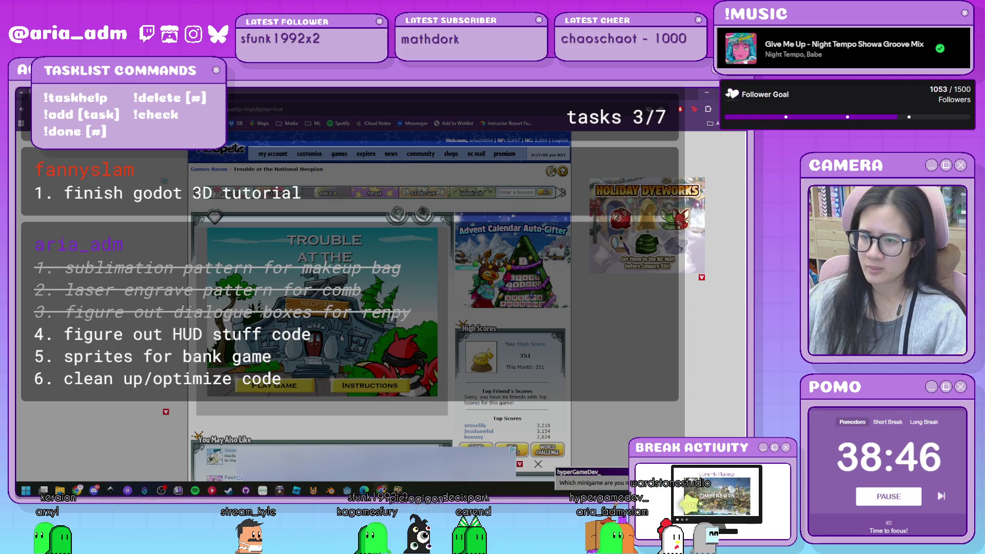
pyautogui.click(276, 388)
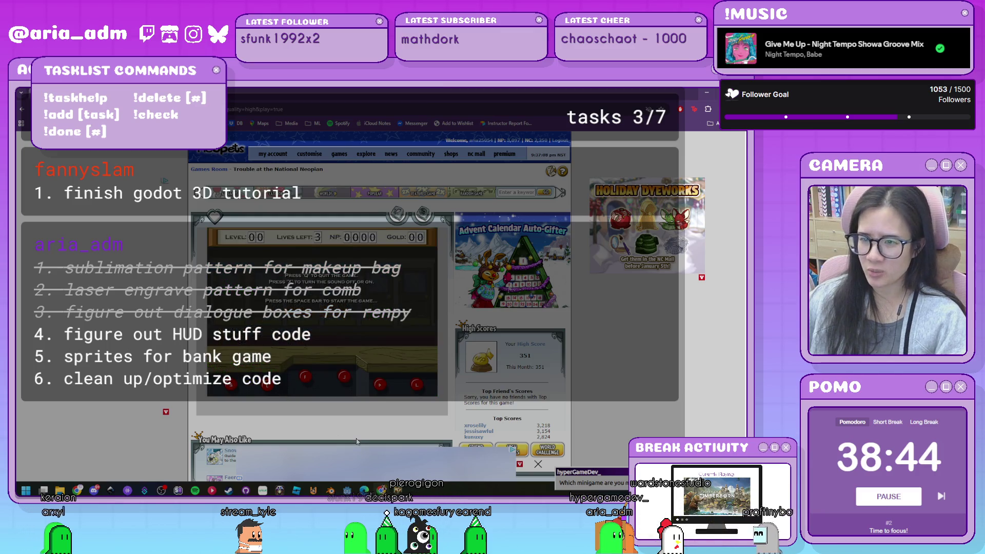
# - Play from level 01 using the D, F and J door keys, continuing on into level 05
pyautogui.press('space')
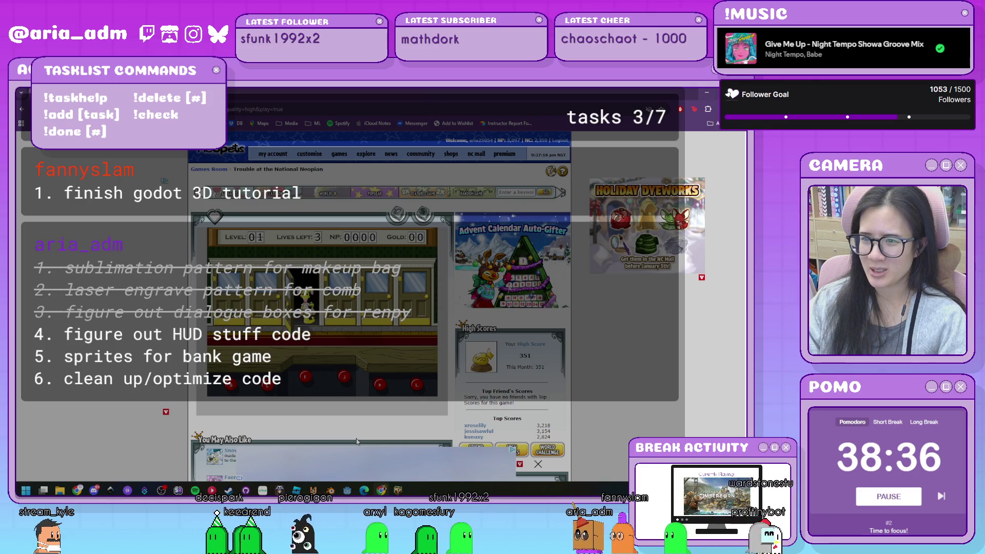
pyautogui.press('f')
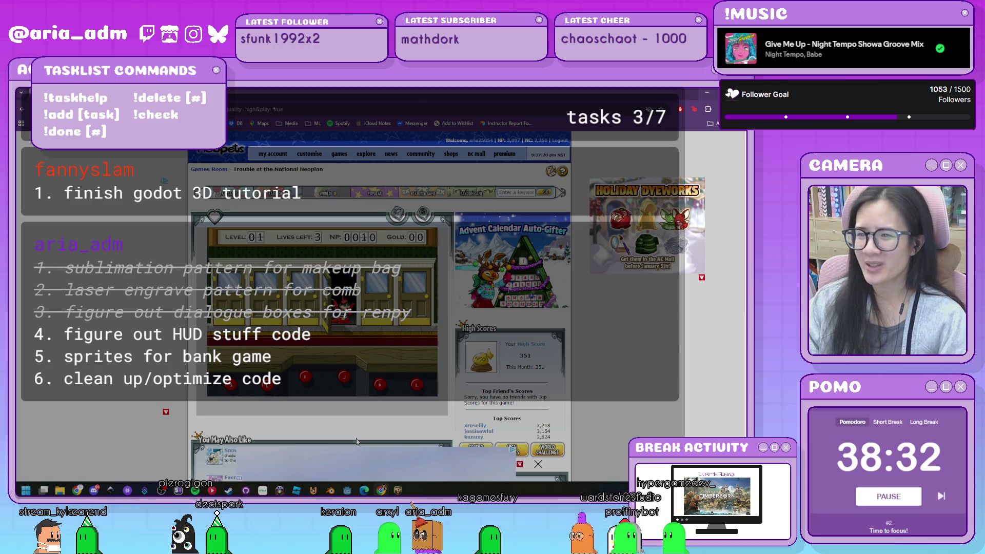
pyautogui.press('j')
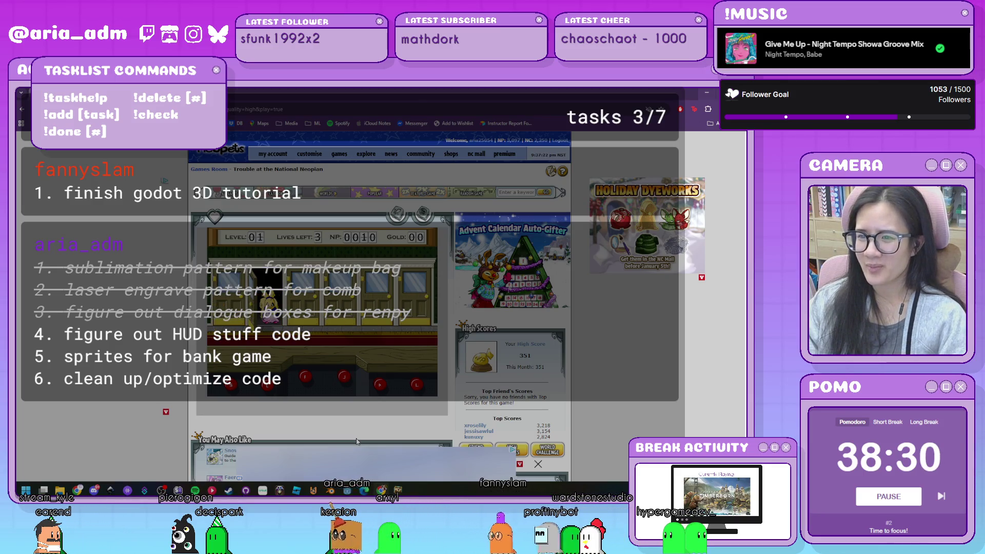
pyautogui.press('d')
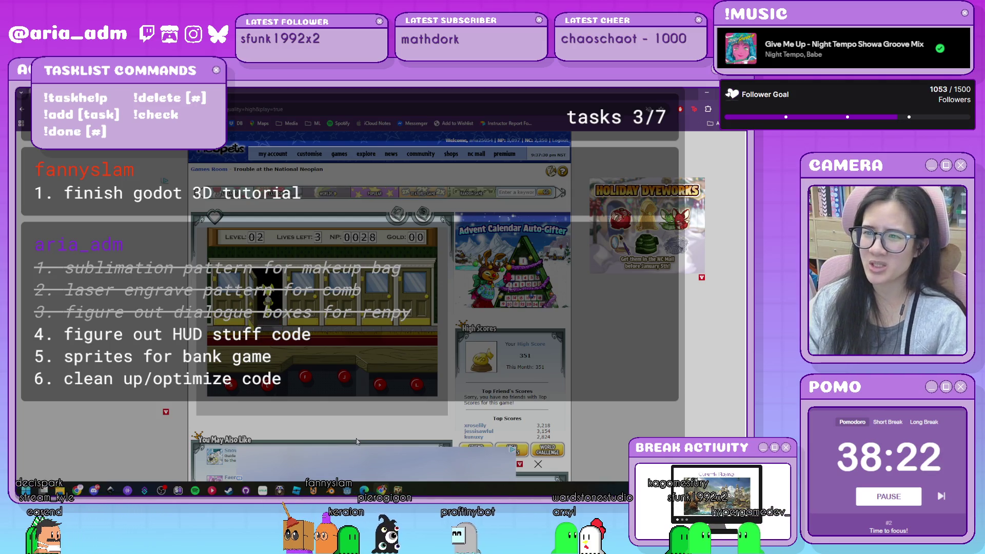
pyautogui.press('d')
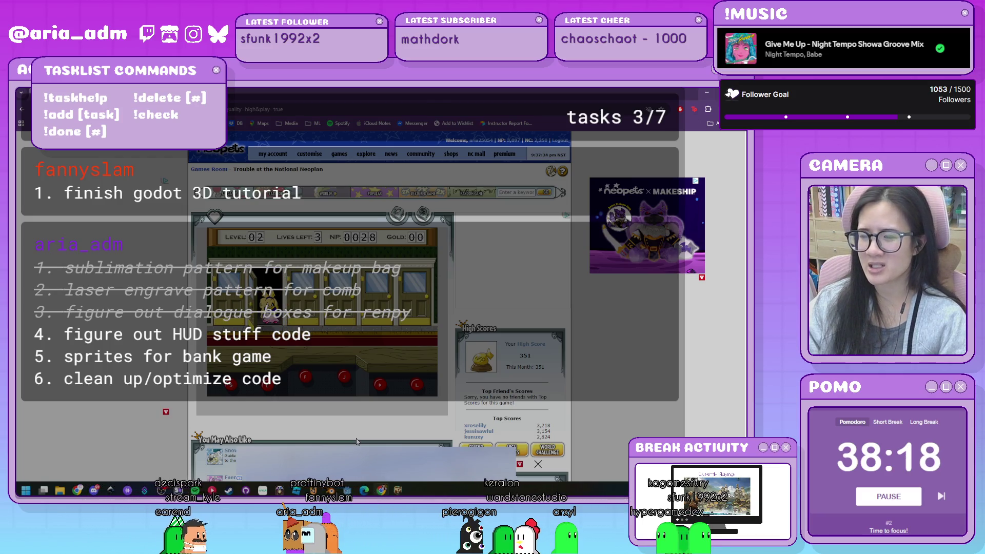
pyautogui.press('d')
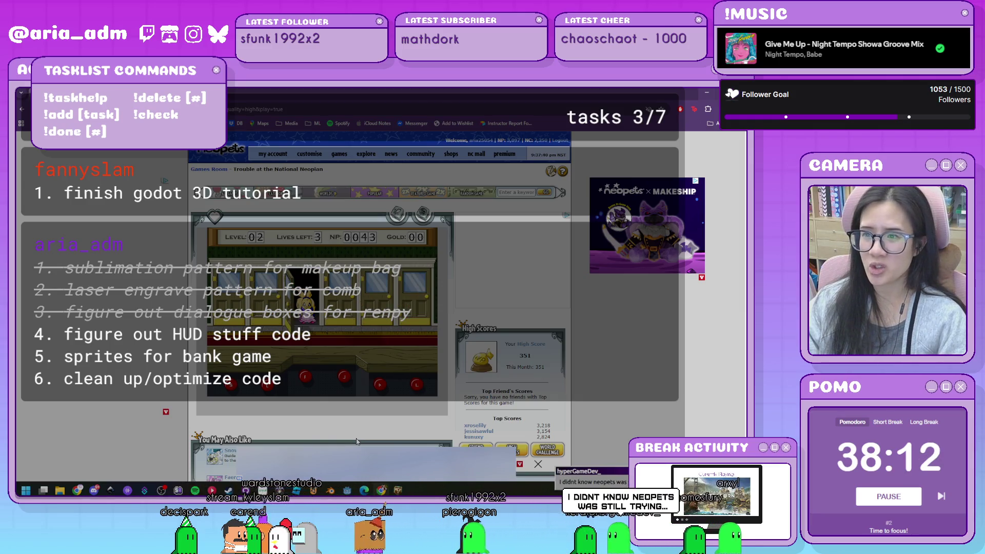
pyautogui.press('f')
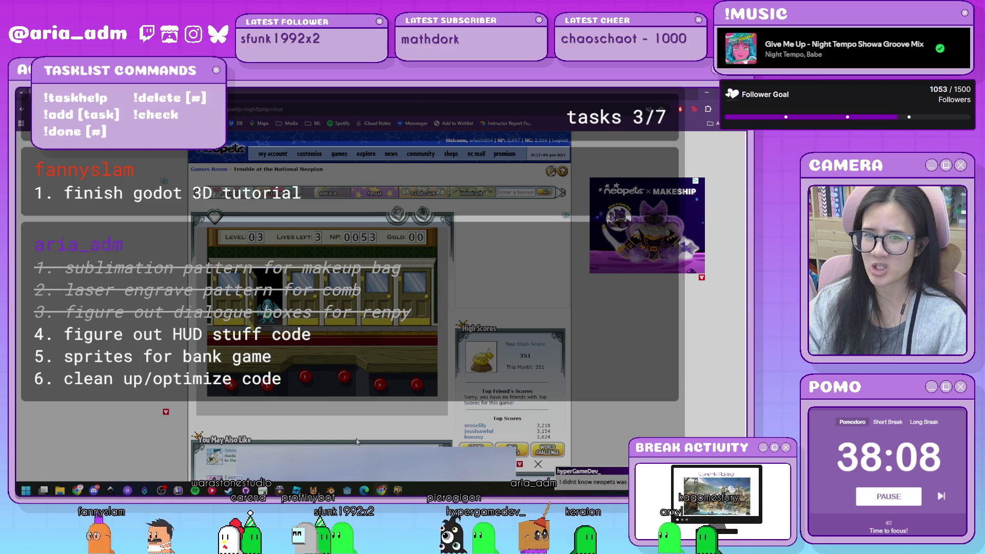
pyautogui.press('f')
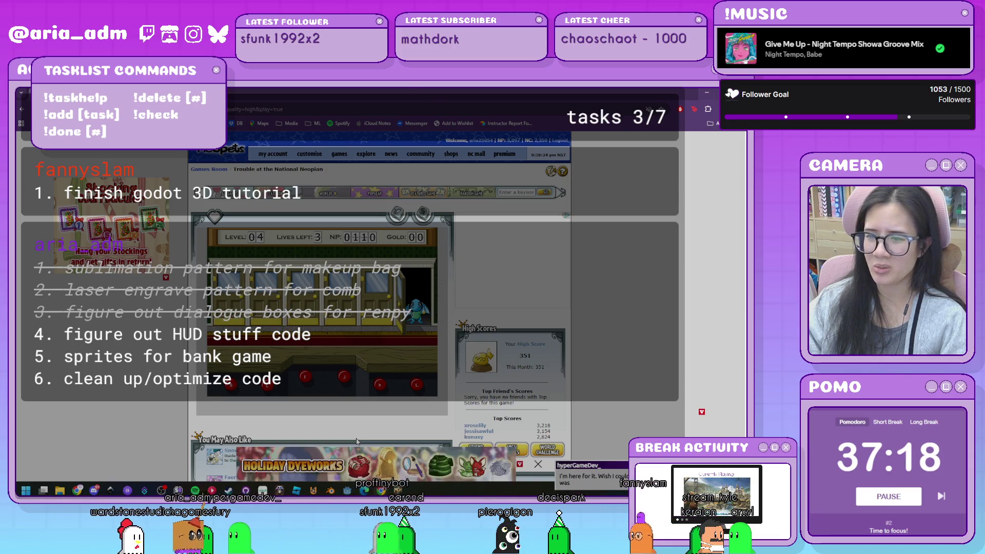
pyautogui.press('space')
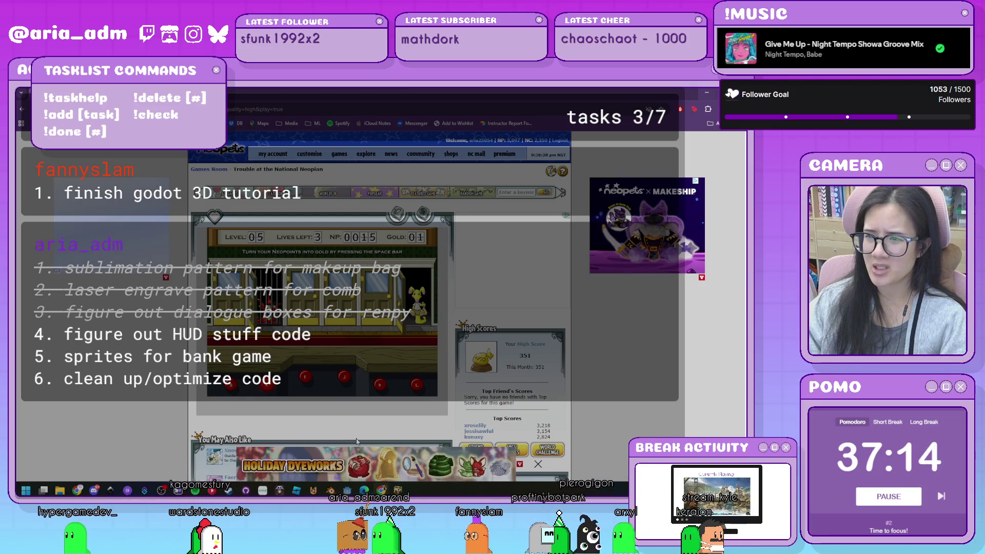
# - Serve bank customers with the J, K, L and D keys to reach level 07 and raise NP
pyautogui.press('l')
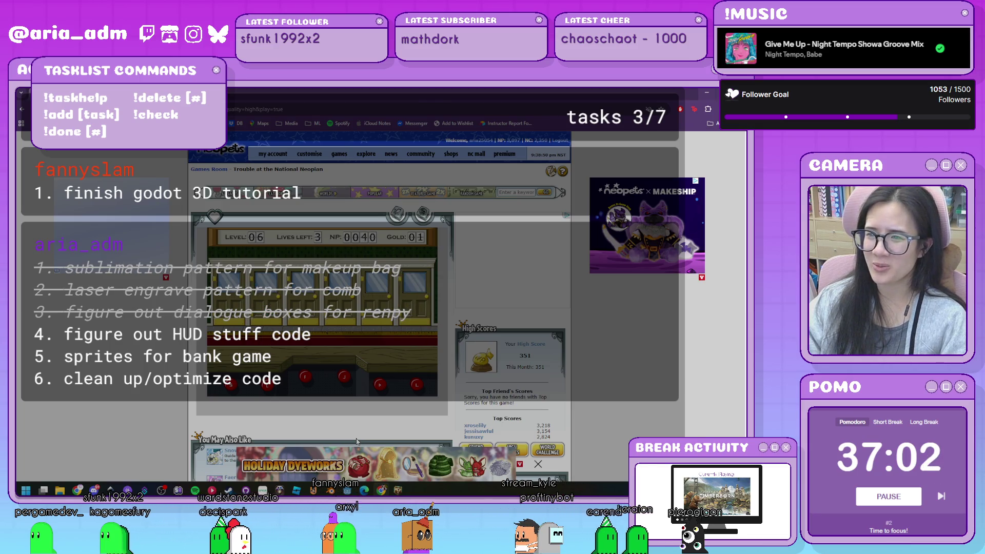
pyautogui.press('j')
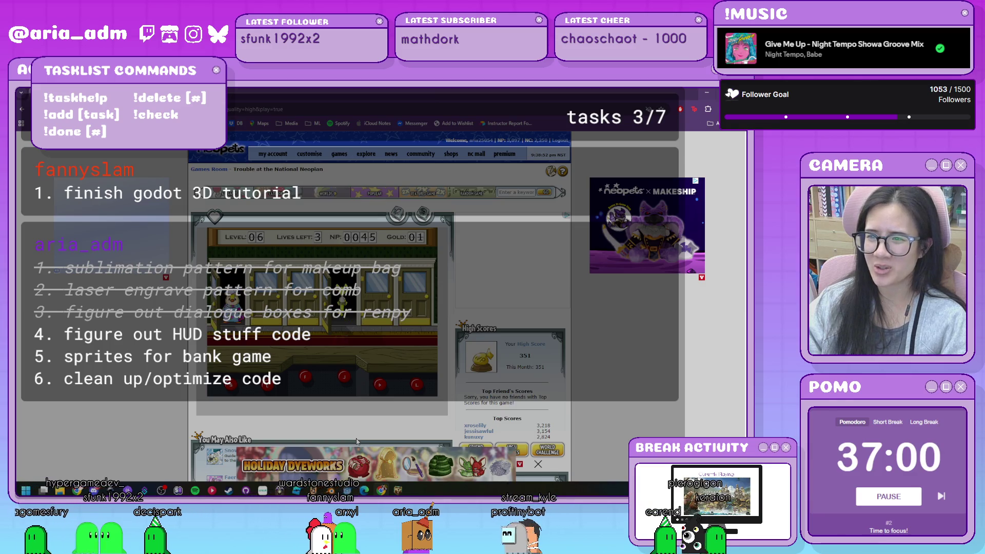
pyautogui.press('j')
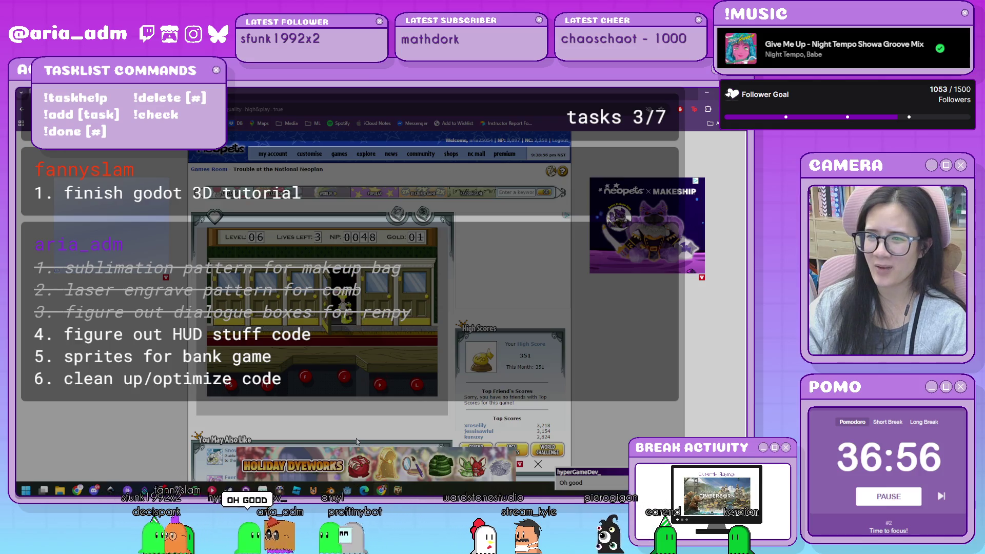
pyautogui.press('j')
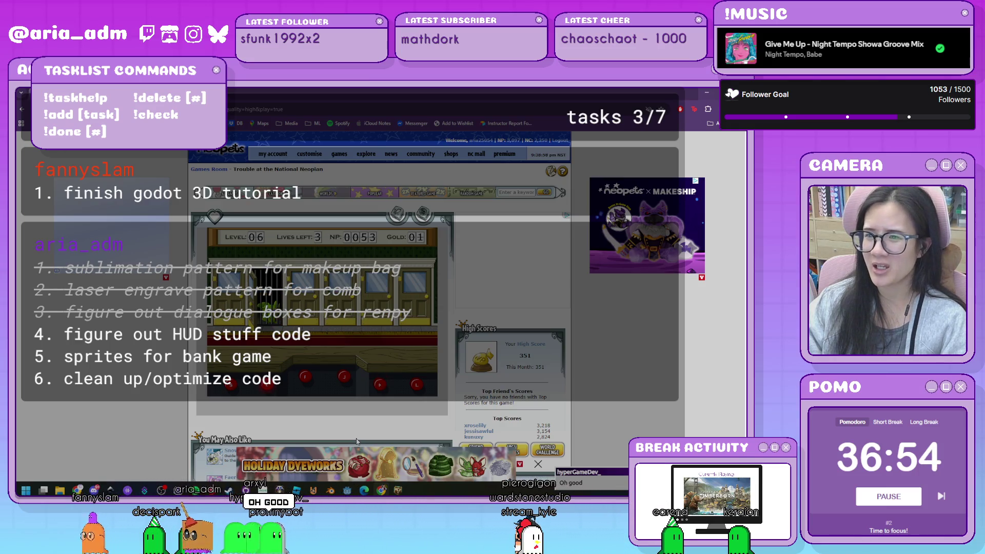
pyautogui.press('l')
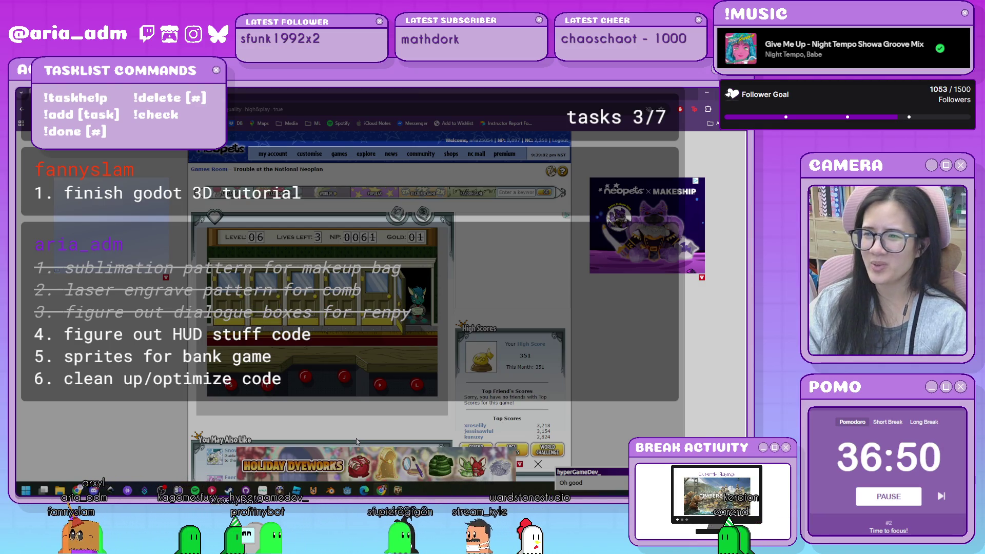
pyautogui.press('l')
pyautogui.press('k')
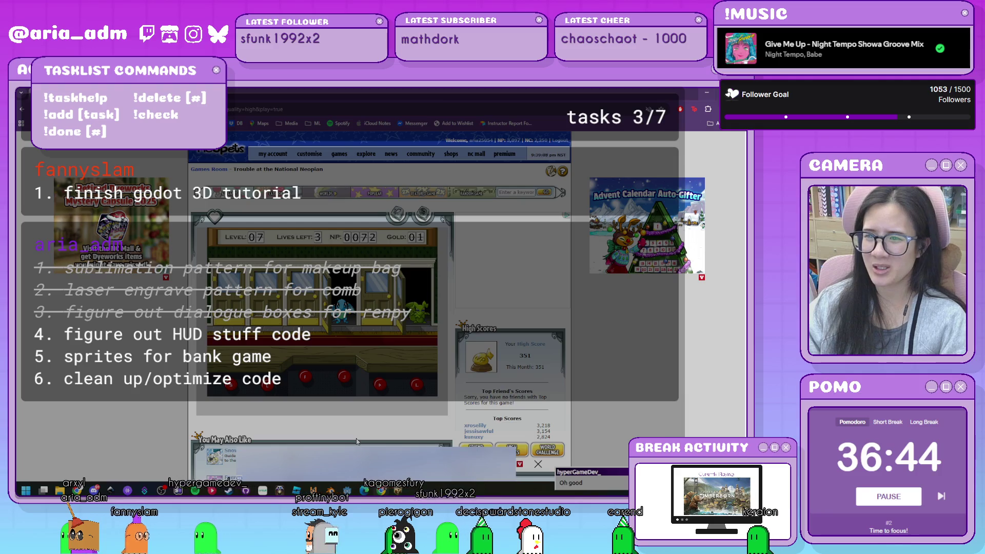
pyautogui.press('j')
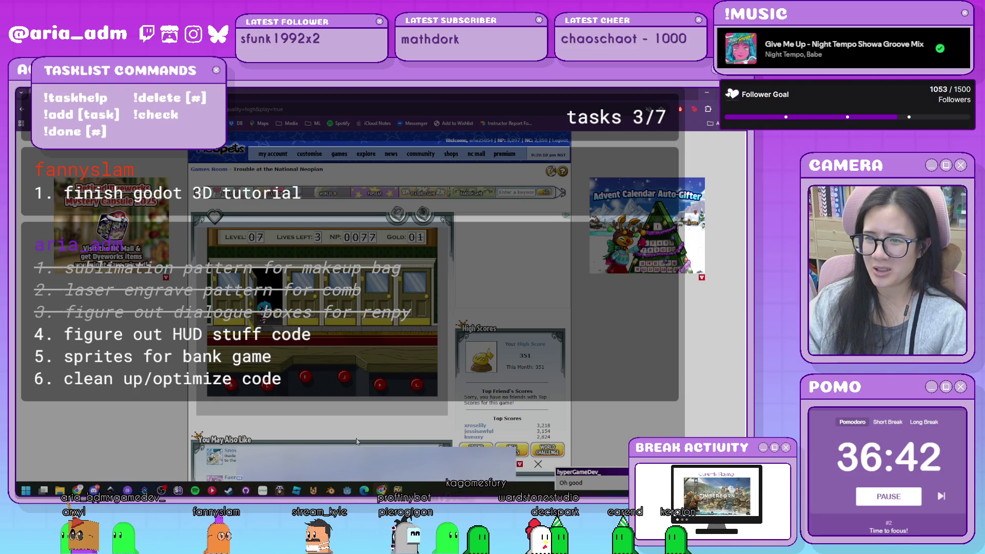
pyautogui.press('d')
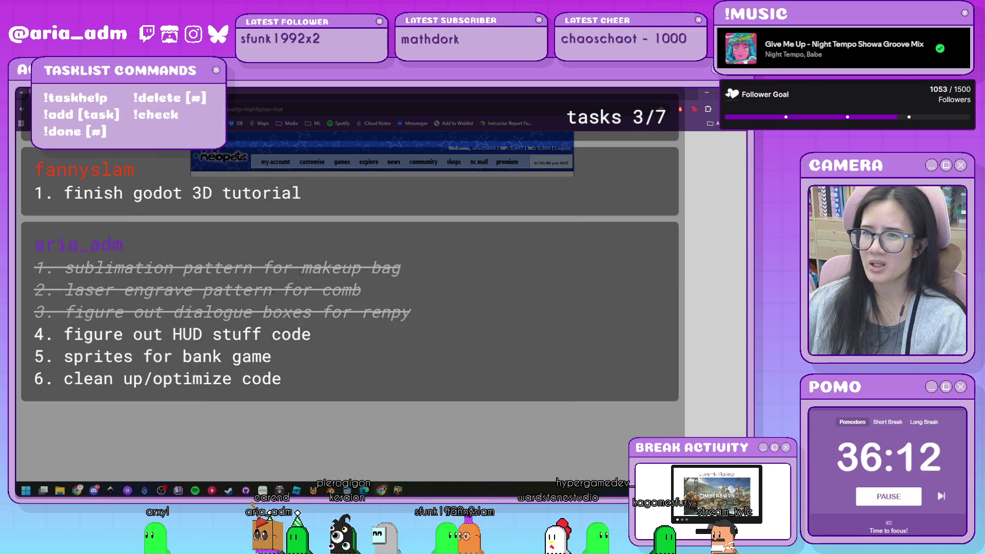
# - Set doorS's ColorRect Custom Minimum Size from 150 × 300 to 120 × 200 px
pyautogui.hotkey('alt', 'Tab')
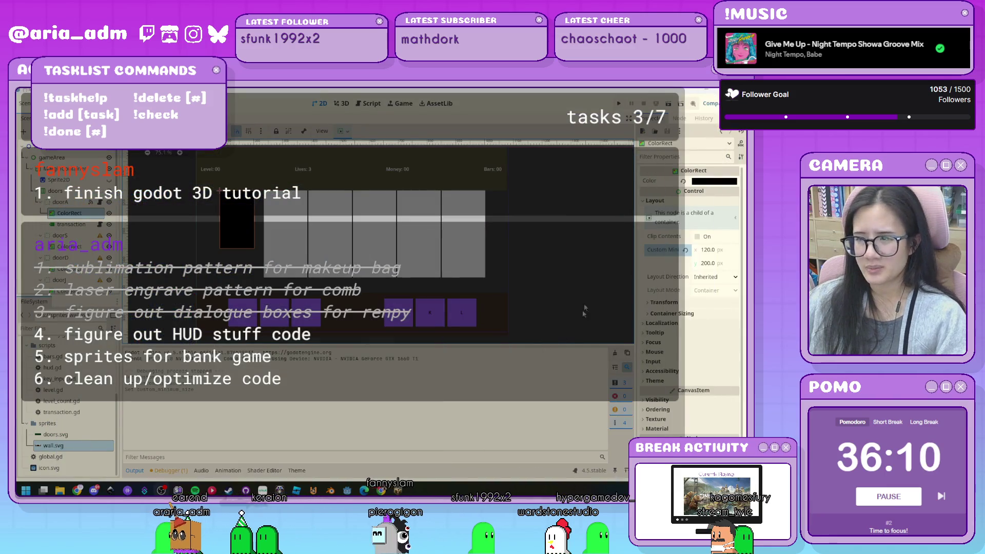
pyautogui.click(62, 248)
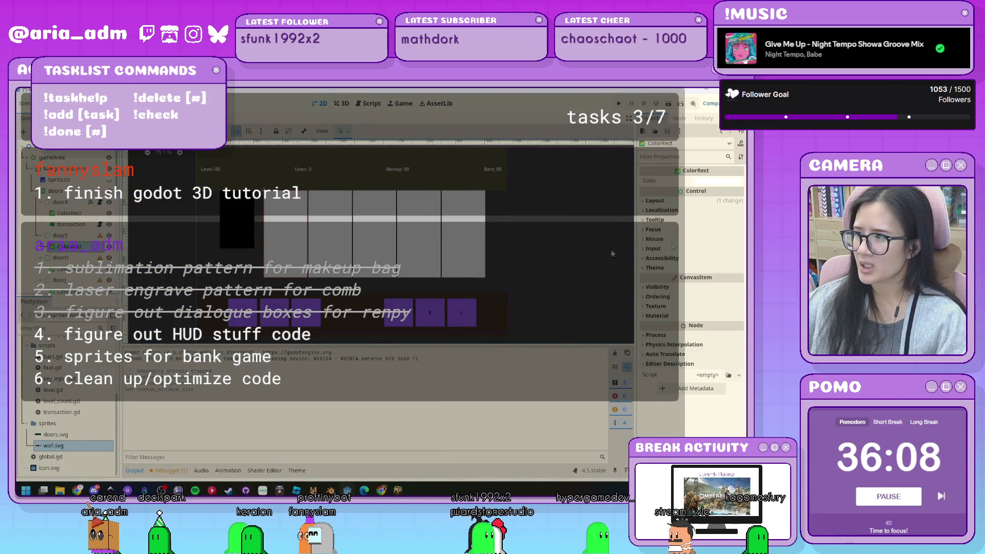
pyautogui.click(662, 200)
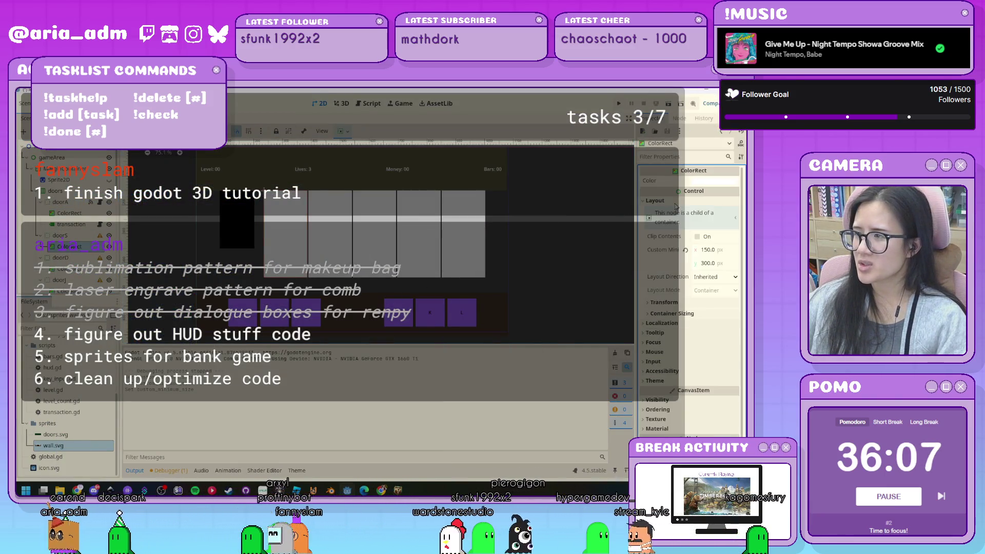
pyautogui.click(713, 249)
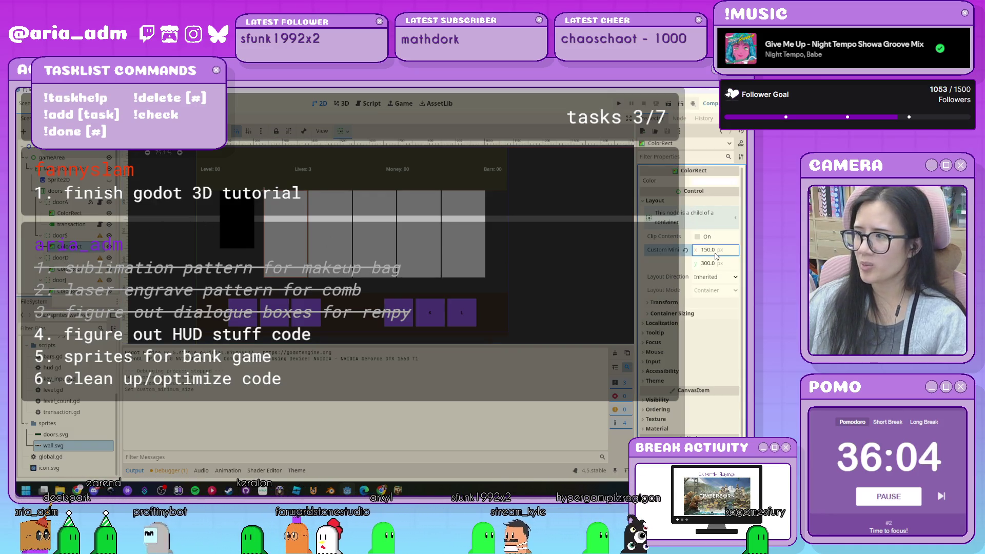
pyautogui.write('120')
pyautogui.press('Tab')
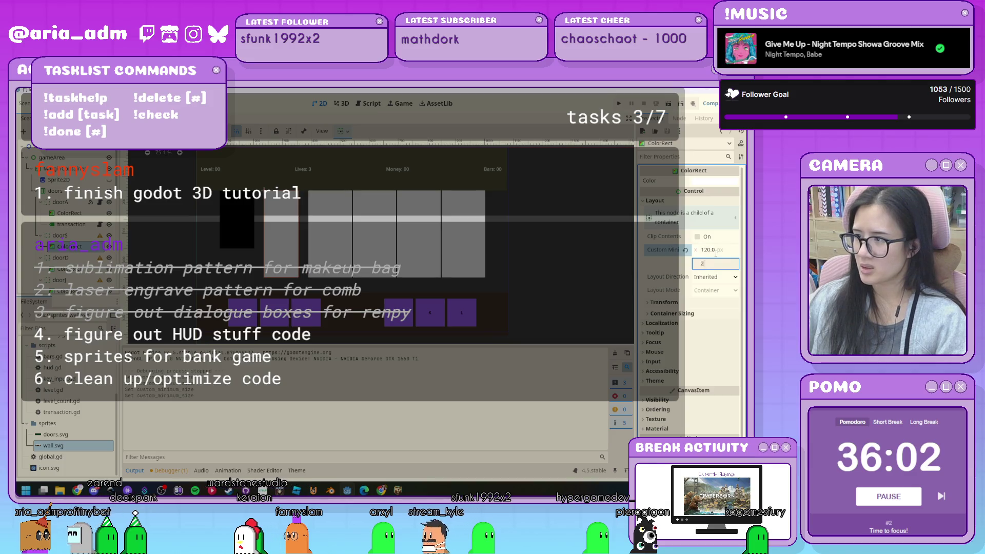
pyautogui.write('00')
pyautogui.press('Return')
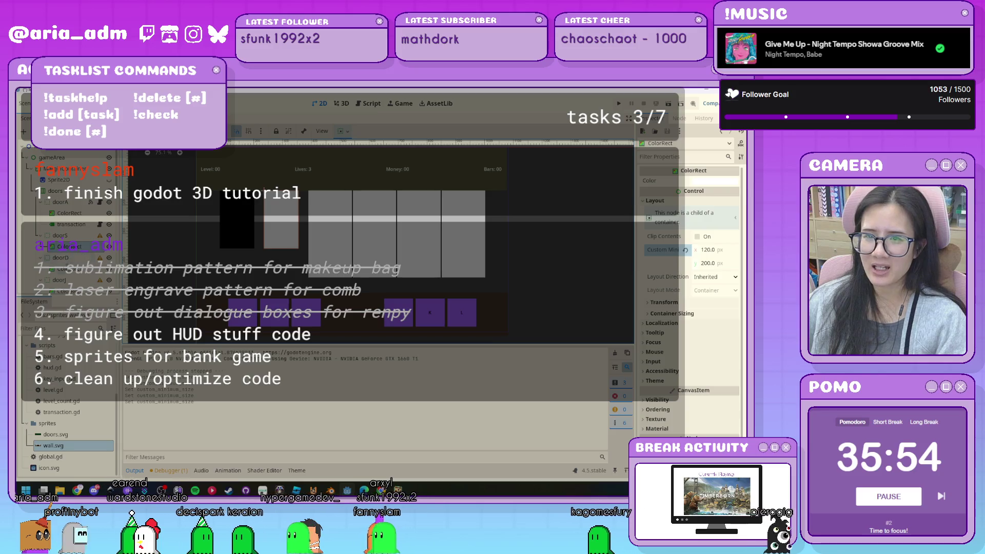
pyautogui.click(330, 233)
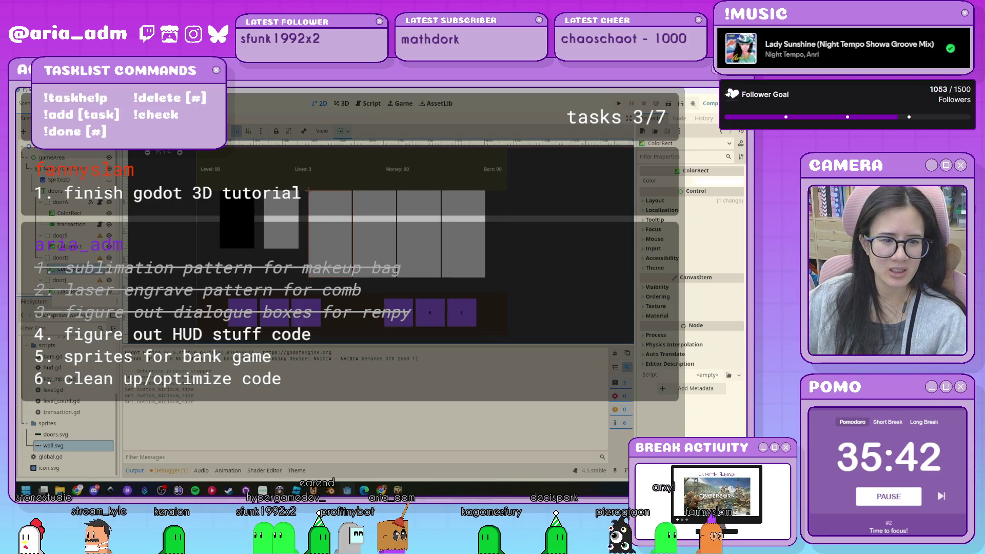
pyautogui.hotkey('alt', 'Tab')
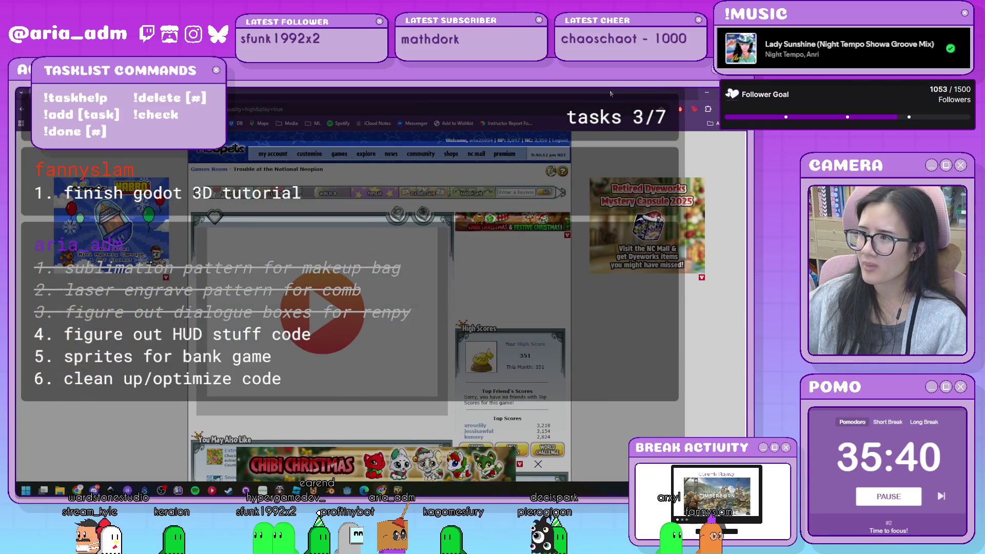
# - Switch from the Neopets browser back to the Godot editor showing the door panels
pyautogui.hotkey('alt', 'Tab')
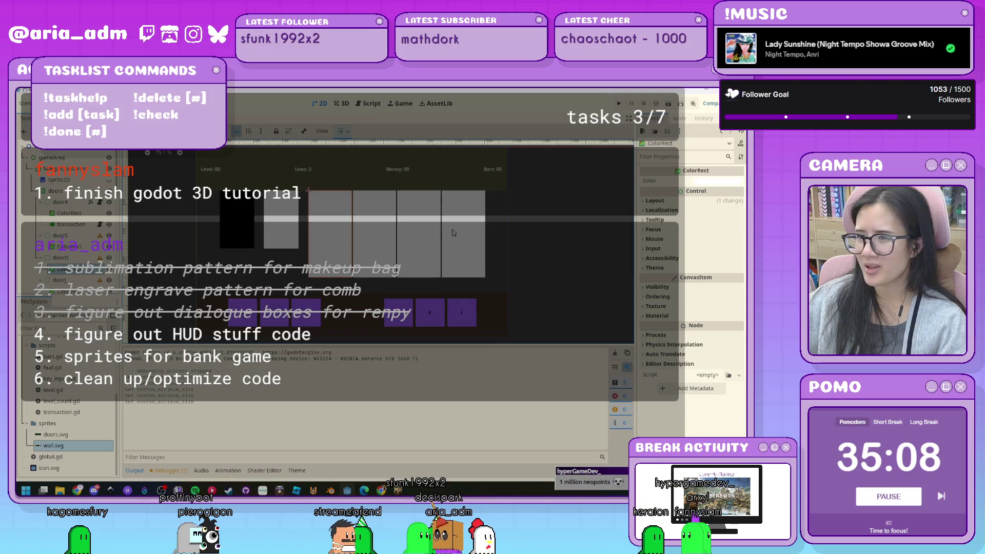
# - Set Custom Minimum Size to 120 × 200 on the next two door ColorRects
pyautogui.scroll(-3, 67, 231)
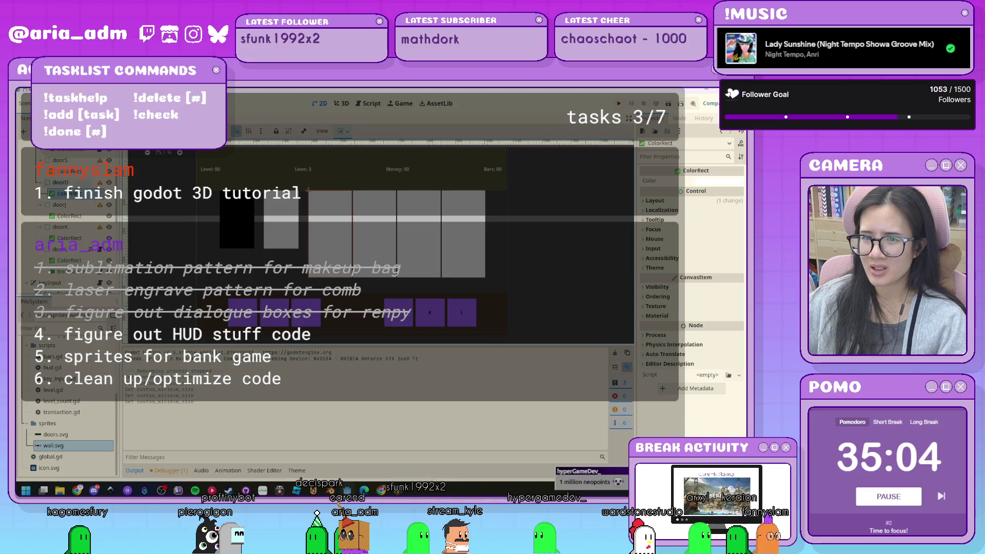
pyautogui.click(72, 194)
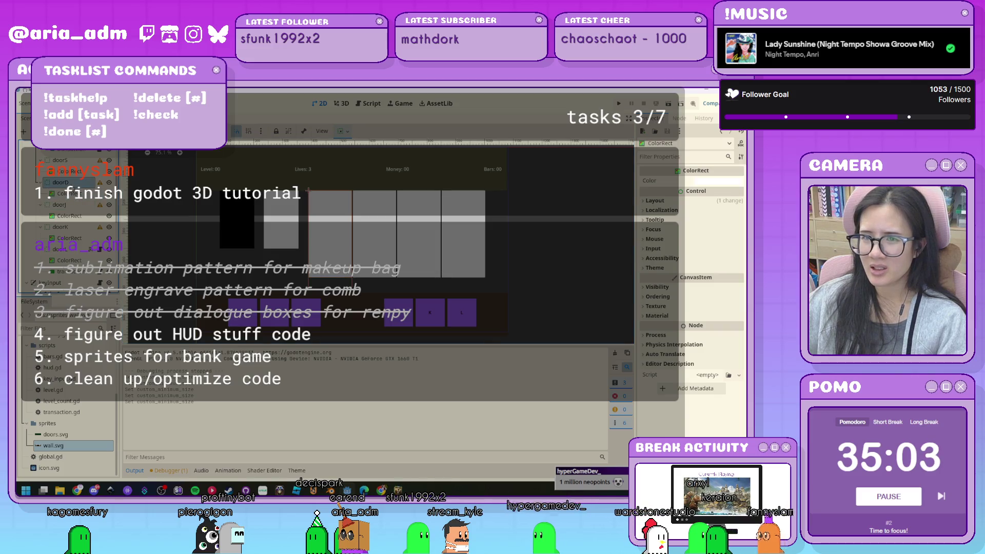
pyautogui.click(699, 203)
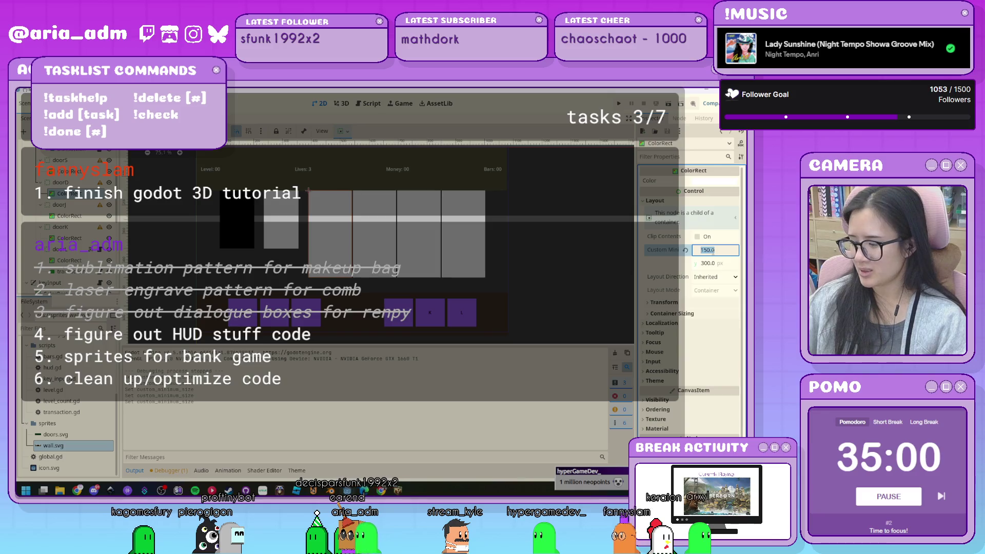
pyautogui.press('Tab')
pyautogui.write('200')
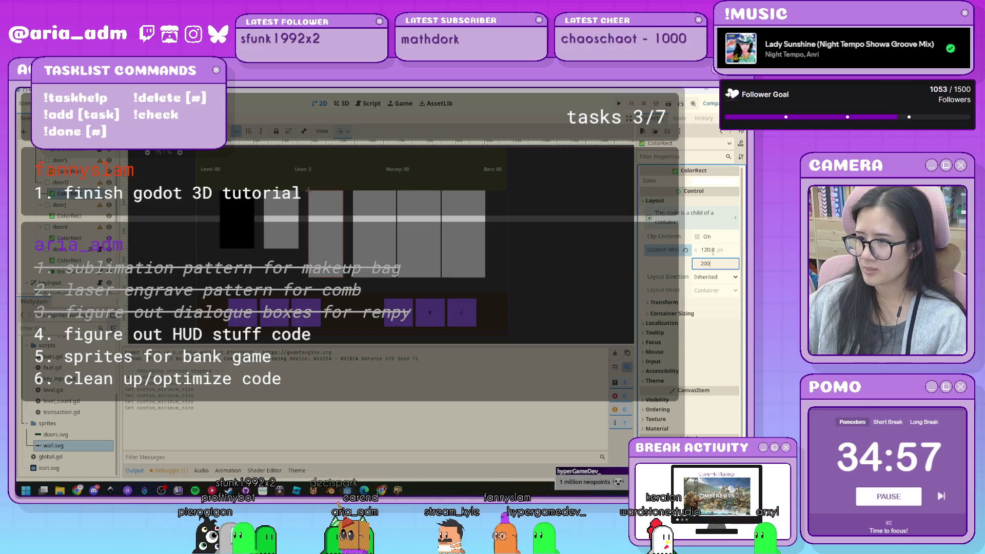
pyautogui.press('Return')
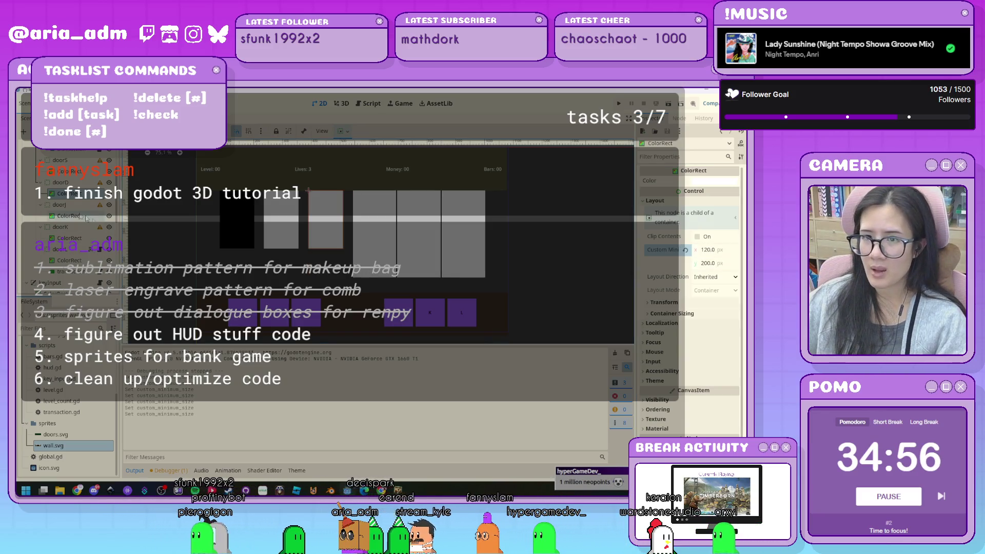
pyautogui.click(70, 216)
pyautogui.click(705, 202)
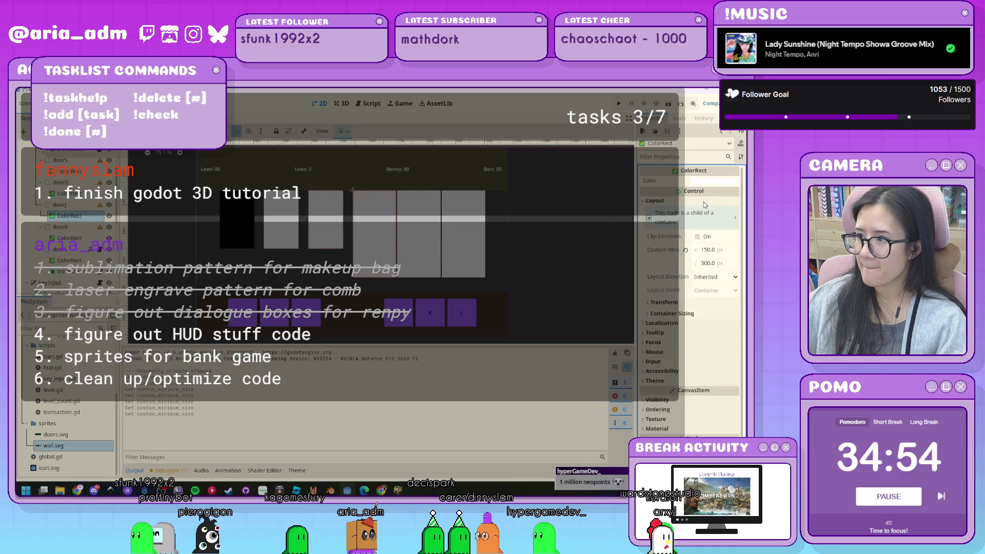
pyautogui.click(715, 249)
pyautogui.write('120')
pyautogui.press('Tab')
pyautogui.write('20')
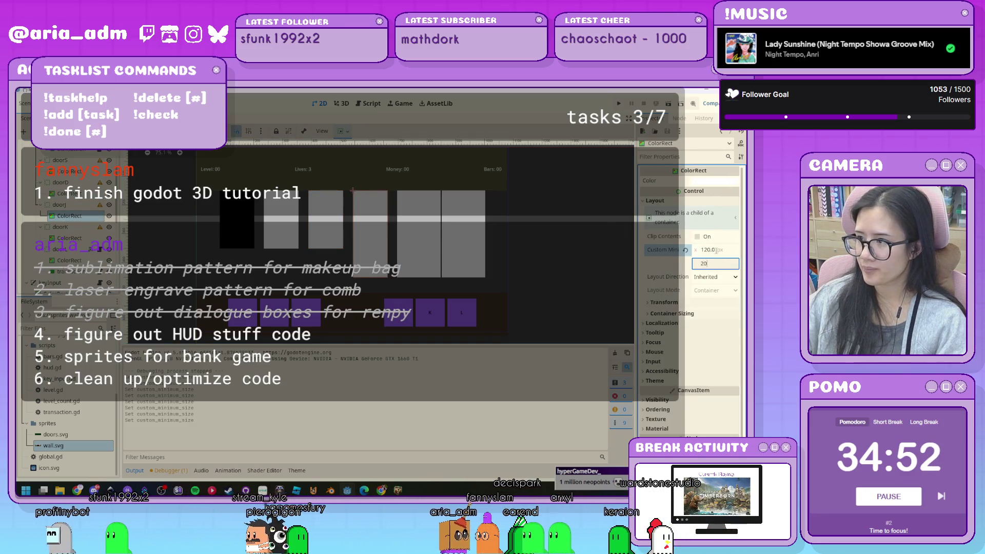
pyautogui.write('0.0')
pyautogui.press('Return')
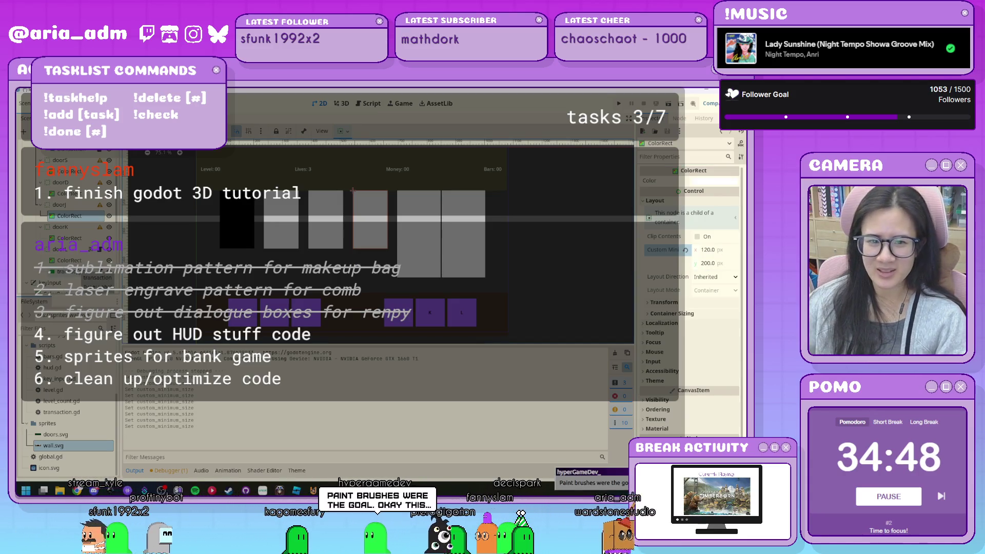
# - Apply the 120 × 200 minimum size to the doorK ColorRect and one more, then deselect
pyautogui.click(62, 238)
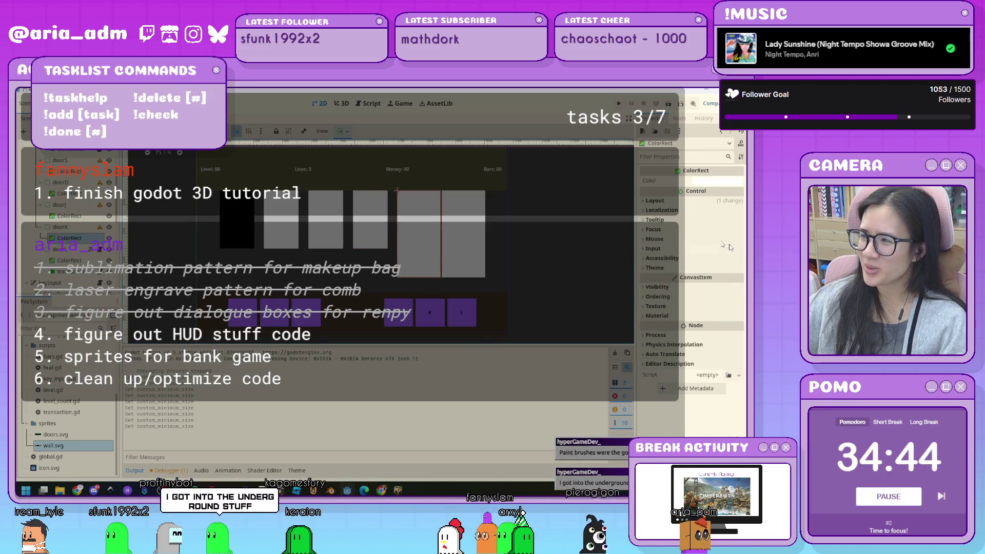
pyautogui.click(700, 202)
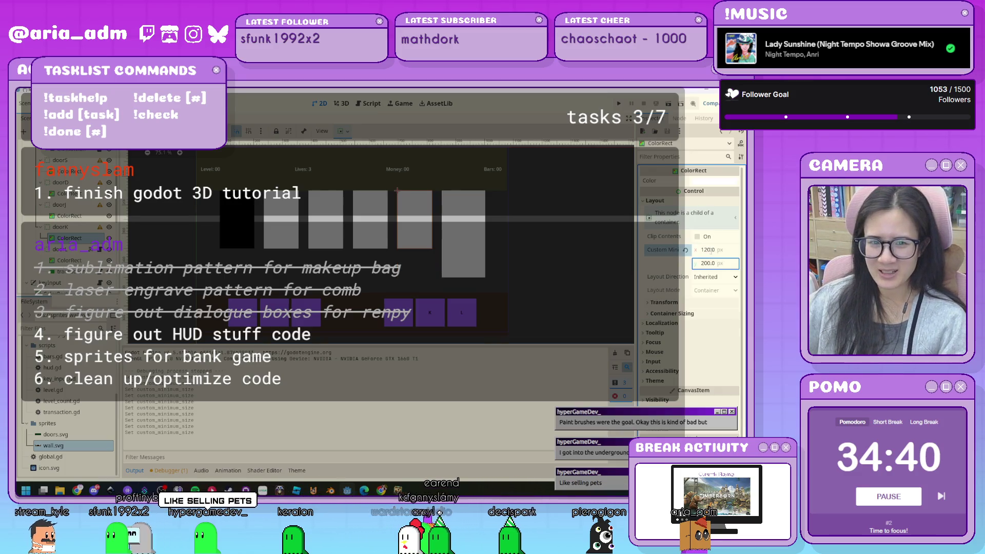
pyautogui.click(463, 234)
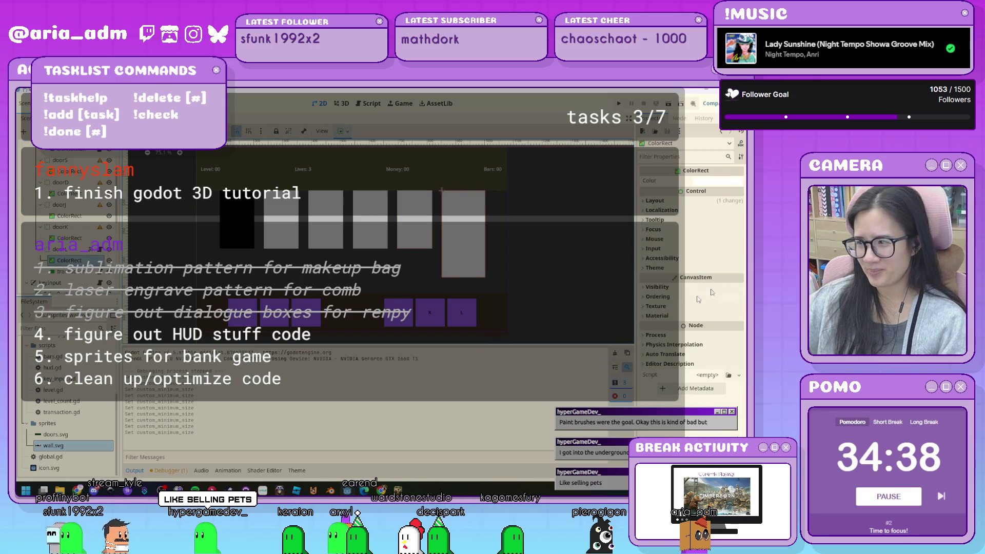
pyautogui.click(667, 201)
pyautogui.click(716, 250)
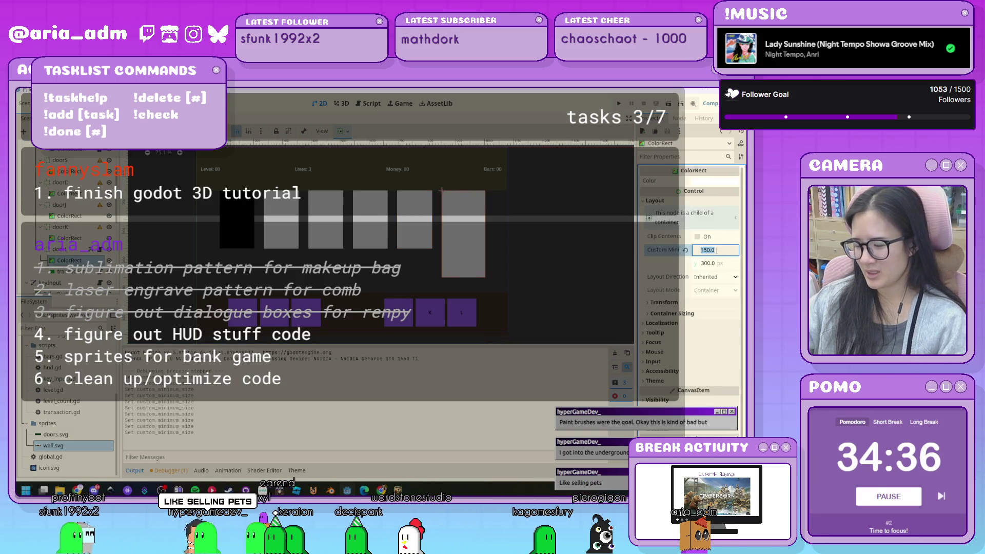
pyautogui.press('Tab')
pyautogui.write('200')
pyautogui.press('Return')
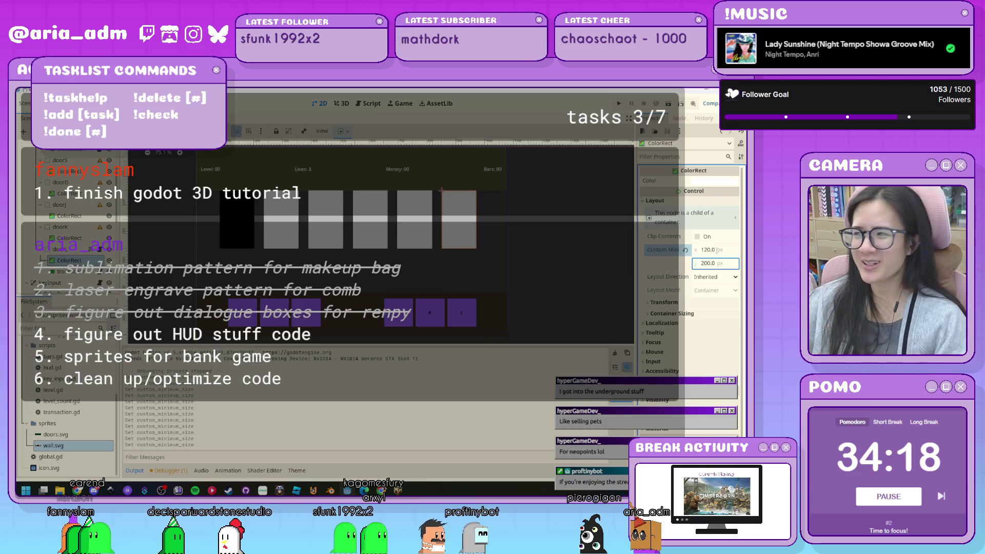
pyautogui.click(594, 260)
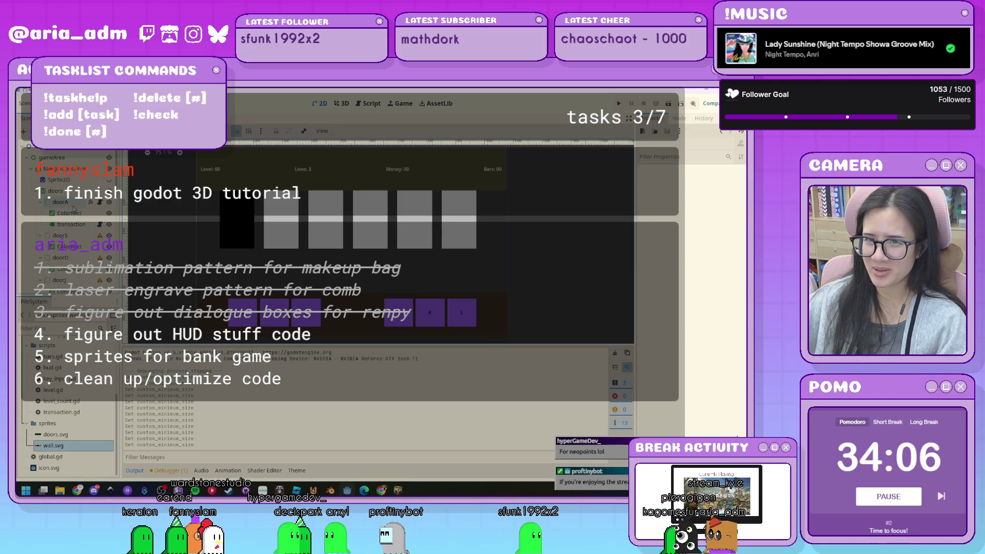
# - Give doorA and doorS a 120 × 200 px Custom Minimum Size
pyautogui.click(73, 205)
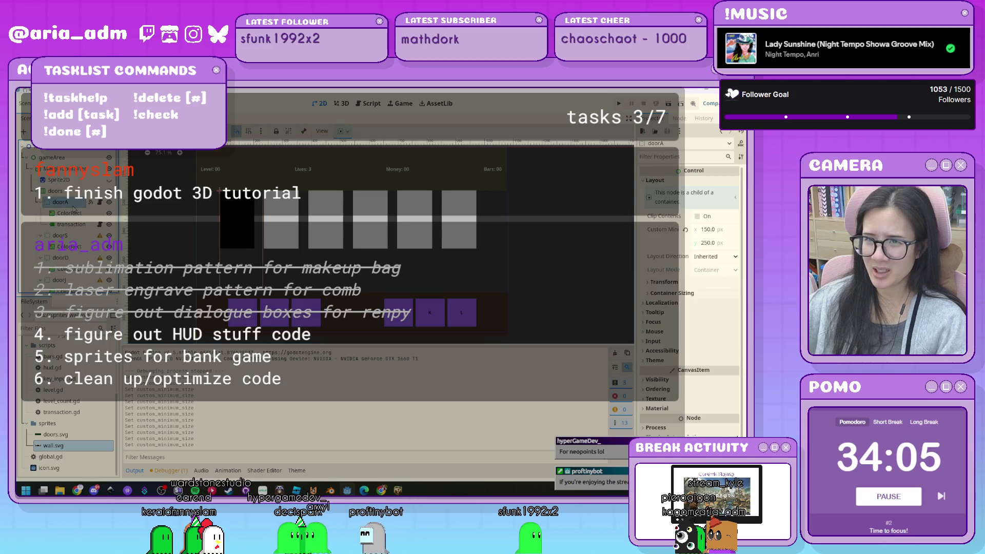
pyautogui.click(726, 231)
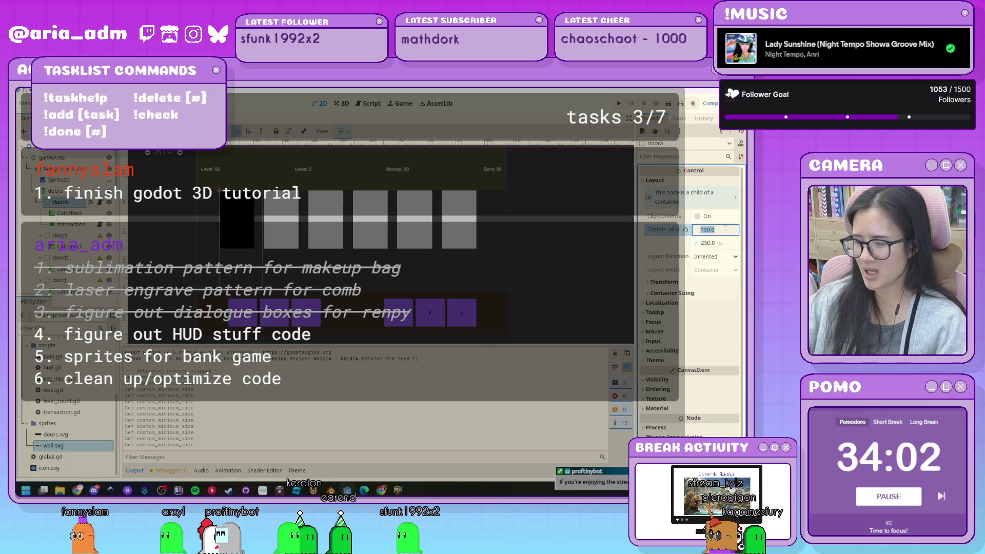
pyautogui.write('120')
pyautogui.press('Tab')
pyautogui.write('200')
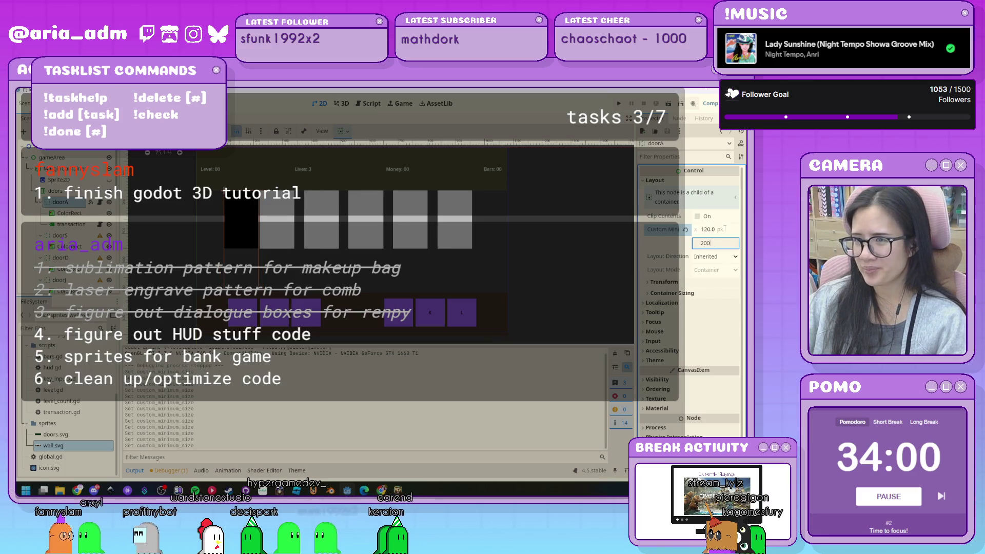
pyautogui.press('Return')
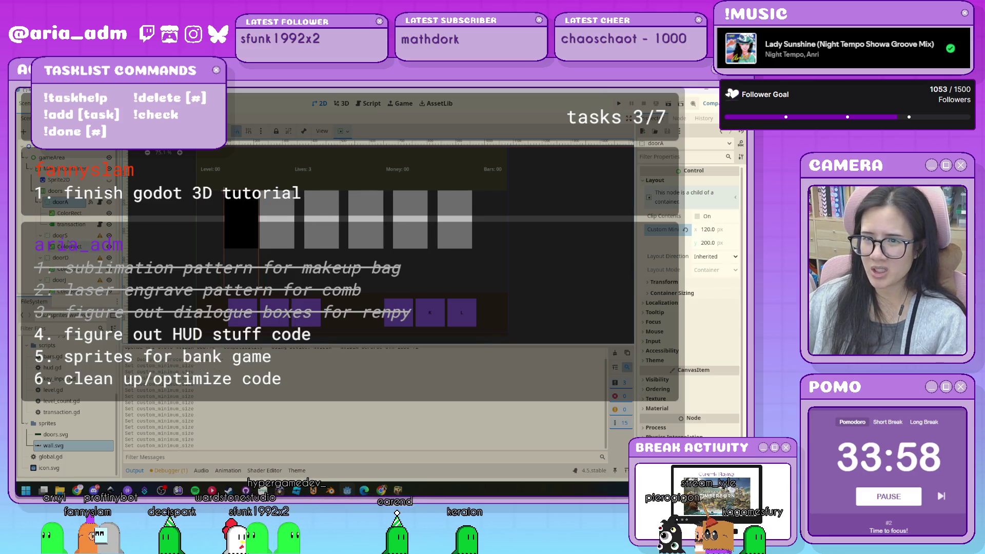
pyautogui.click(68, 239)
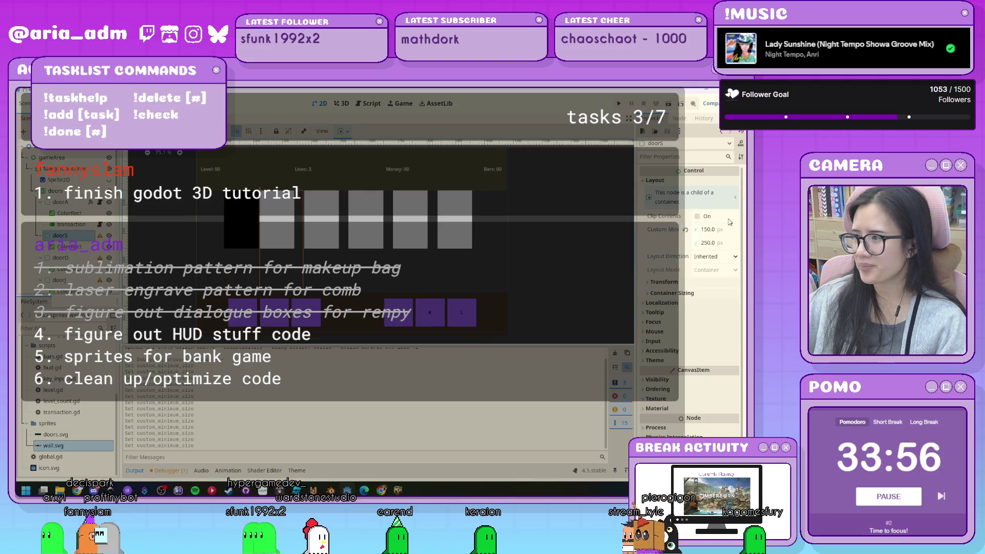
pyautogui.click(713, 230)
pyautogui.write('120')
pyautogui.press('Tab')
pyautogui.write('20')
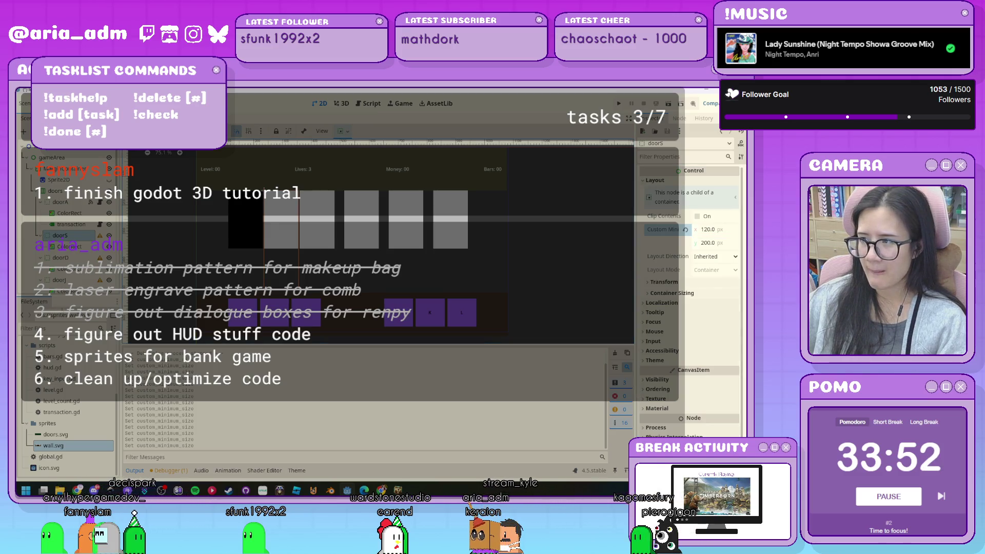
# - Set doorD and doorJ to a 120 × 200 px minimum size under Layout
pyautogui.click(59, 258)
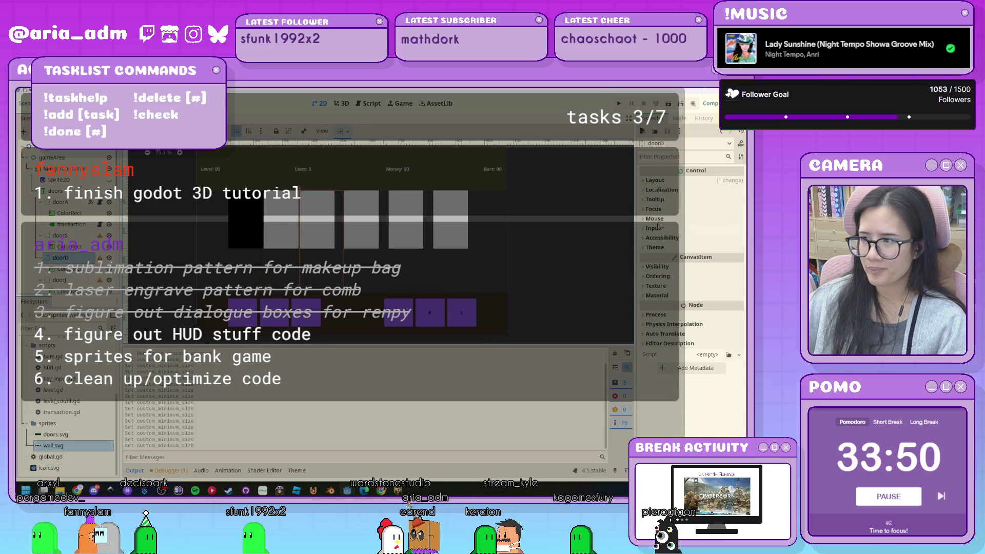
pyautogui.click(673, 178)
pyautogui.click(710, 231)
pyautogui.write('120')
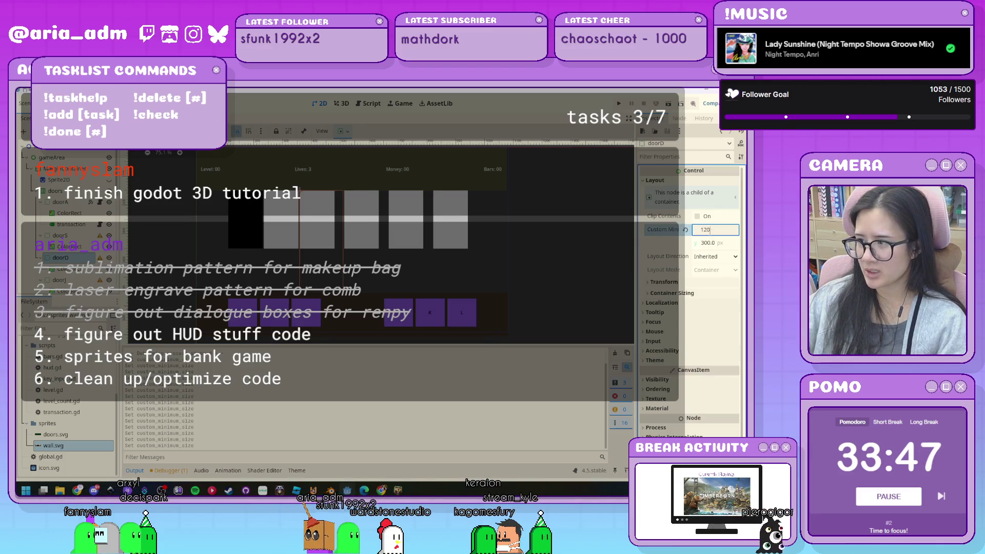
pyautogui.press('Tab')
pyautogui.write('20')
pyautogui.press('Return')
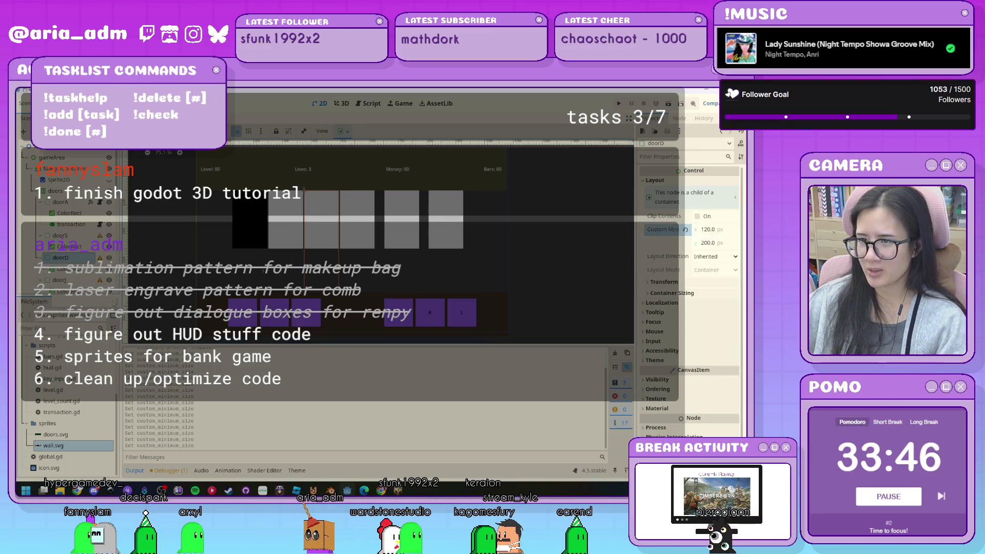
pyautogui.click(76, 280)
pyautogui.scroll(-2, 59, 260)
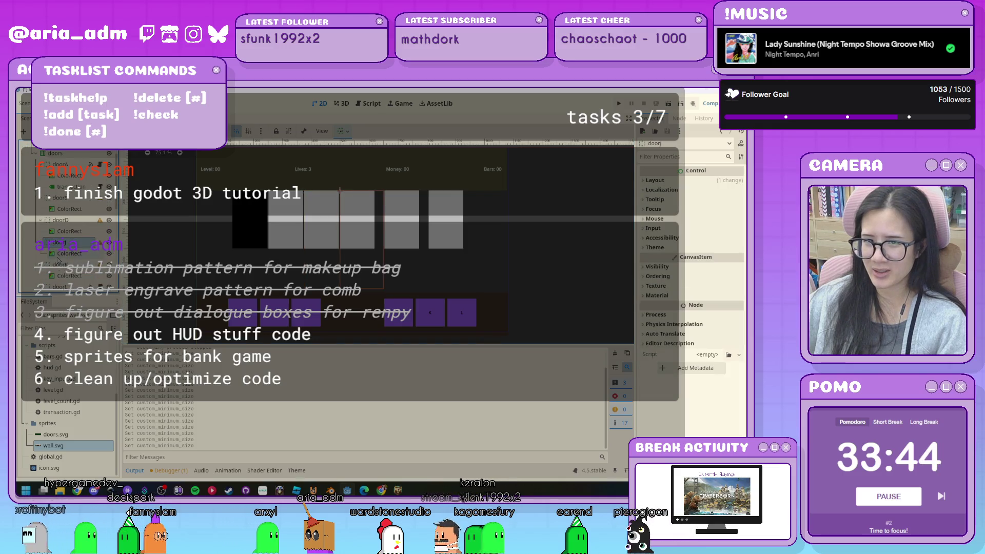
pyautogui.click(663, 182)
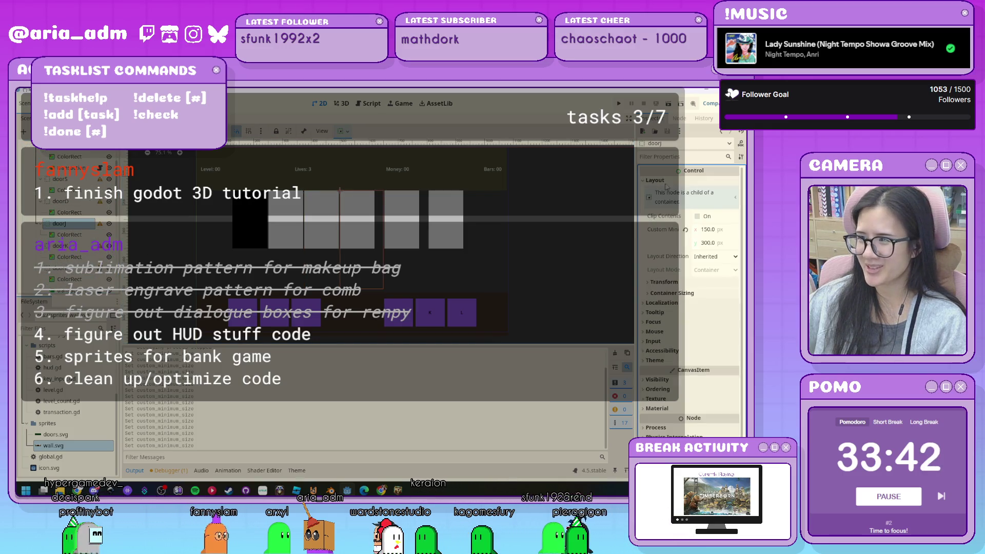
pyautogui.click(710, 229)
pyautogui.write('120')
pyautogui.press('Tab')
pyautogui.write('200')
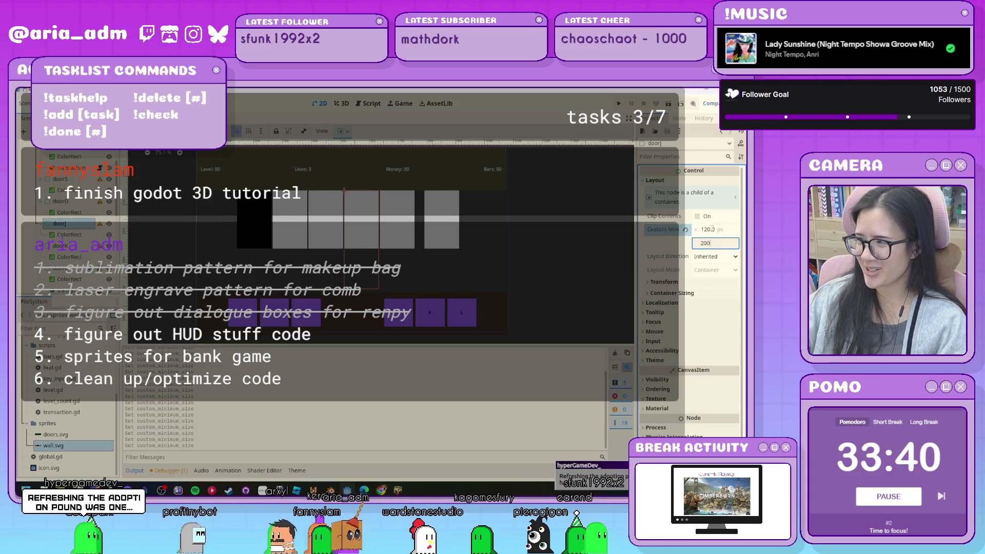
pyautogui.press('Return')
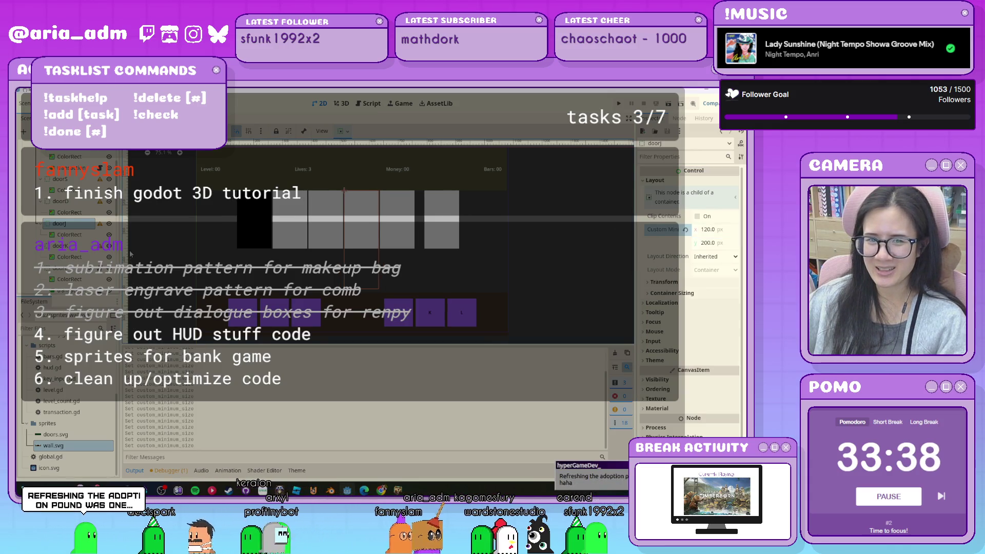
# - Set doorK and doorL to 120 × 200 px, then select the doors container
pyautogui.click(60, 245)
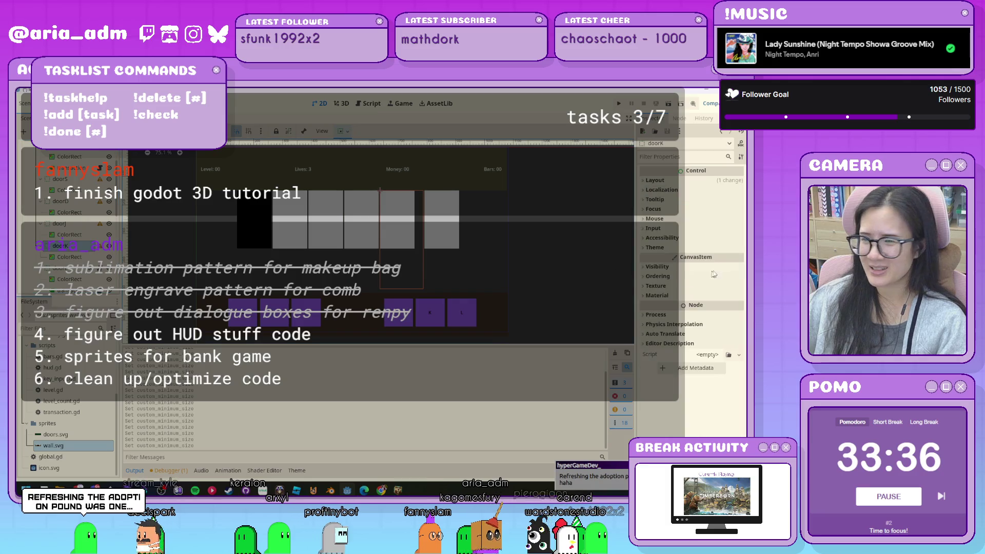
pyautogui.click(700, 181)
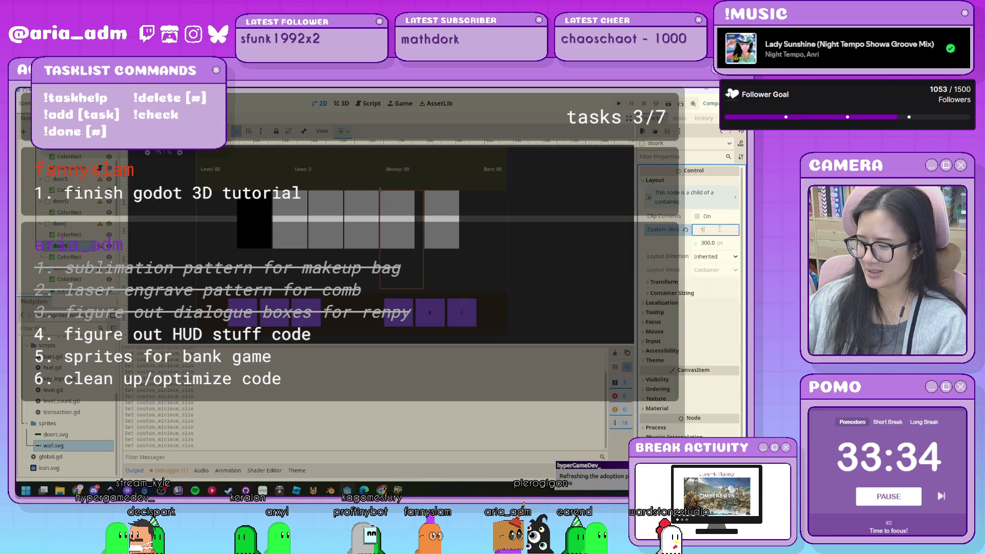
pyautogui.write('20')
pyautogui.press('Tab')
pyautogui.press('Return')
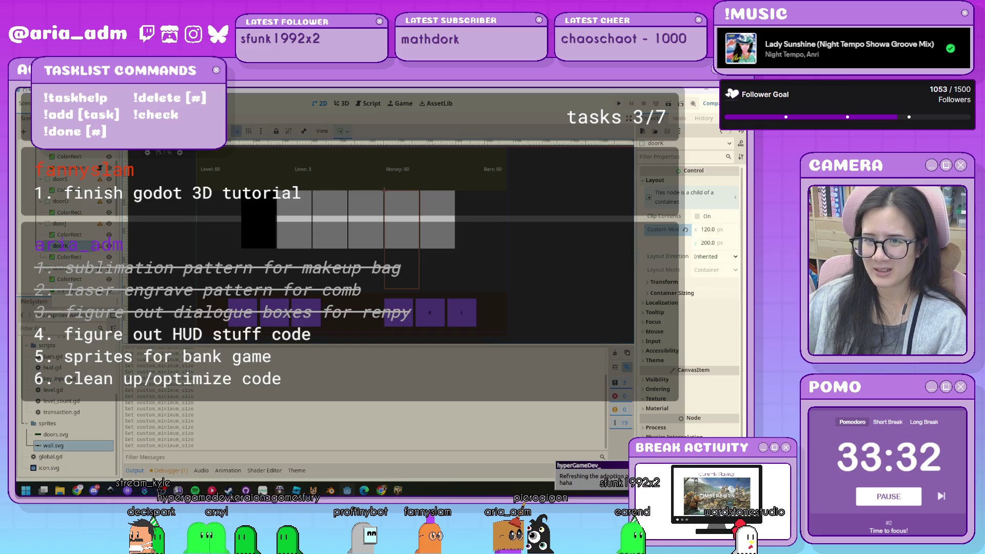
pyautogui.press('Down')
pyautogui.press('Down')
pyautogui.click(690, 180)
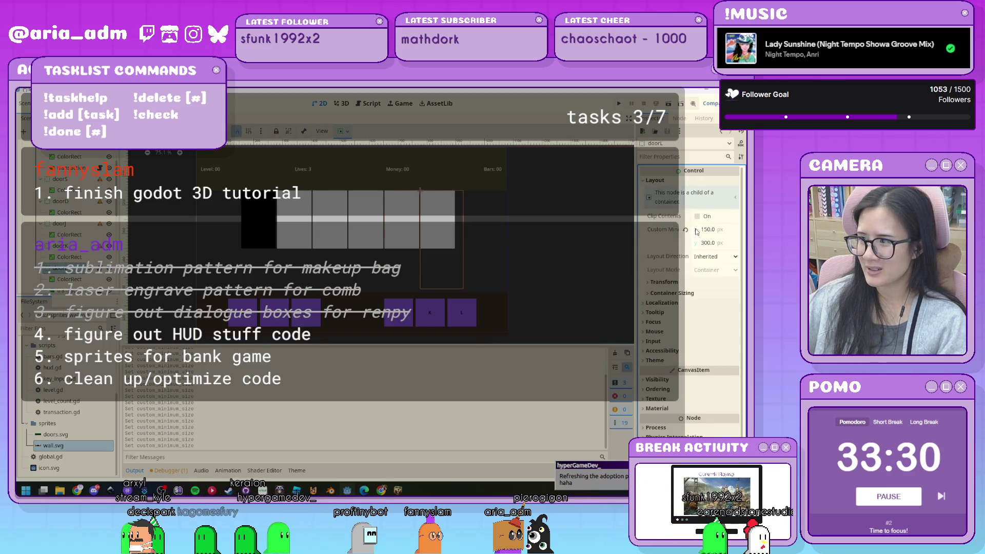
pyautogui.press('Tab')
pyautogui.write('2')
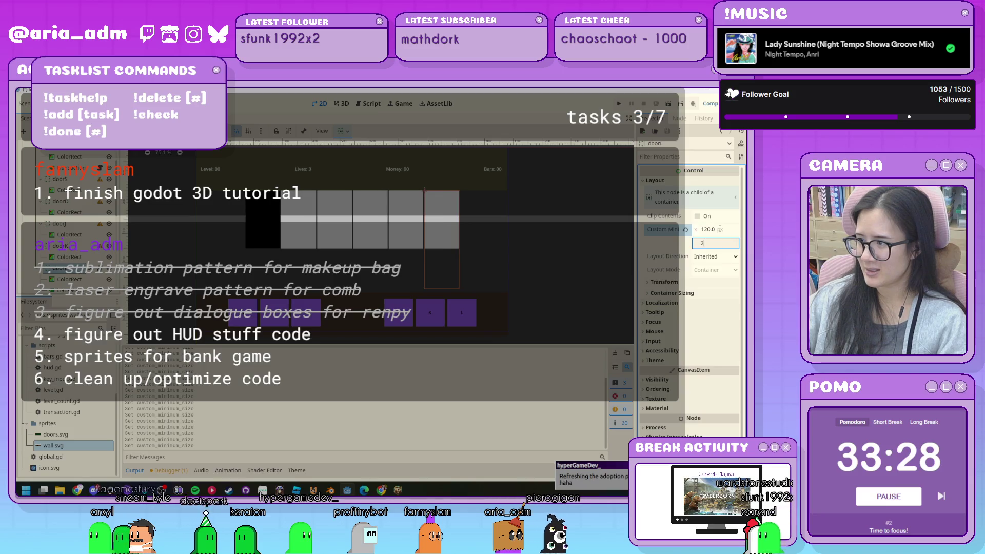
pyautogui.press('Return')
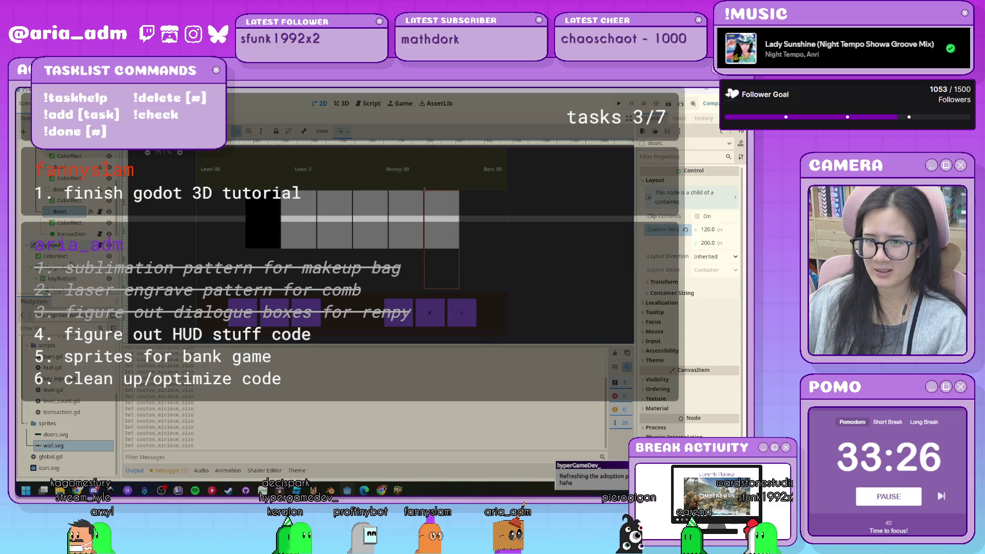
pyautogui.scroll(3, 69, 215)
pyautogui.click(64, 192)
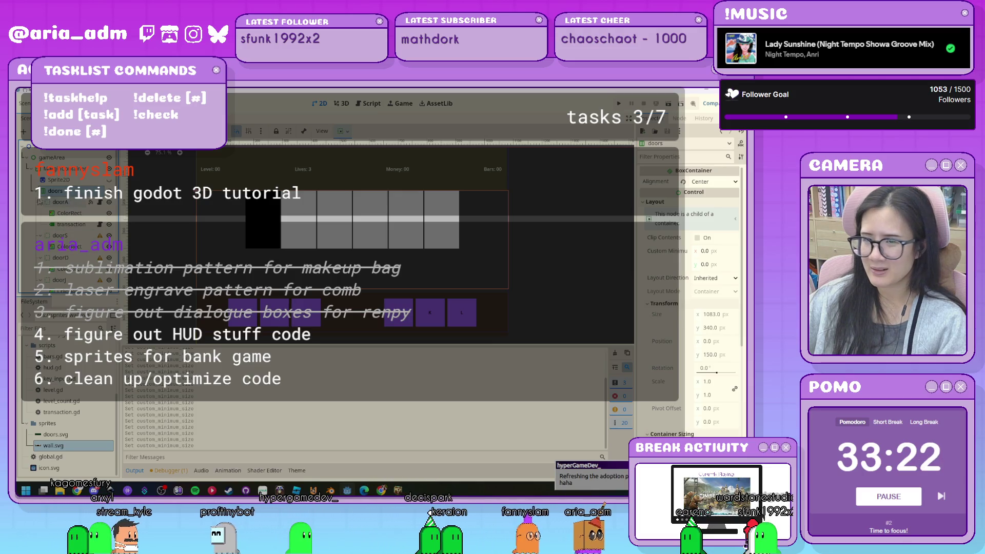
# - Collapse doorA and the doors group in the Scene tree, revealing the HUD nodes and wall sprite
pyautogui.click(41, 202)
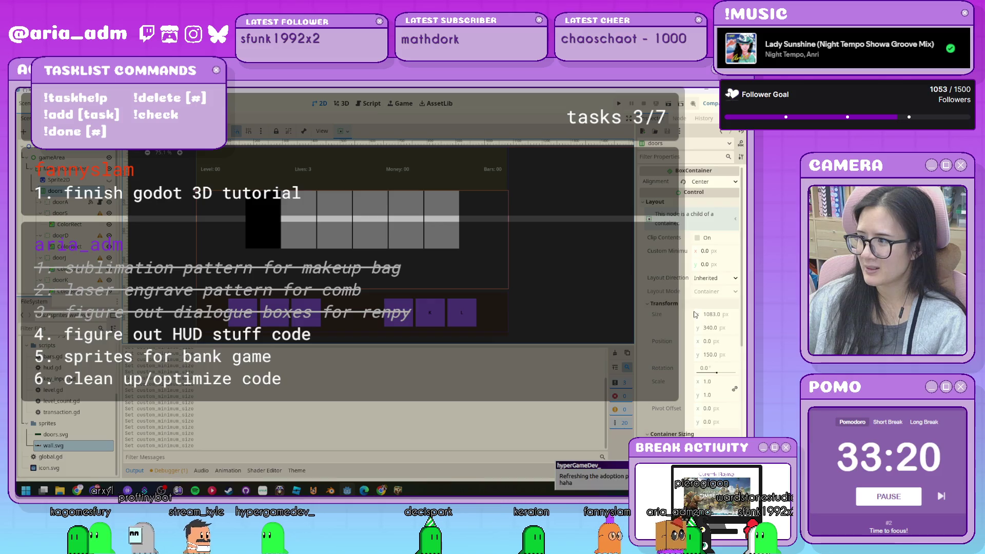
pyautogui.click(723, 356)
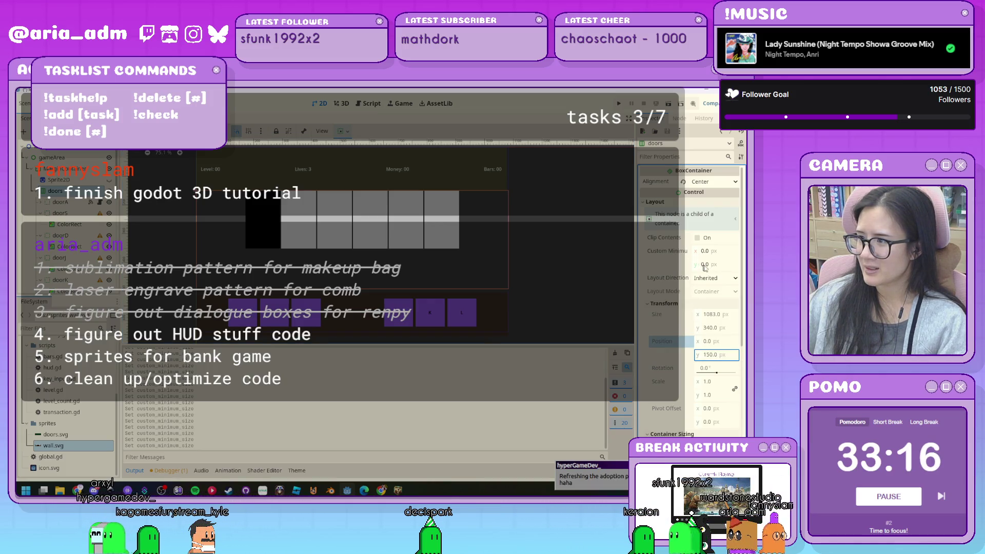
pyautogui.click(647, 203)
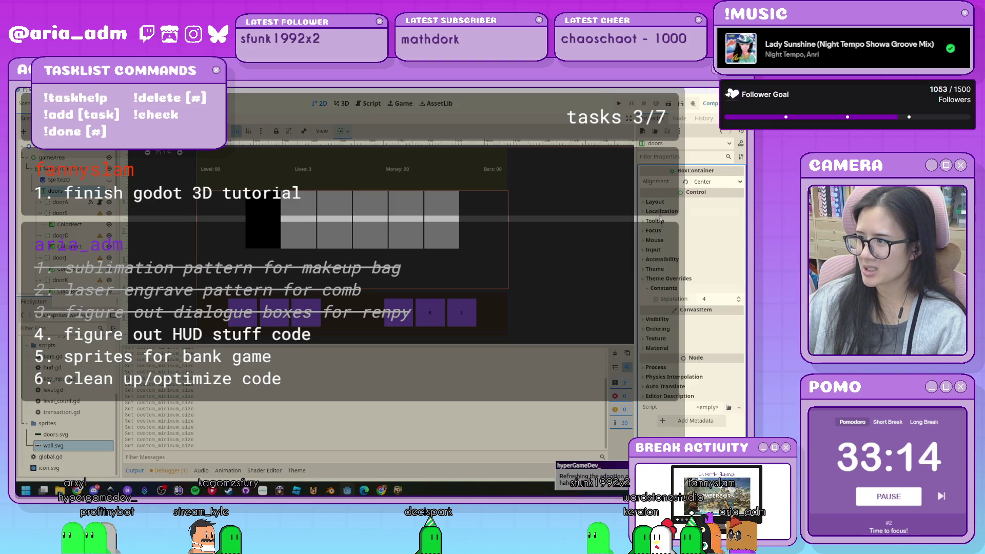
pyautogui.click(652, 202)
pyautogui.scroll(-3, 665, 301)
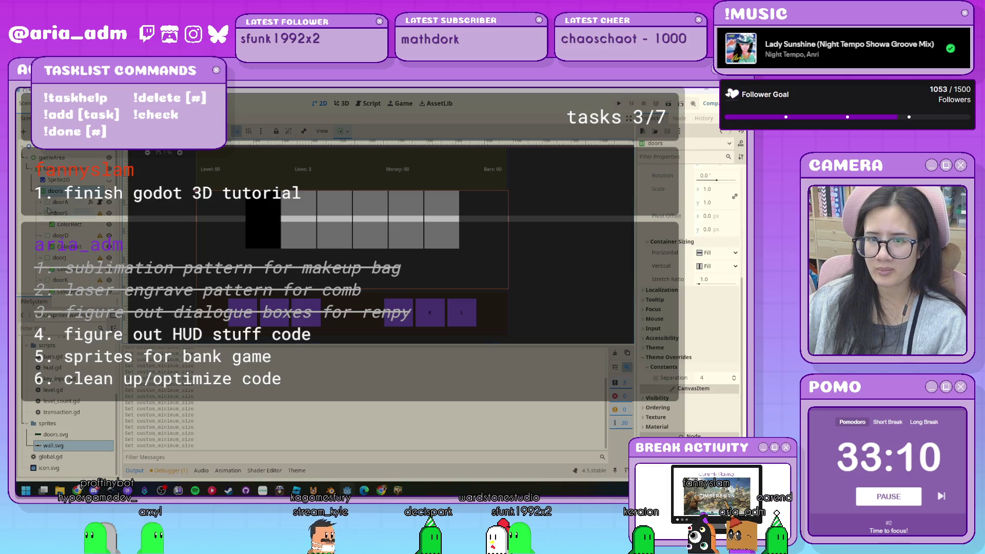
pyautogui.click(39, 191)
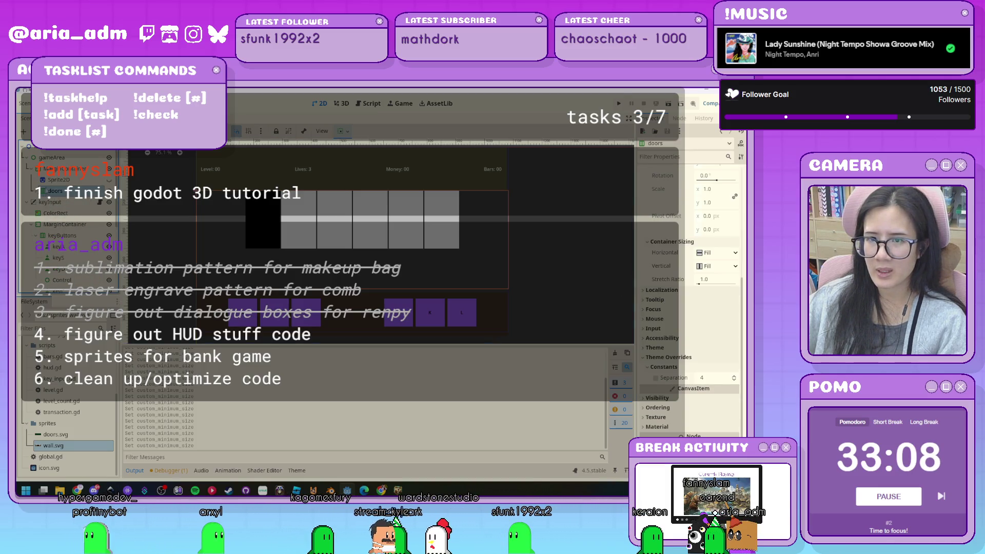
pyautogui.click(109, 181)
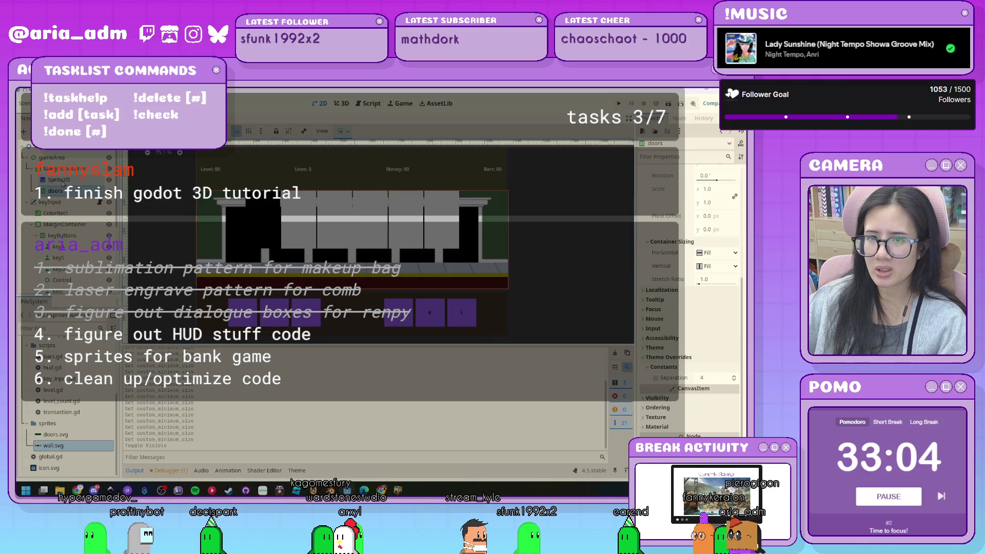
# - Unfold the doors group and widen the separation between the doors
pyautogui.click(38, 190)
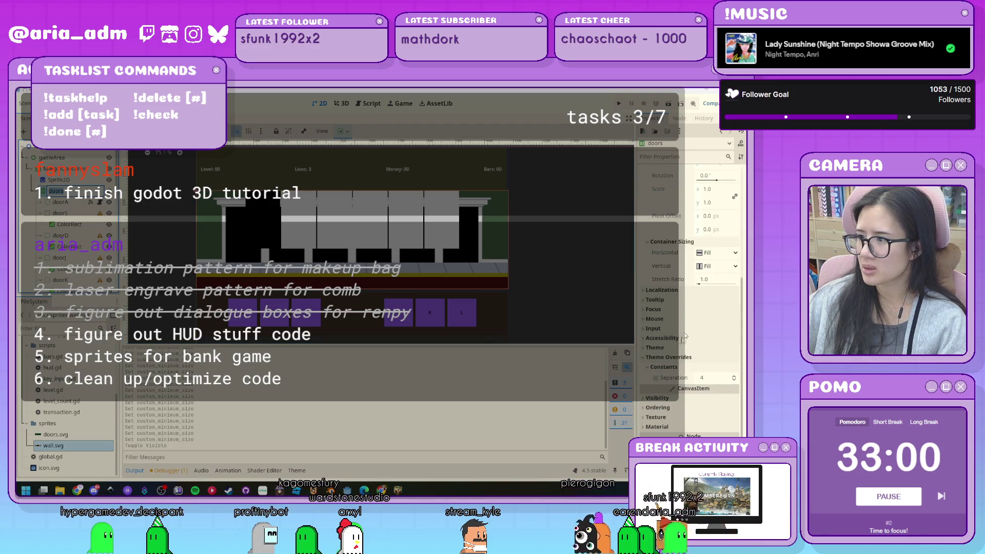
pyautogui.moveTo(736, 379); pyautogui.dragTo(736, 359)
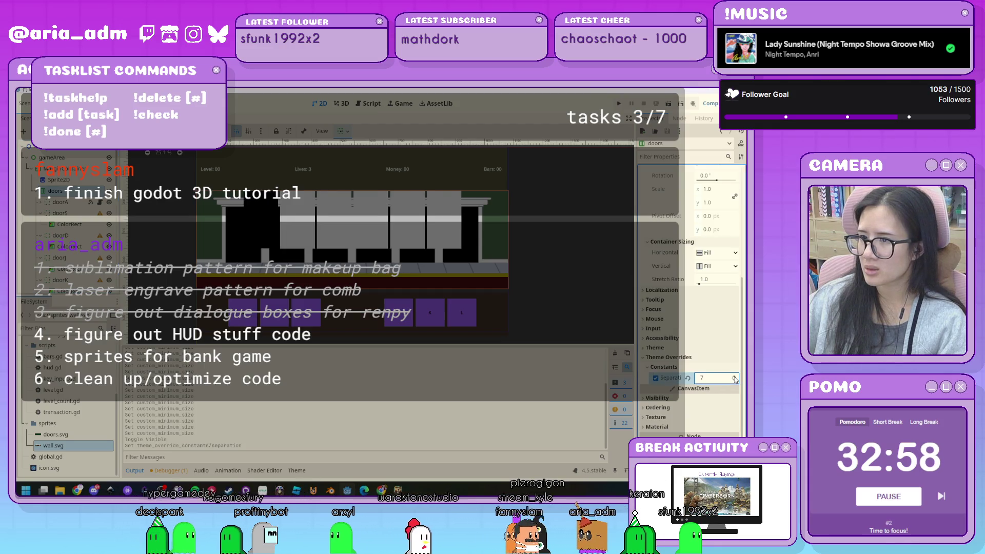
pyautogui.click(735, 377)
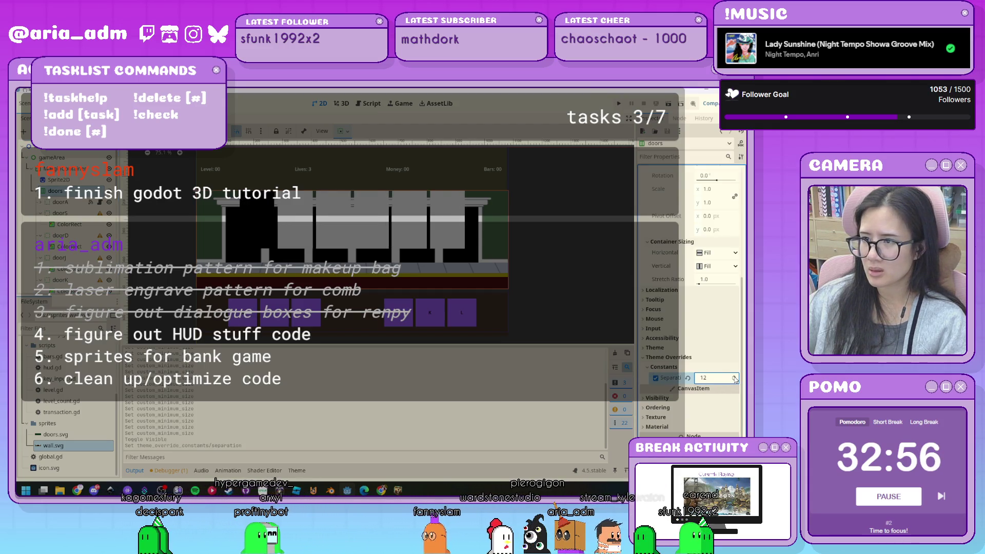
# - Check the doors container's 340 px height and 150 px position, then select MarginContainer
pyautogui.scroll(10, 734, 378)
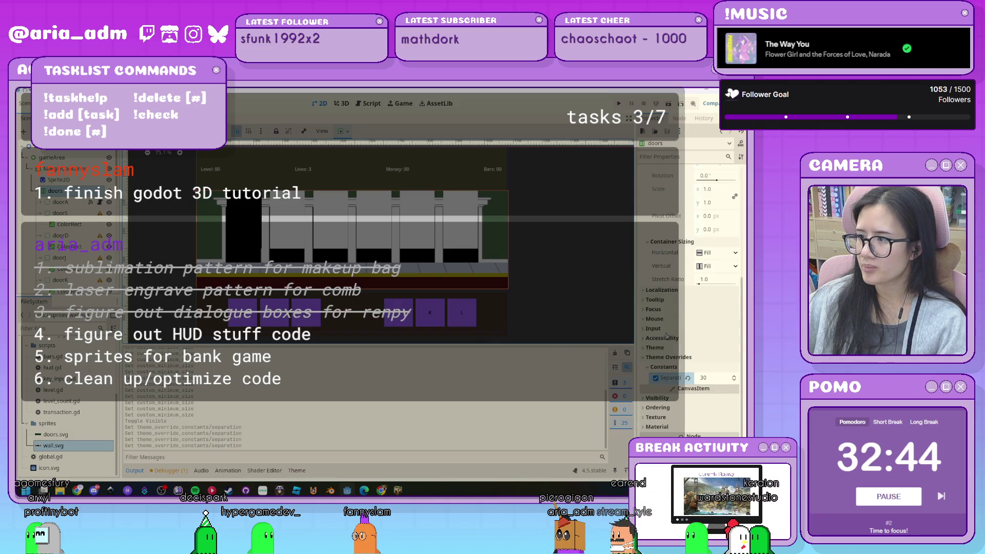
pyautogui.scroll(5, 666, 335)
pyautogui.scroll(2, 667, 336)
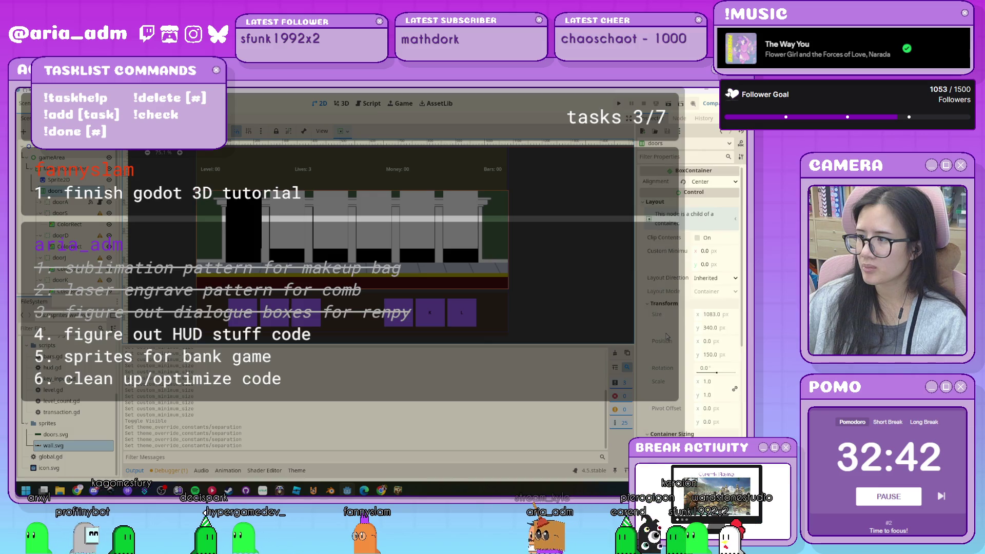
pyautogui.click(717, 330)
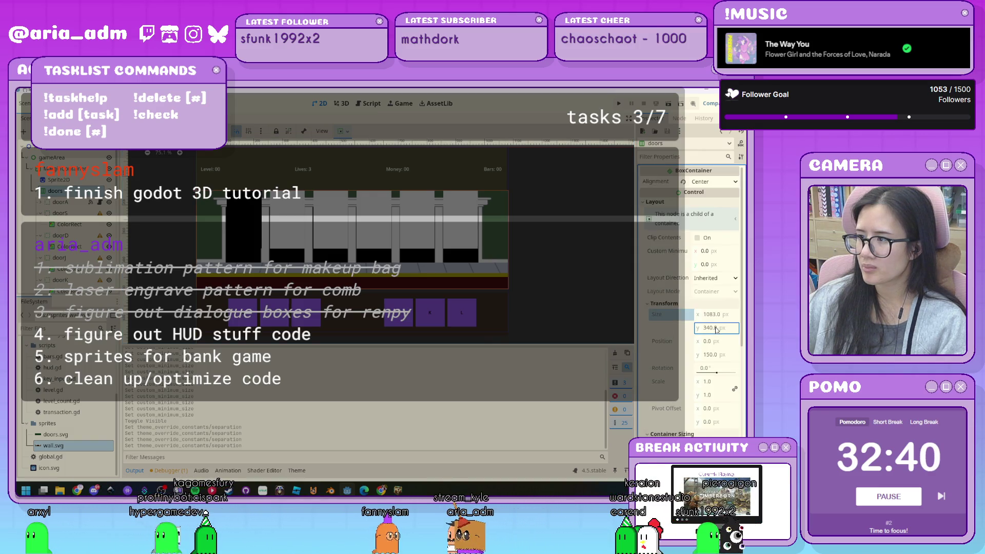
pyautogui.press('Tab')
pyautogui.press('Tab')
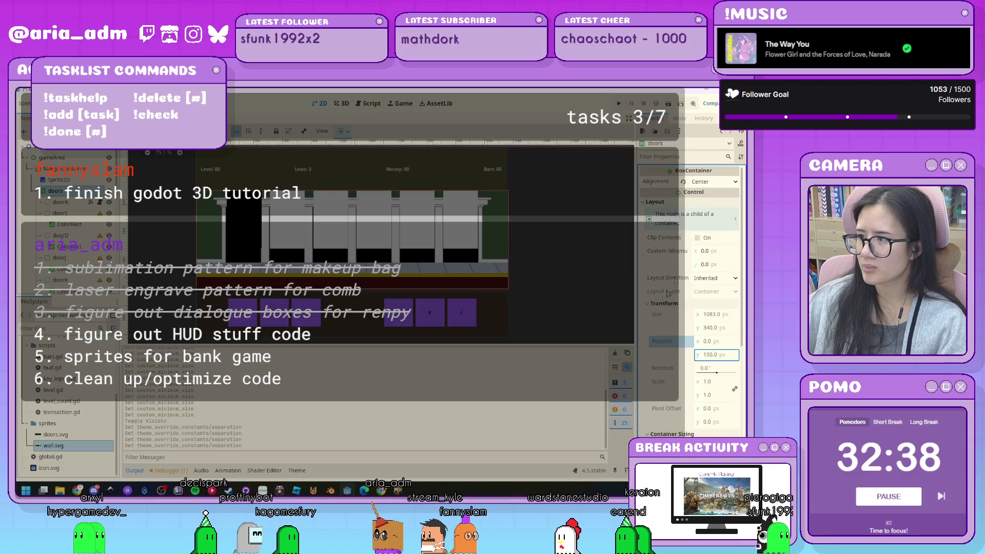
pyautogui.click(735, 220)
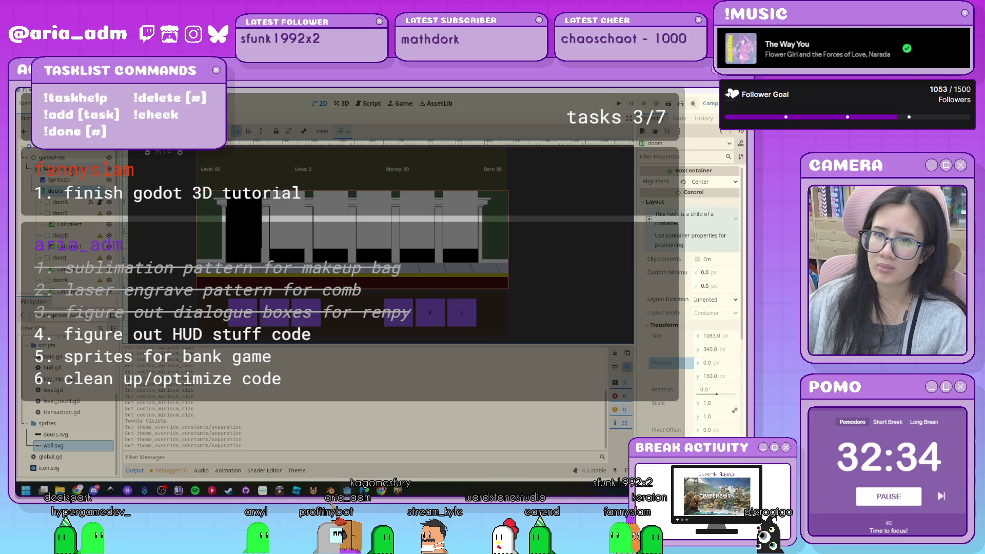
pyautogui.click(72, 168)
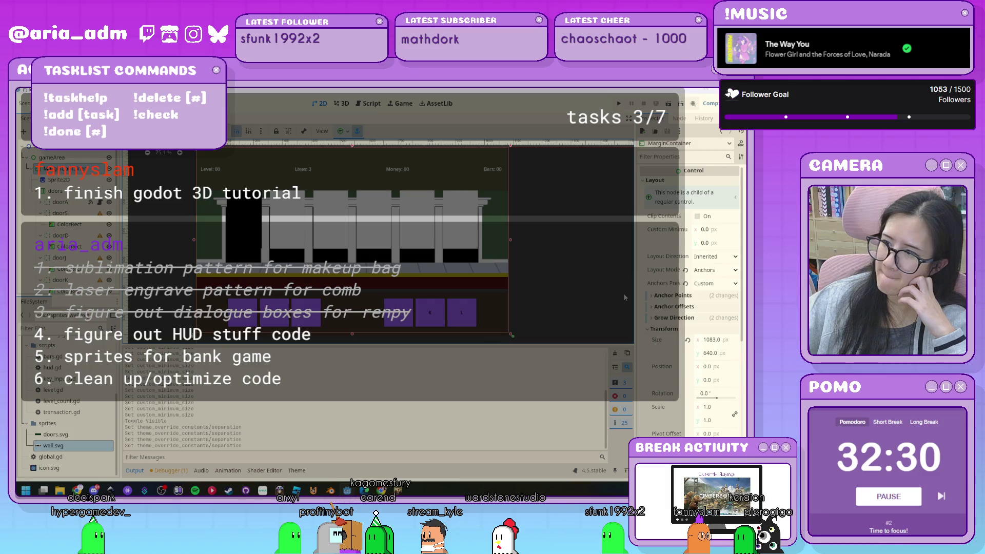
pyautogui.click(70, 203)
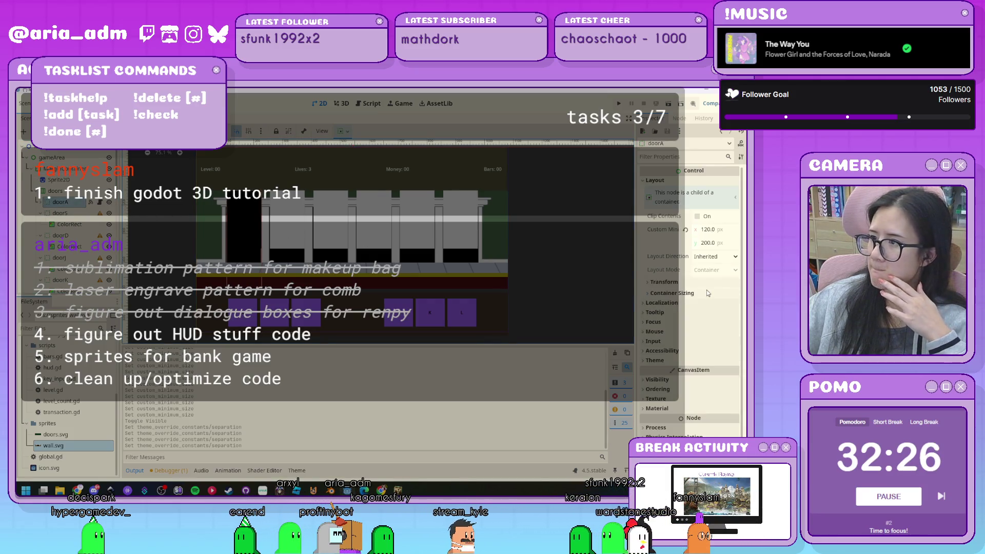
pyautogui.click(686, 294)
pyautogui.click(682, 296)
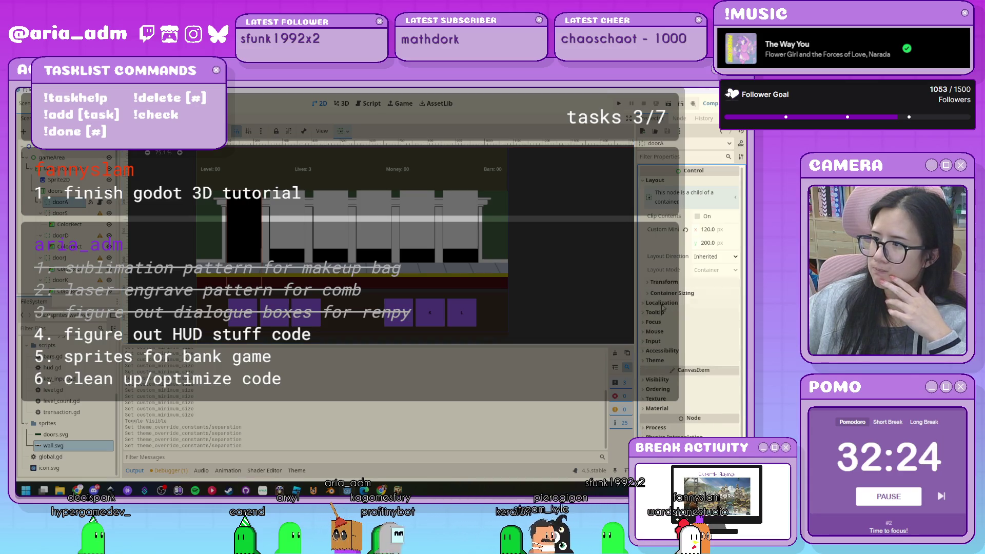
pyautogui.click(663, 284)
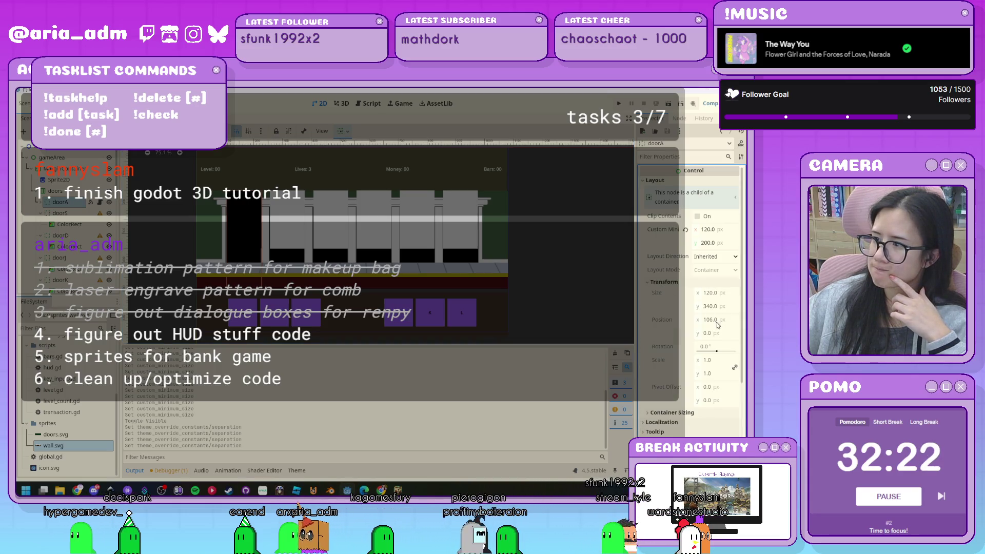
pyautogui.click(706, 333)
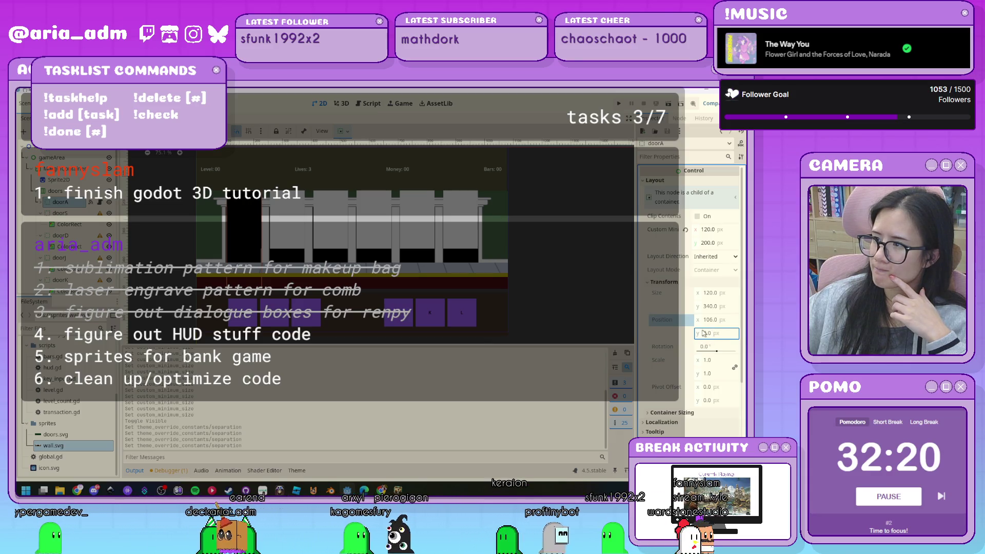
pyautogui.click(714, 257)
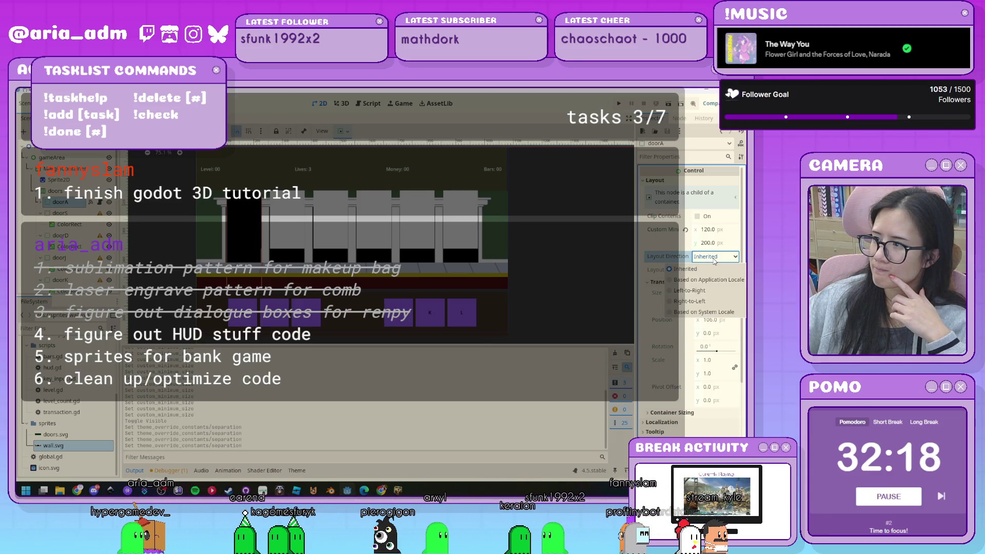
pyautogui.click(705, 279)
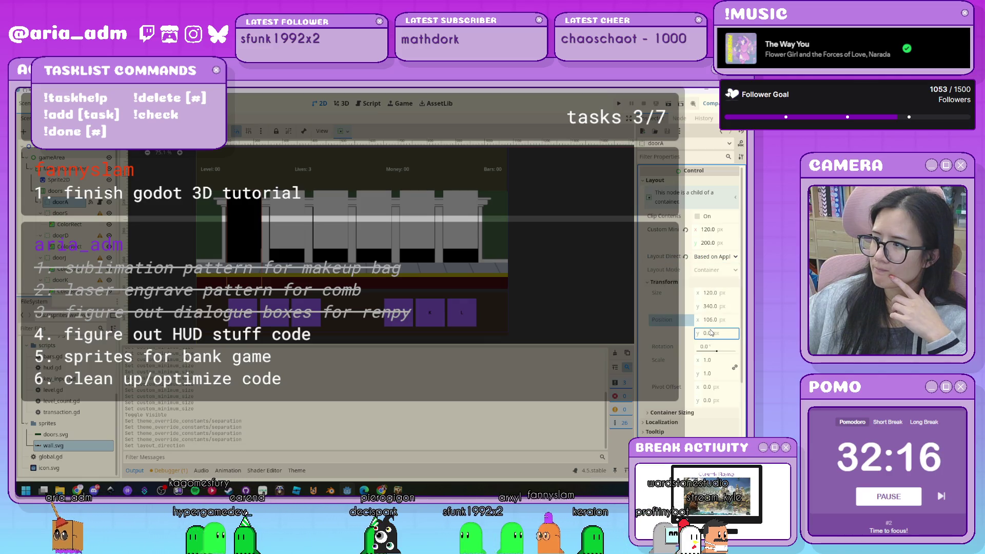
pyautogui.click(694, 255)
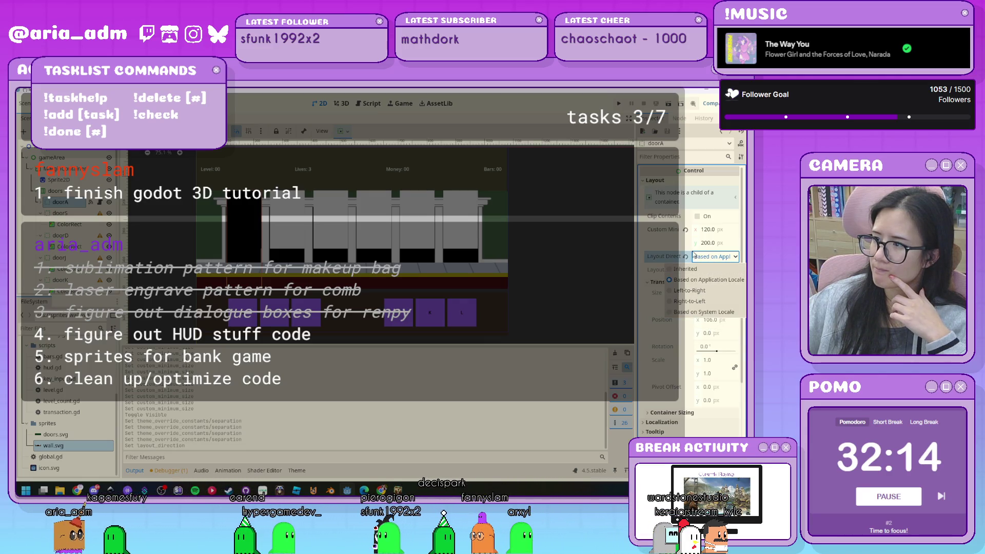
pyautogui.click(688, 262)
pyautogui.scroll(-3, 676, 328)
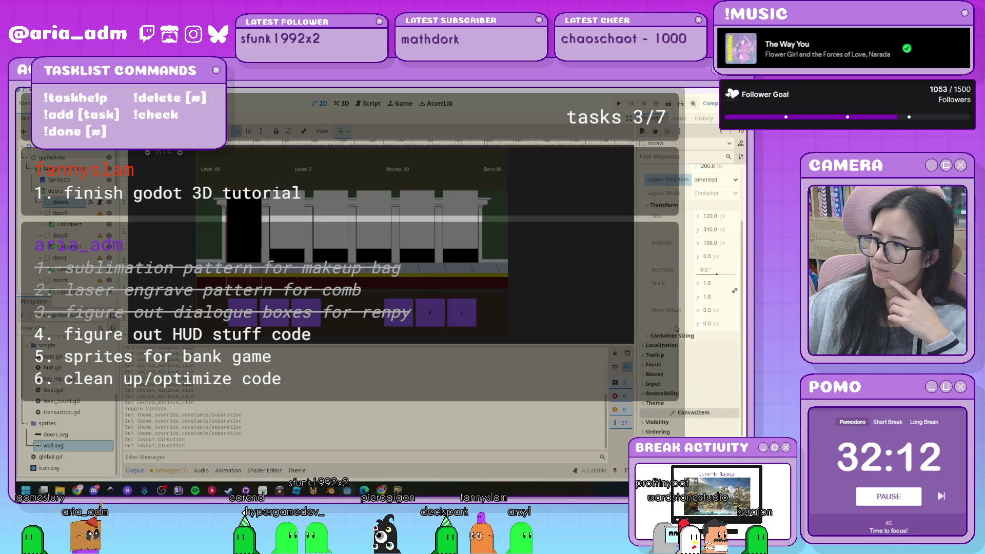
pyautogui.click(672, 335)
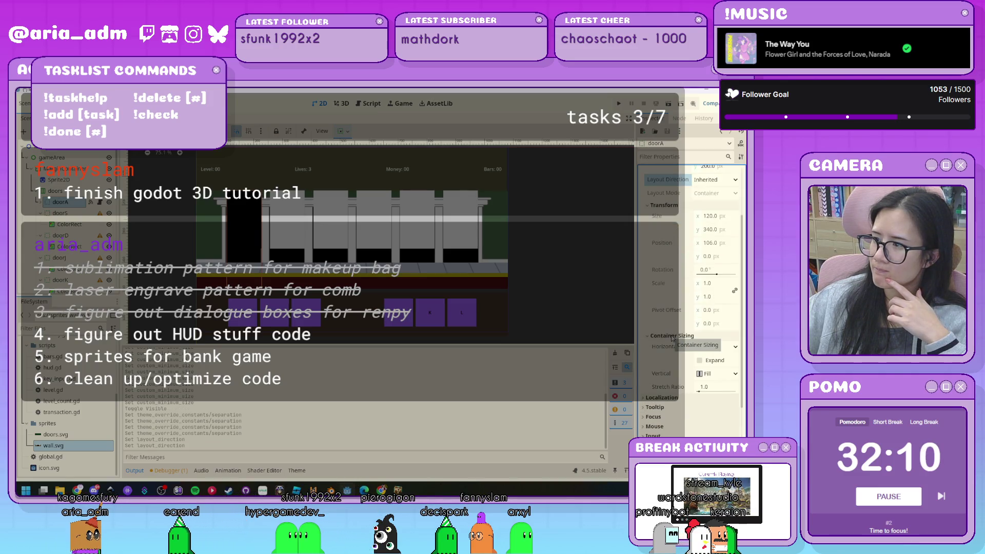
pyautogui.click(730, 373)
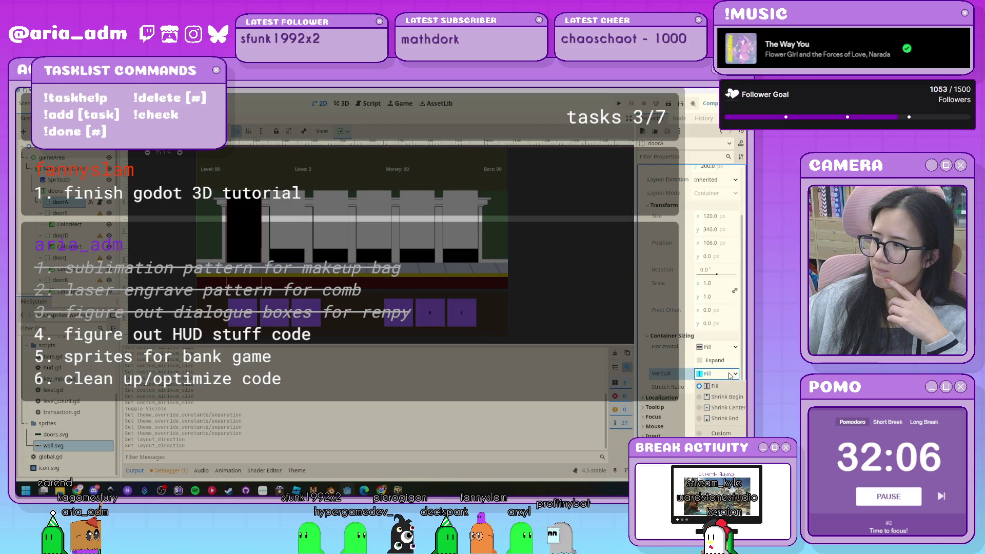
pyautogui.click(729, 375)
pyautogui.scroll(-1, 730, 375)
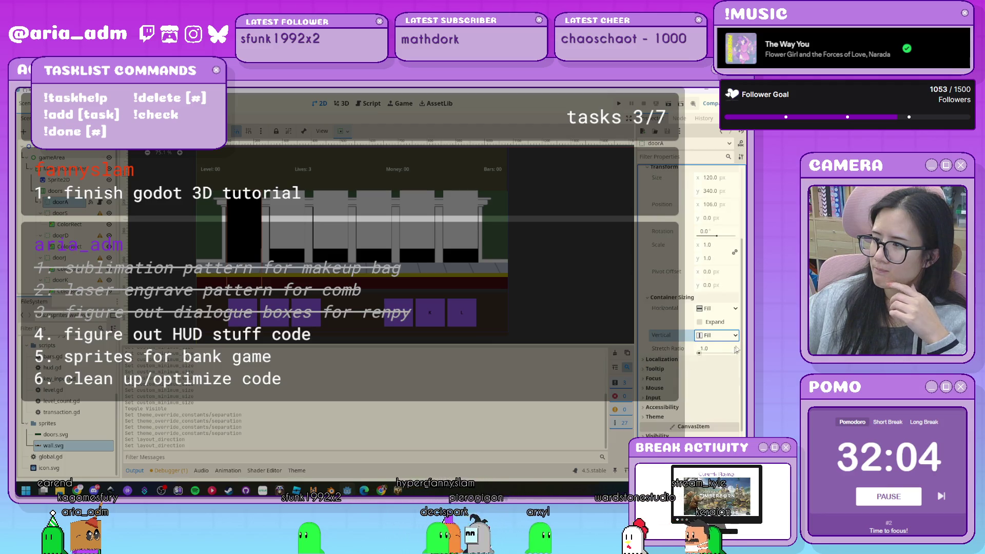
pyautogui.click(730, 335)
pyautogui.click(723, 394)
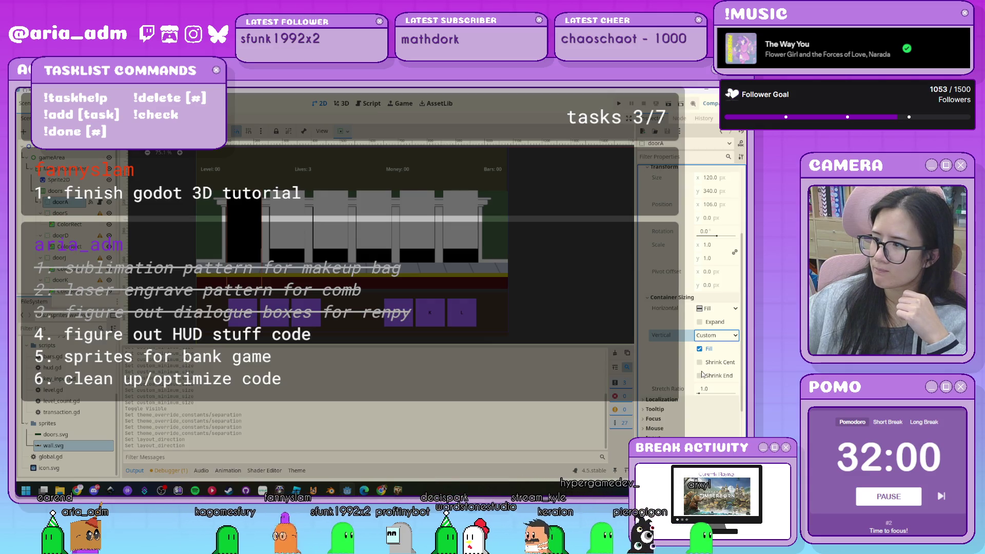
pyautogui.click(704, 335)
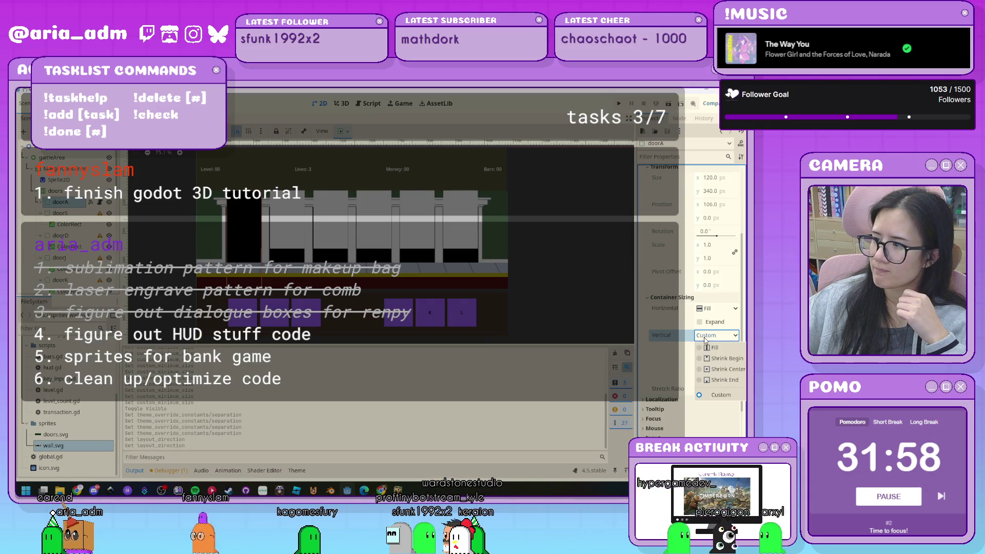
pyautogui.click(713, 347)
pyautogui.scroll(-2, 679, 361)
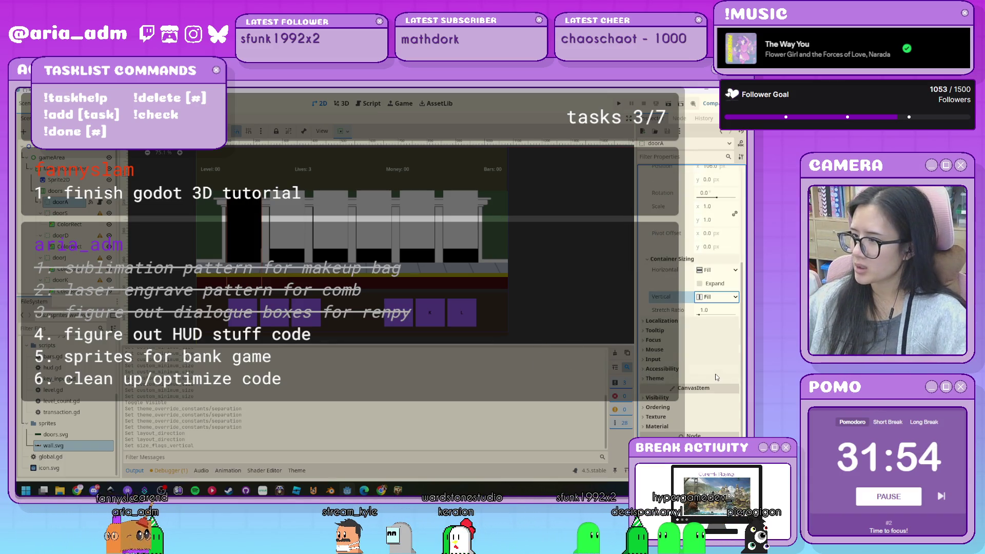
pyautogui.scroll(-2, 716, 376)
pyautogui.click(674, 348)
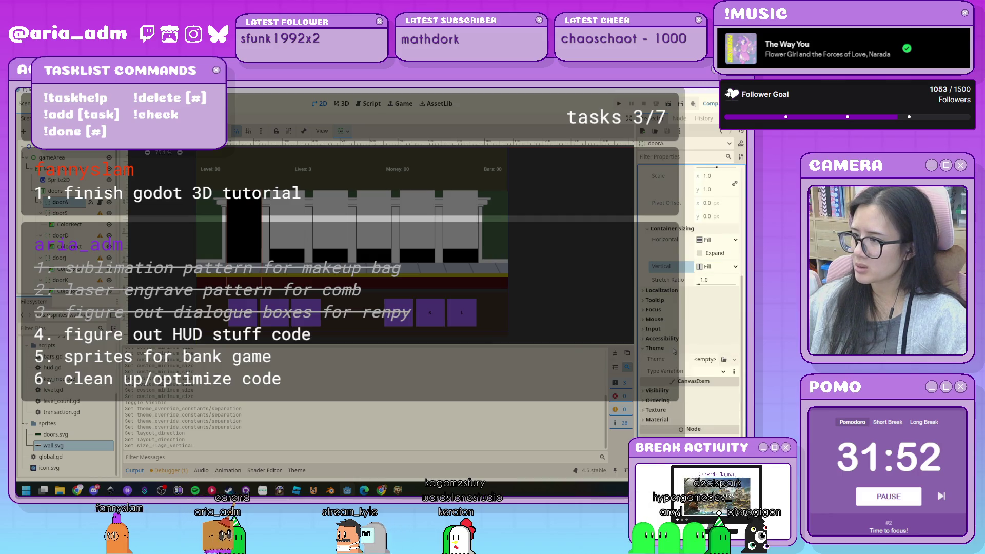
pyautogui.scroll(-1, 673, 350)
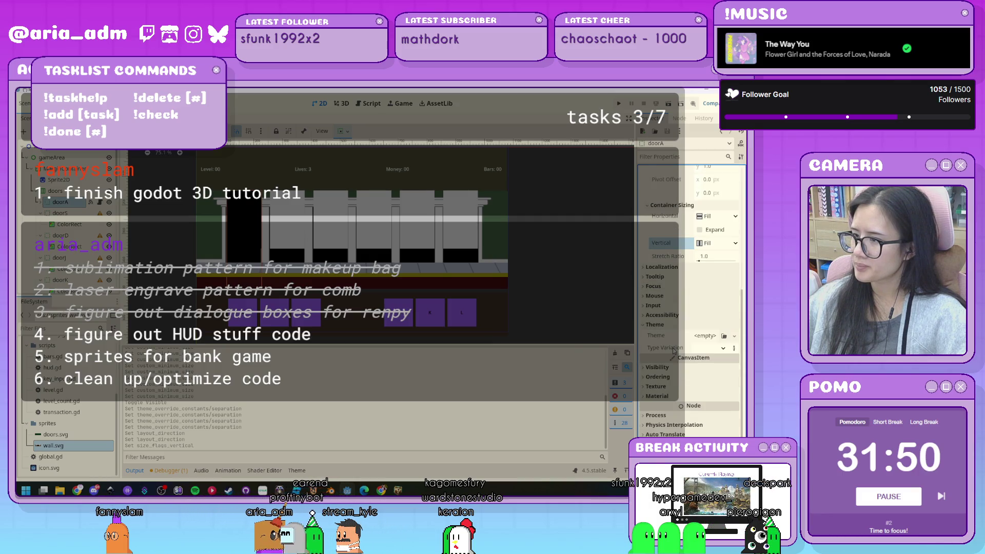
pyautogui.click(137, 218)
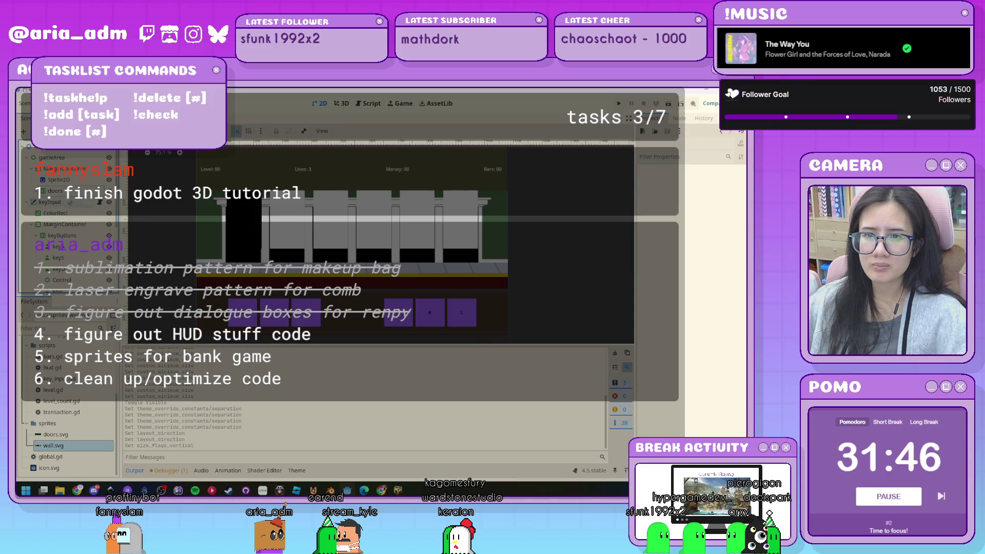
# - Move the doors container out of the MarginContainer and reselect it
pyautogui.click(59, 180)
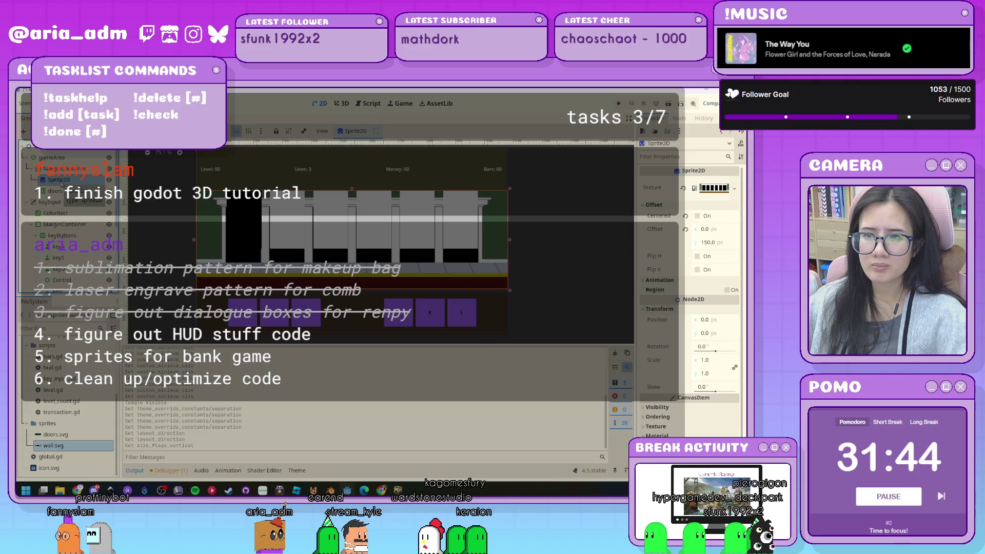
pyautogui.click(54, 192)
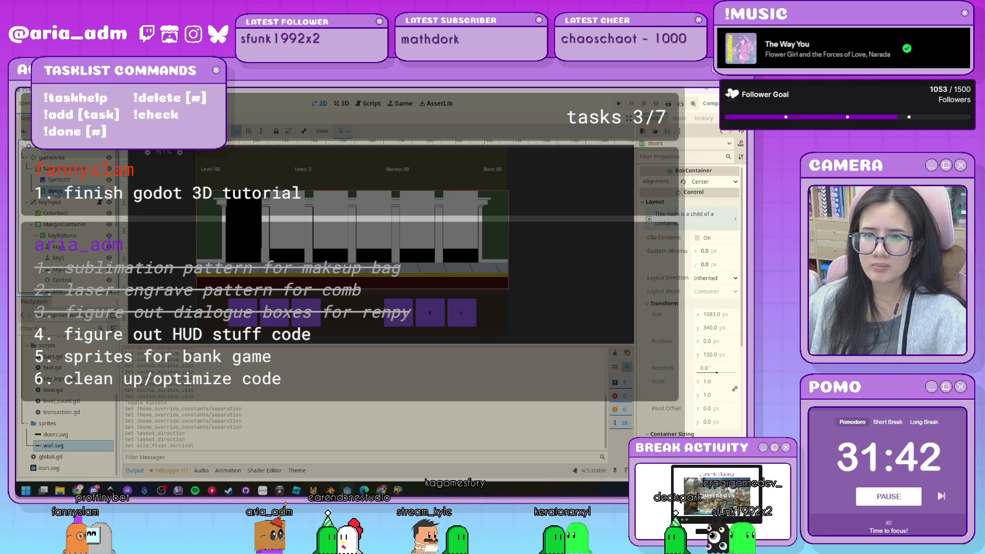
pyautogui.click(29, 168)
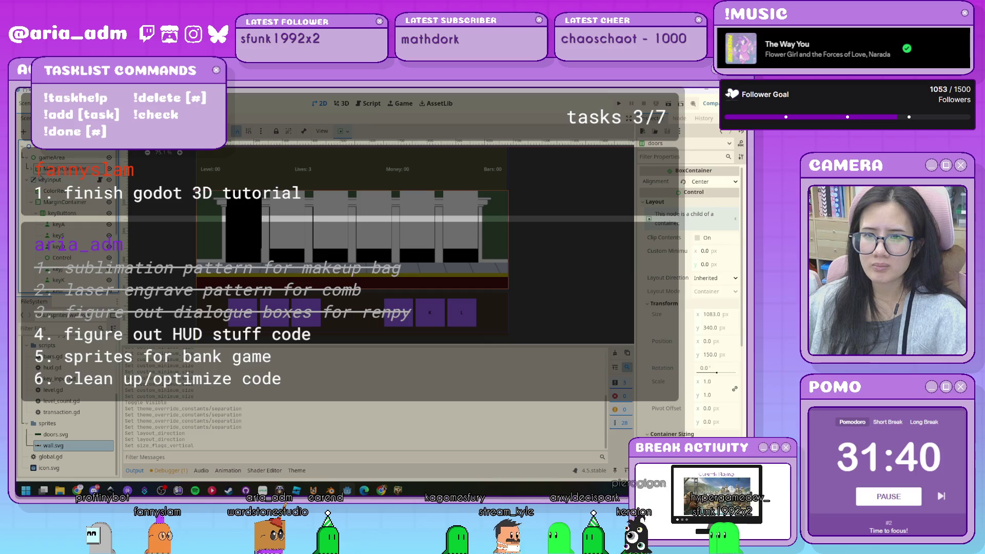
pyautogui.click(29, 169)
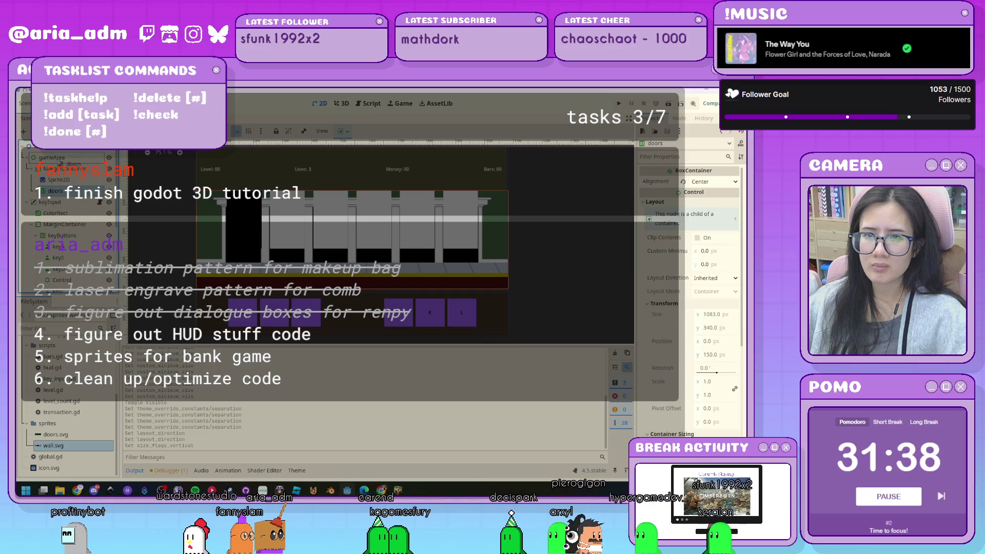
pyautogui.moveTo(51, 191); pyautogui.dragTo(44, 191)
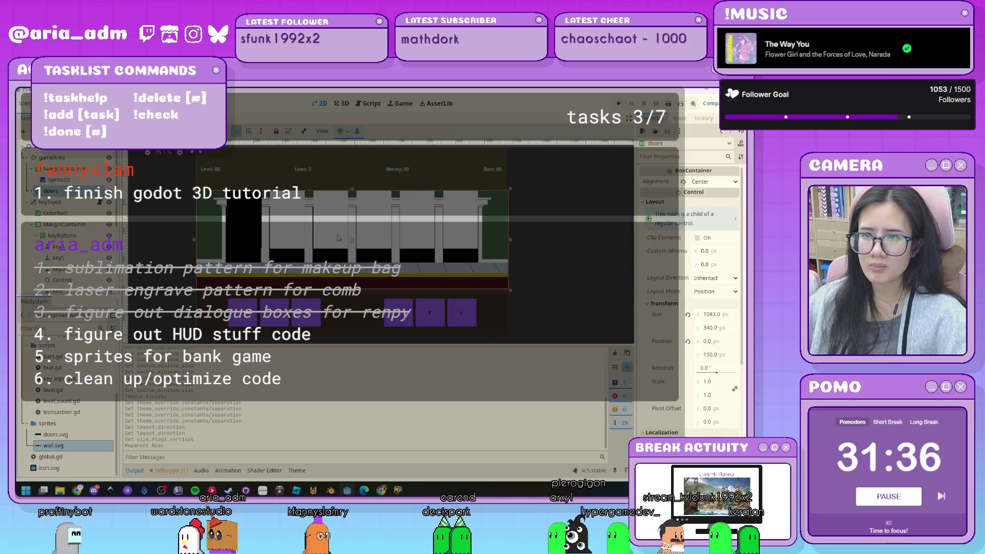
pyautogui.press('Escape')
pyautogui.click(59, 190)
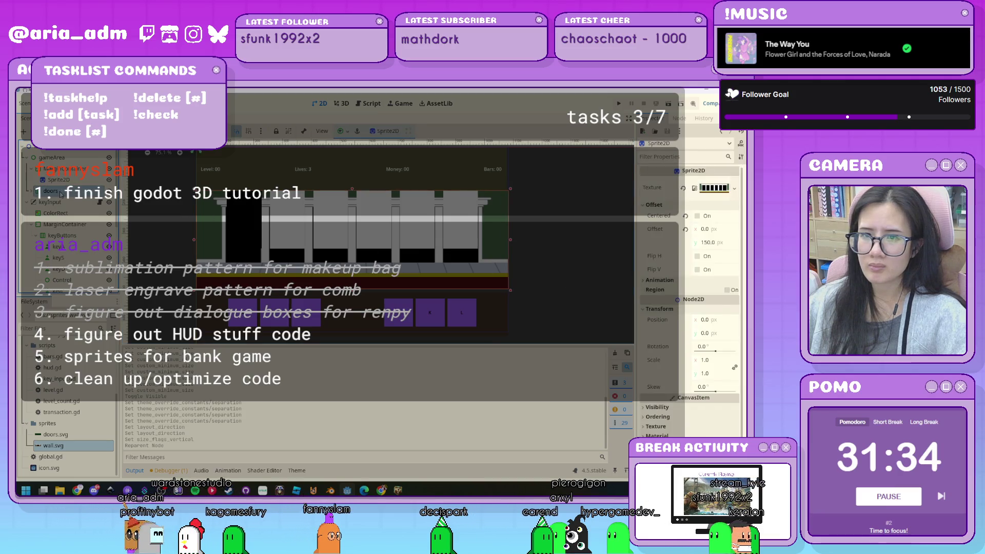
# - Shorten the doors container from the top to 283 px, undoing an extra resize, then go to Inkscape
pyautogui.moveTo(352, 191); pyautogui.dragTo(354, 199)
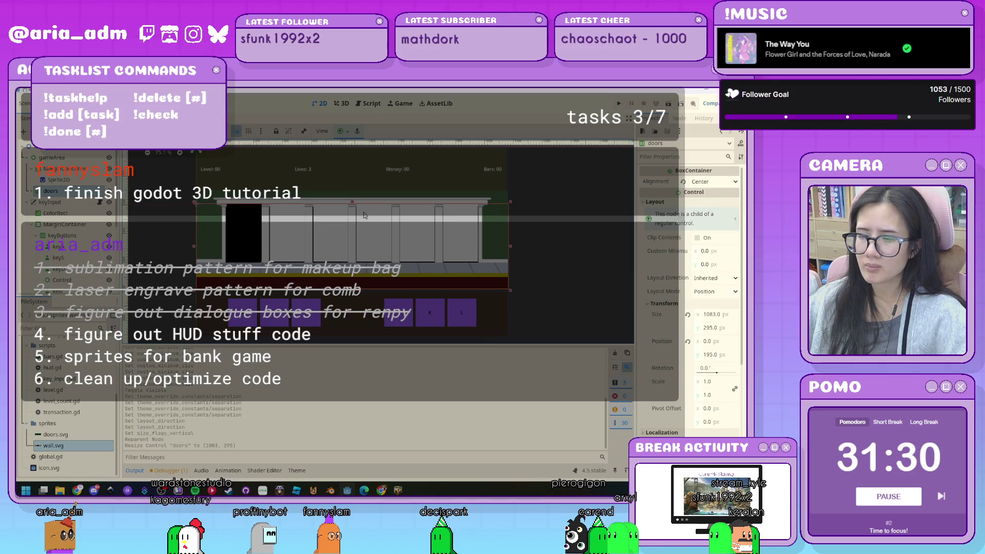
pyautogui.scroll(2, 356, 216)
pyautogui.scroll(2, 352, 278)
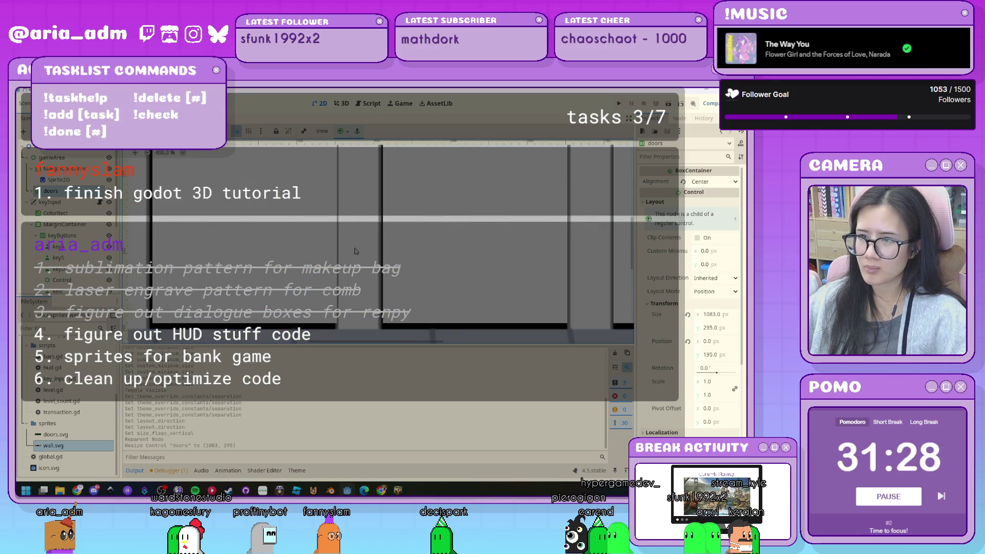
pyautogui.scroll(4, 365, 237)
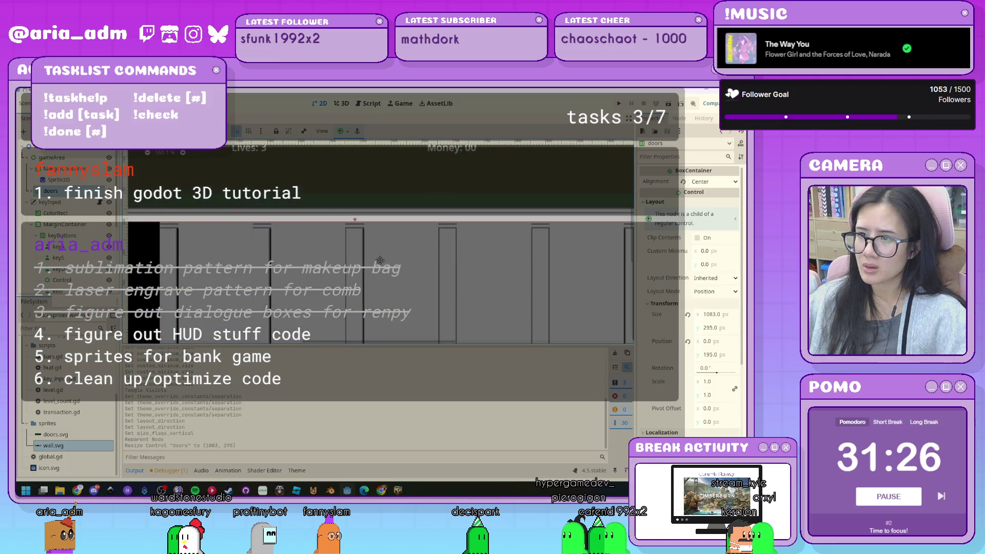
pyautogui.moveTo(354, 224); pyautogui.dragTo(355, 233)
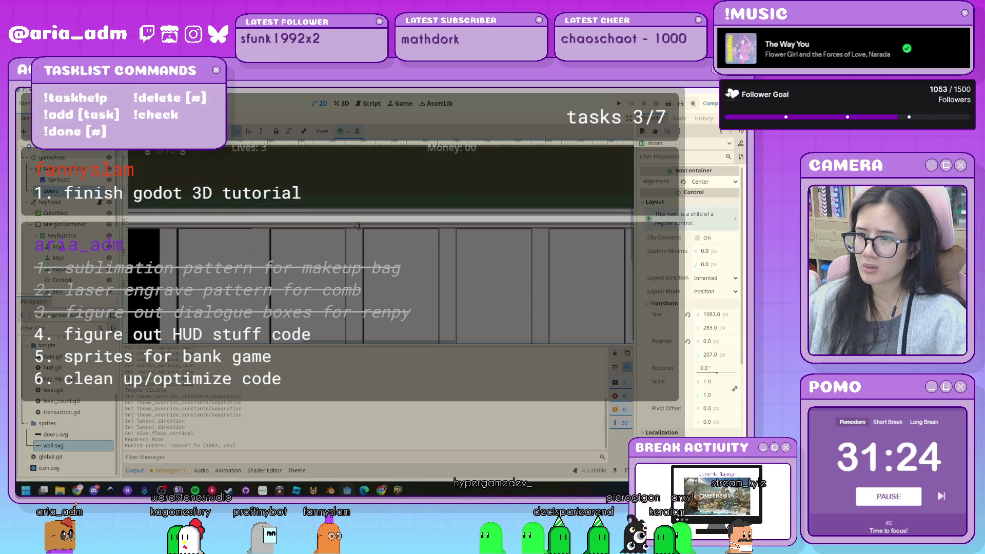
pyautogui.scroll(-8, 435, 258)
pyautogui.scroll(4, 435, 258)
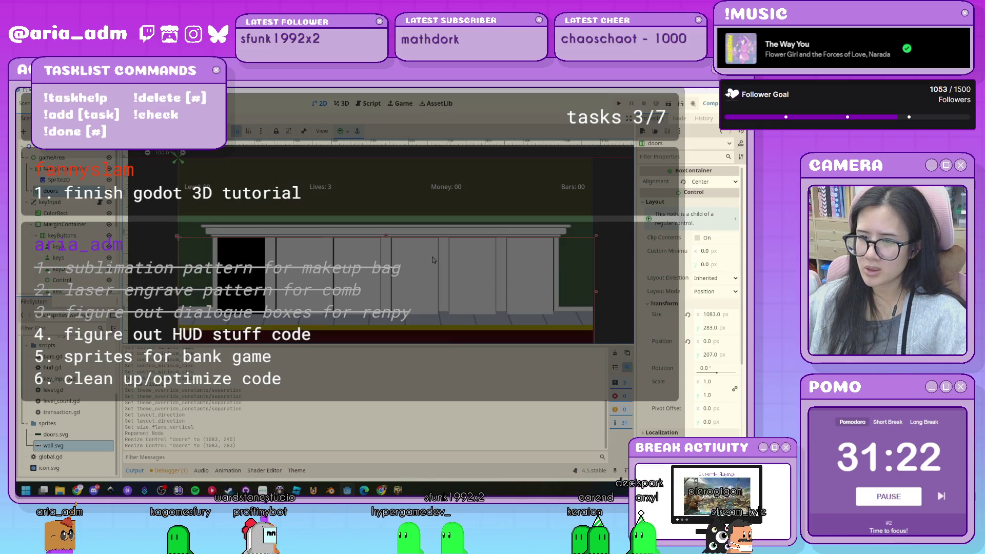
pyautogui.scroll(-1, 394, 298)
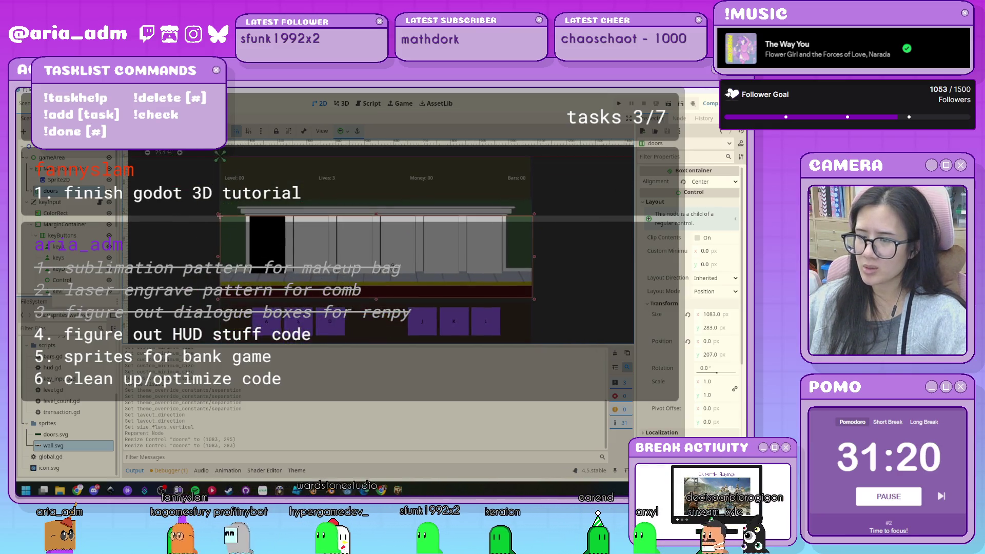
pyautogui.moveTo(376, 301); pyautogui.dragTo(376, 294)
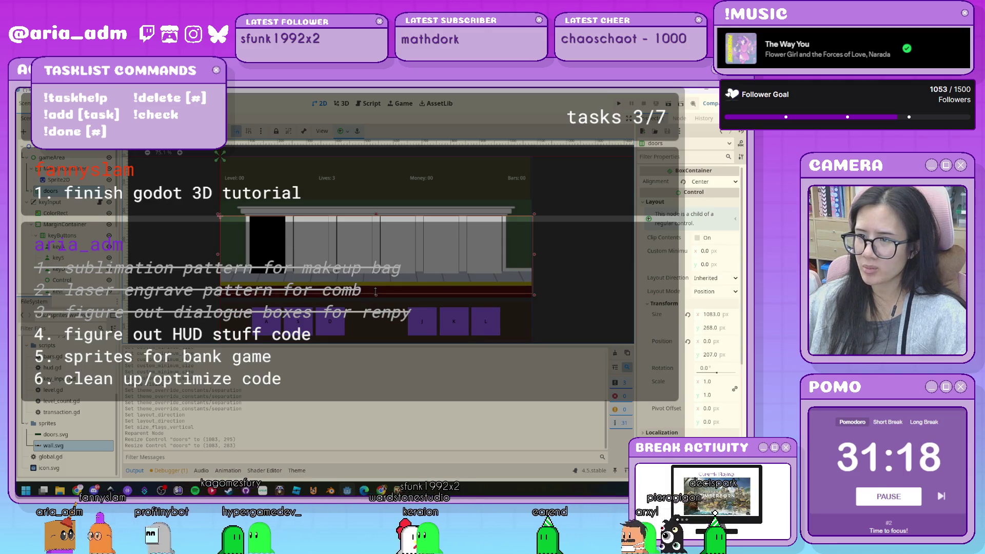
pyautogui.hotkey('ctrl', 'z')
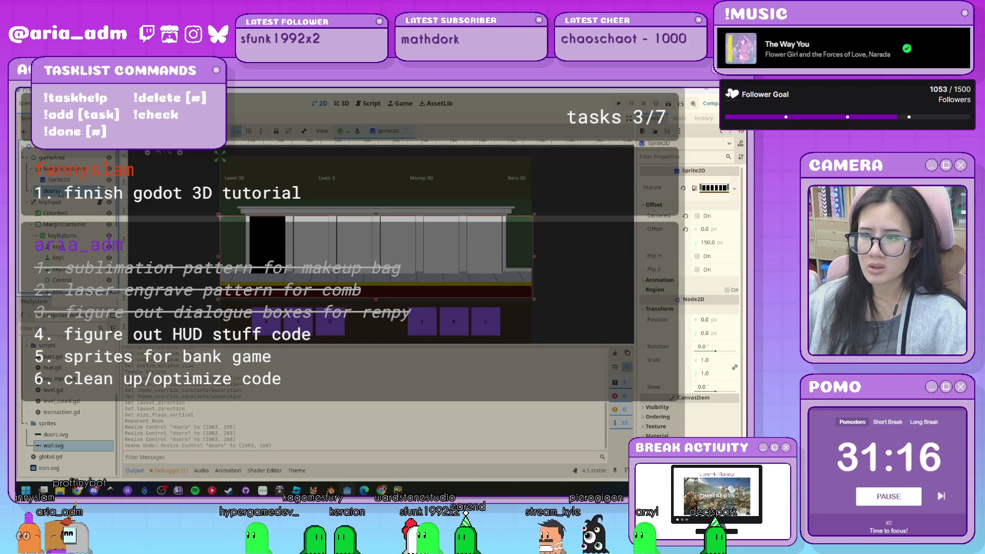
pyautogui.click(579, 296)
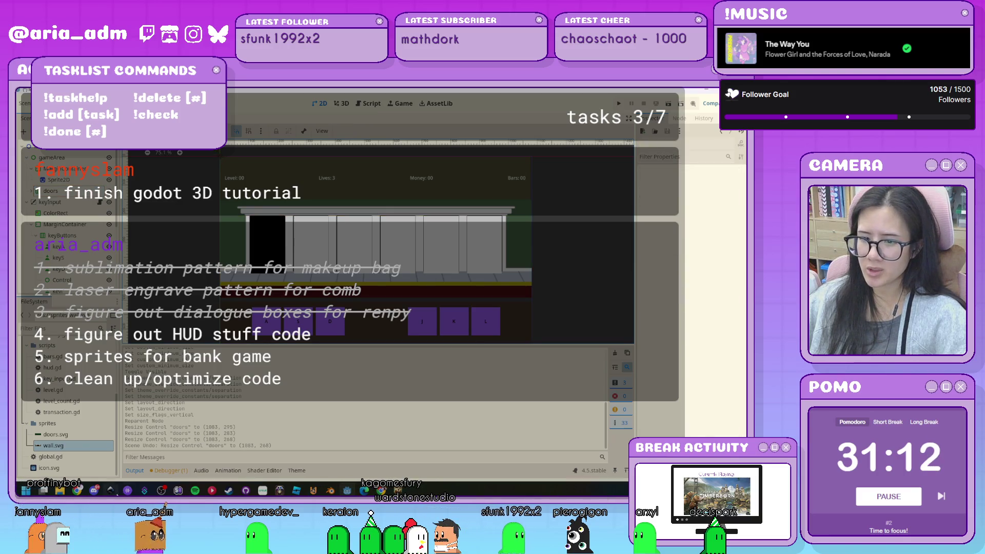
pyautogui.click(110, 451)
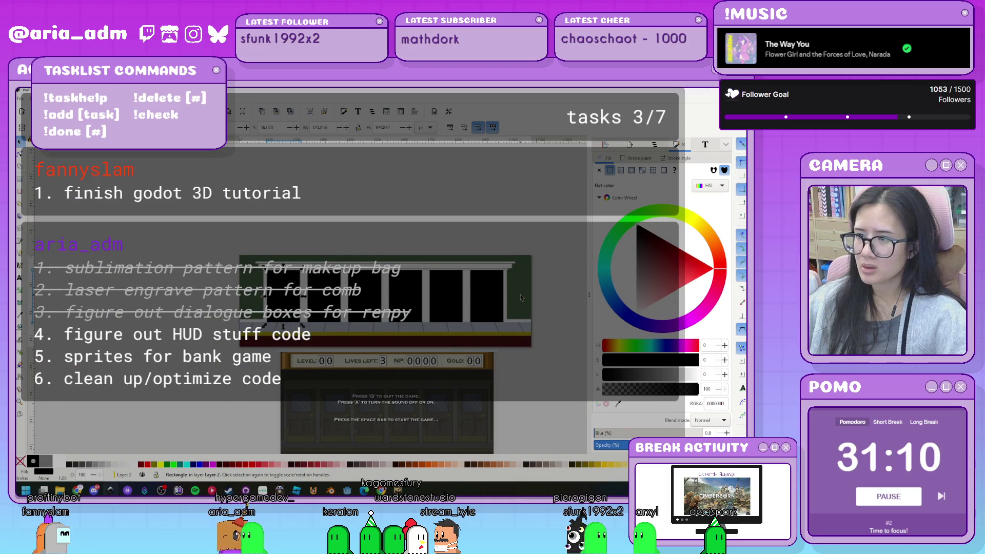
# - Select and deselect a black door rectangle in Inkscape, then switch back to Godot
pyautogui.press('Escape')
pyautogui.click(489, 310)
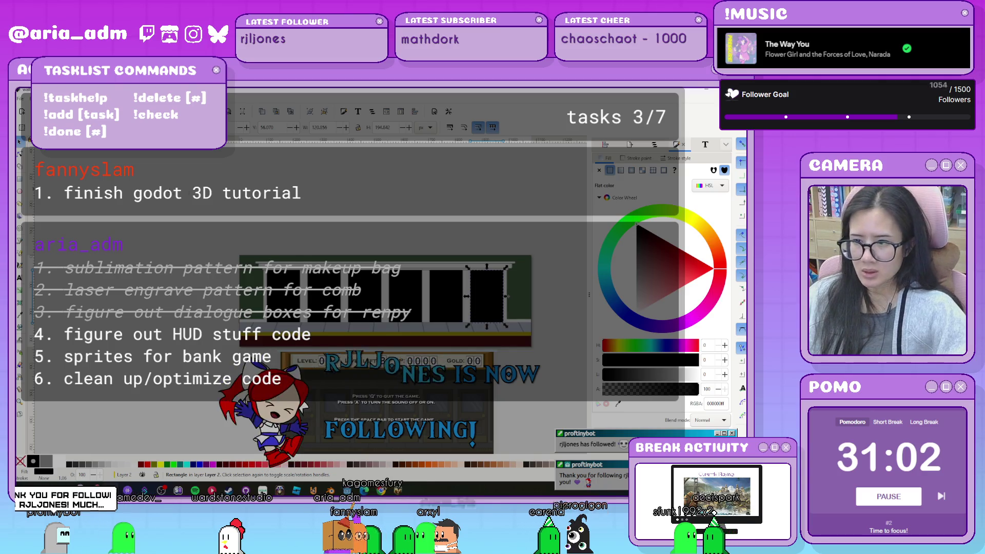
pyautogui.press('Escape')
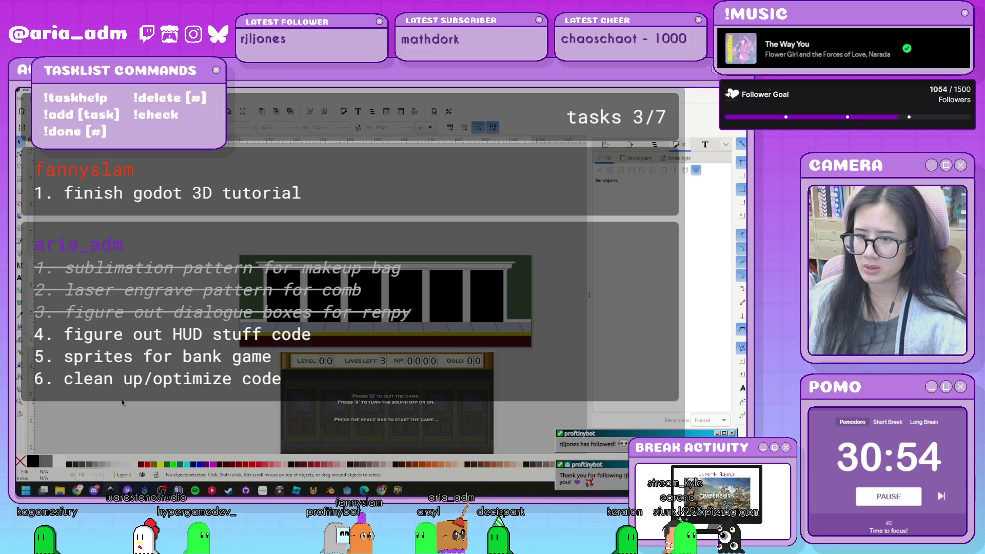
pyautogui.hotkey('alt', 'Tab')
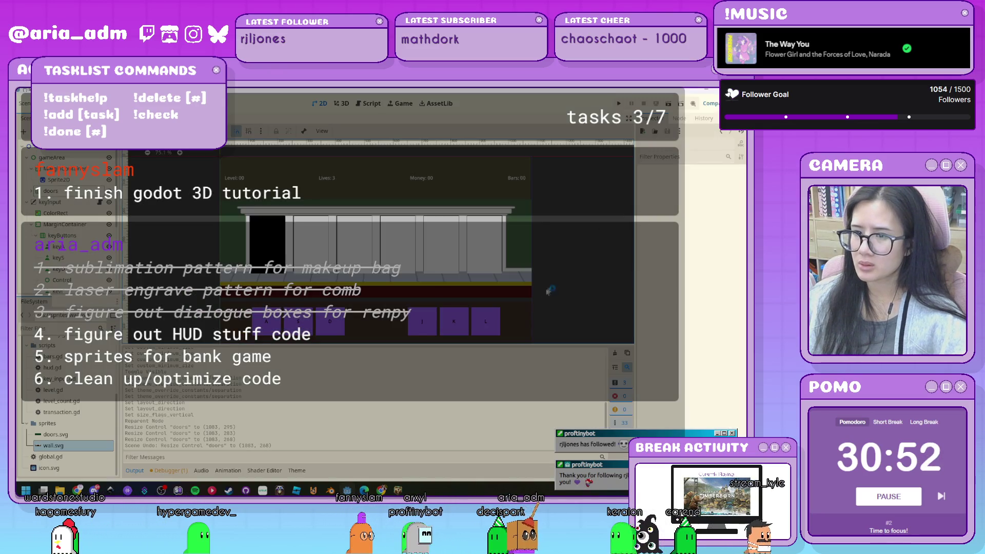
# - Enlarge the scene view, recentre it on the doors, and run the bank game
pyautogui.moveTo(495, 344); pyautogui.dragTo(499, 396)
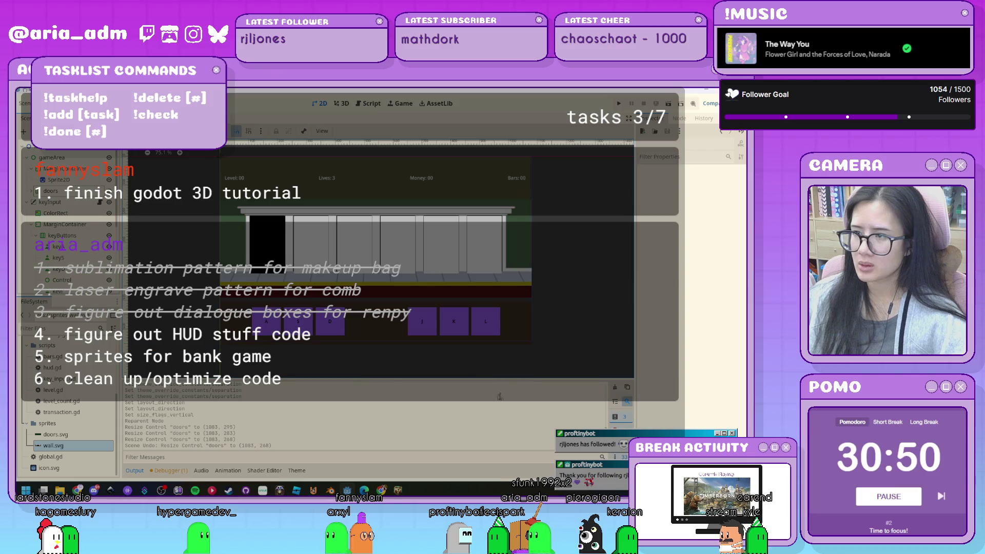
pyautogui.moveTo(573, 243); pyautogui.dragTo(547, 262)
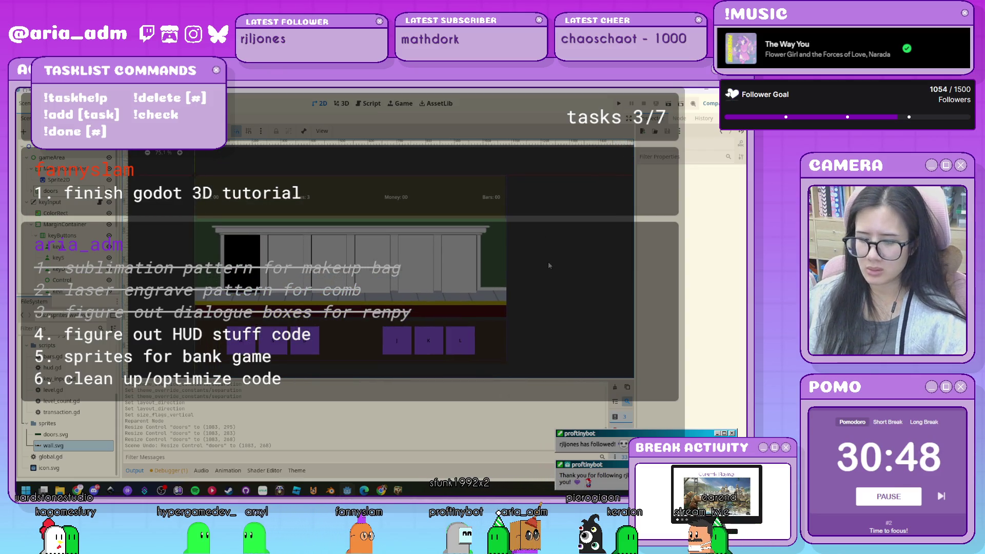
pyautogui.click(620, 104)
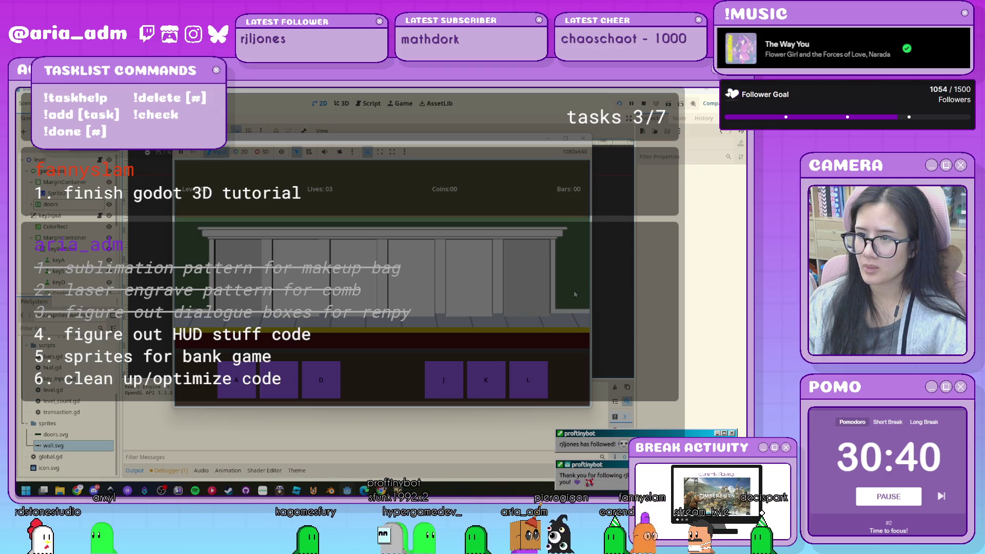
# - Clear doors with the A and L keys until Coins reach 72, then stop the game with F8
pyautogui.press('l')
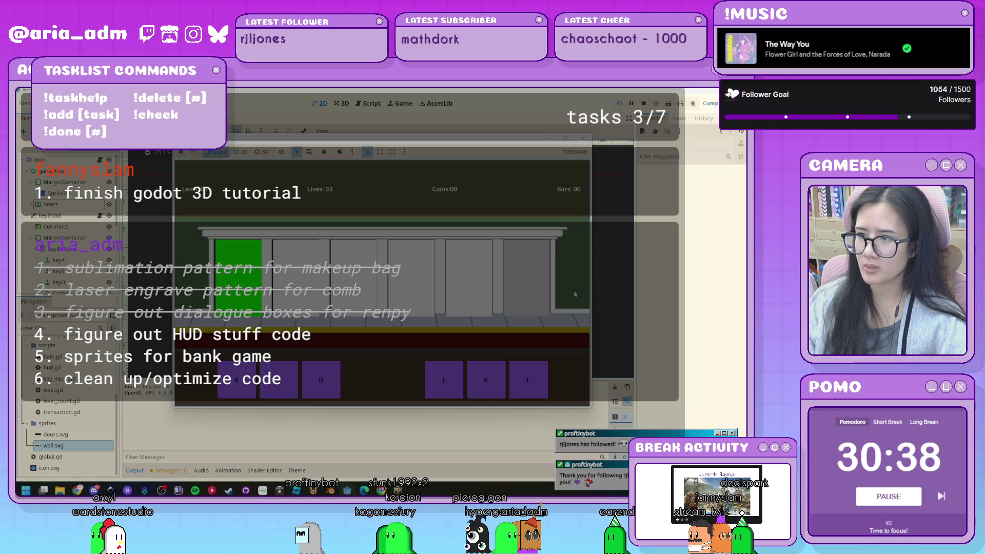
pyautogui.press('a')
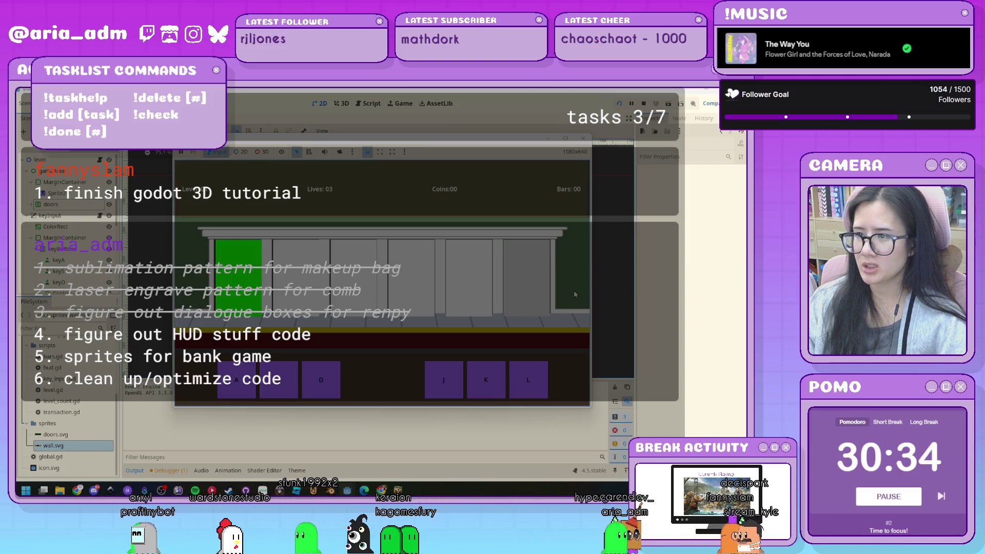
pyautogui.press('a')
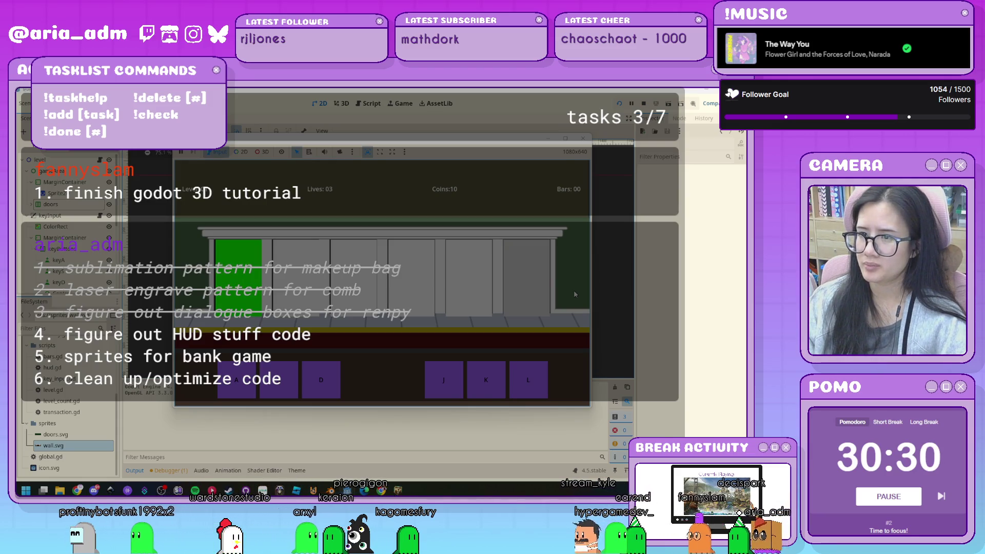
pyautogui.press('a')
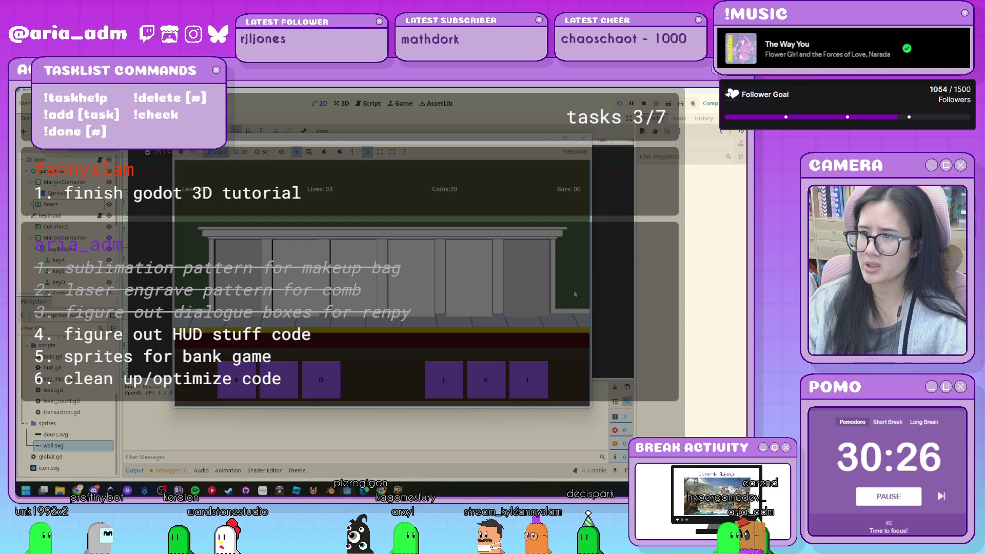
pyautogui.press('a')
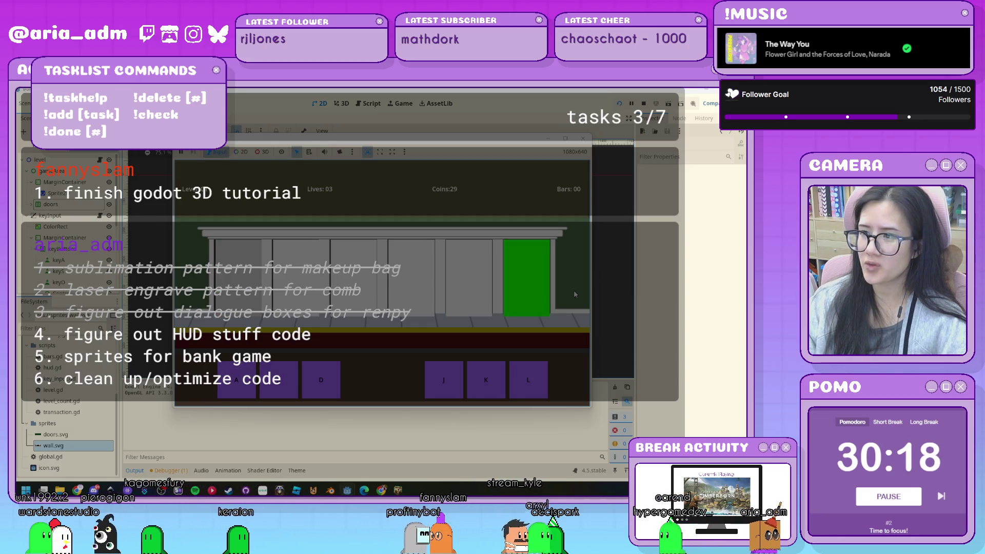
pyautogui.press('l')
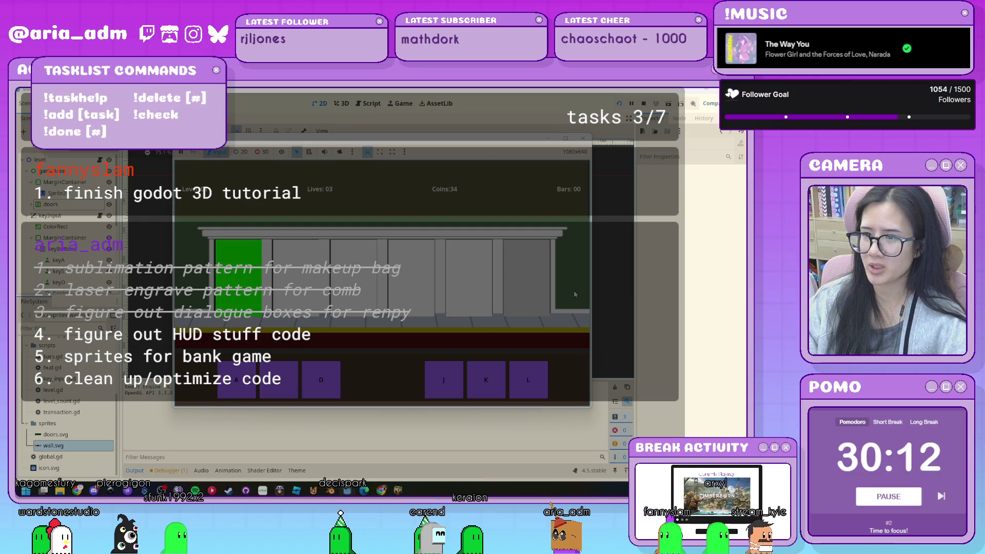
pyautogui.press('l')
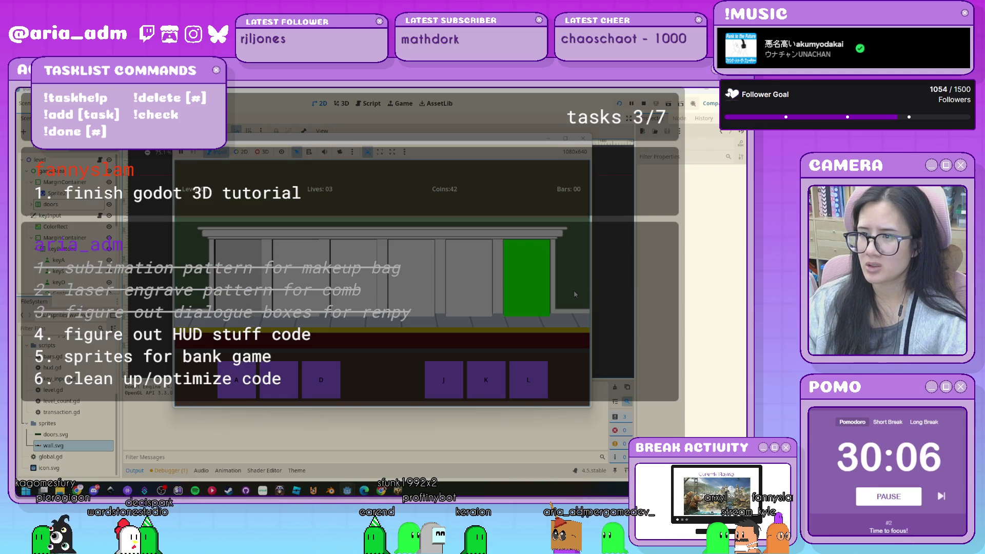
pyautogui.press('l')
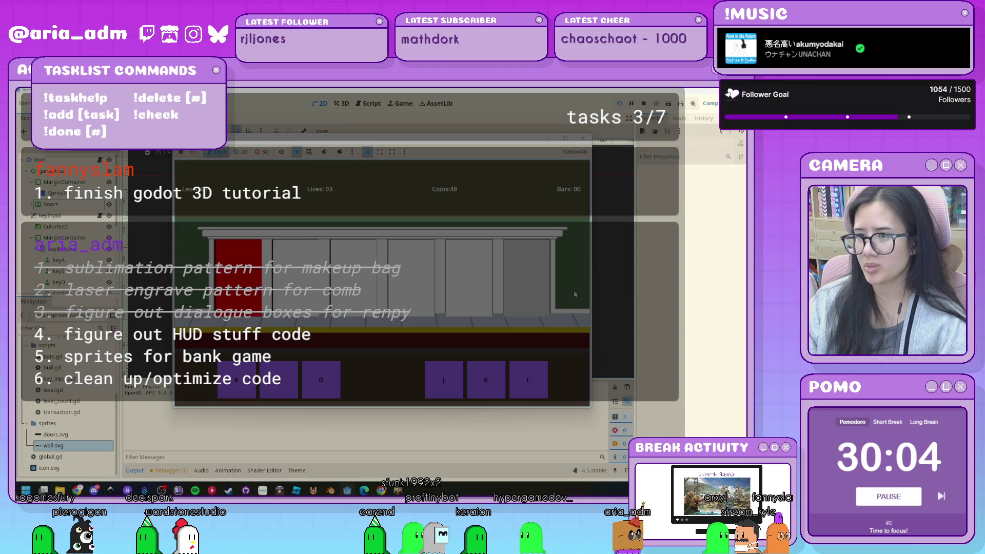
pyautogui.press('l')
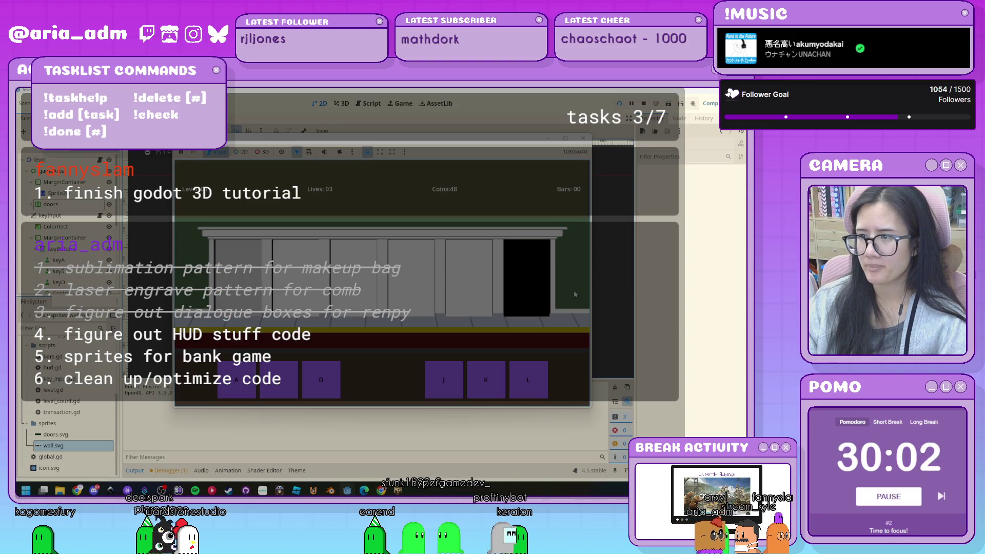
pyautogui.press('a')
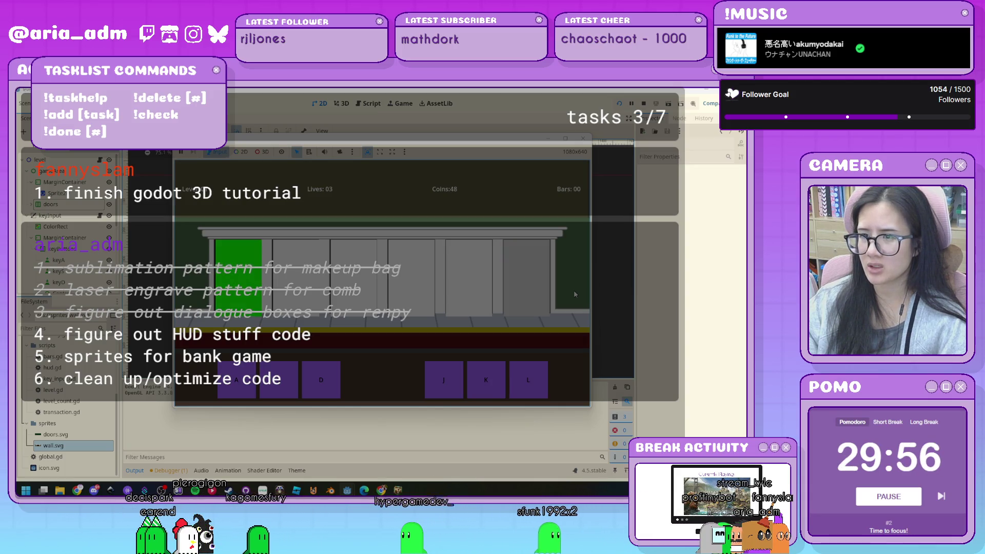
pyautogui.press('l')
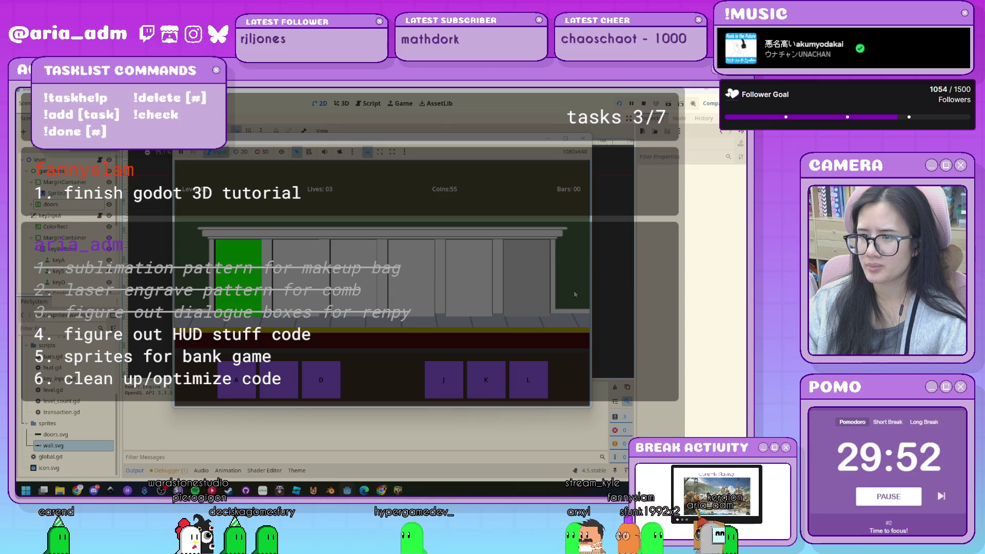
pyautogui.press('a')
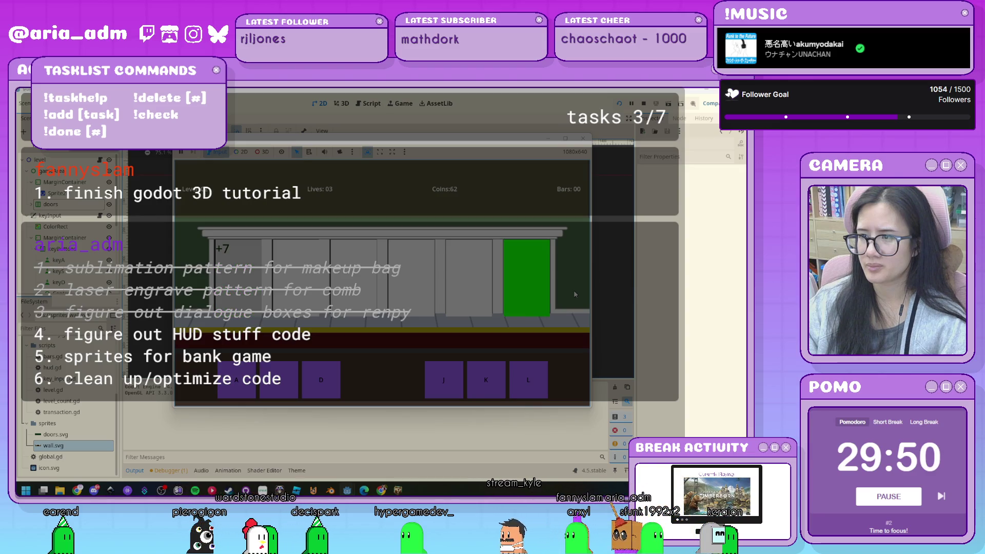
pyautogui.press('l')
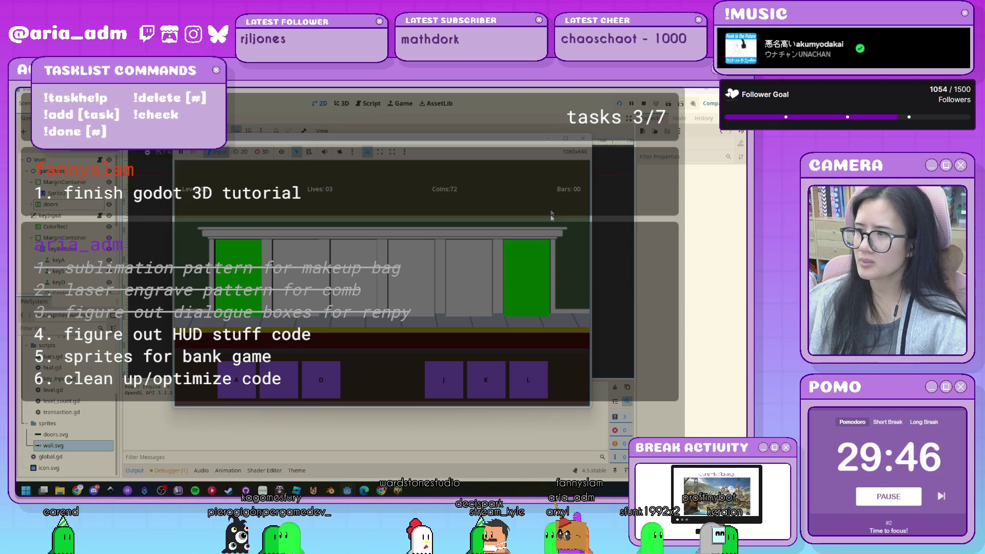
pyautogui.press('F8')
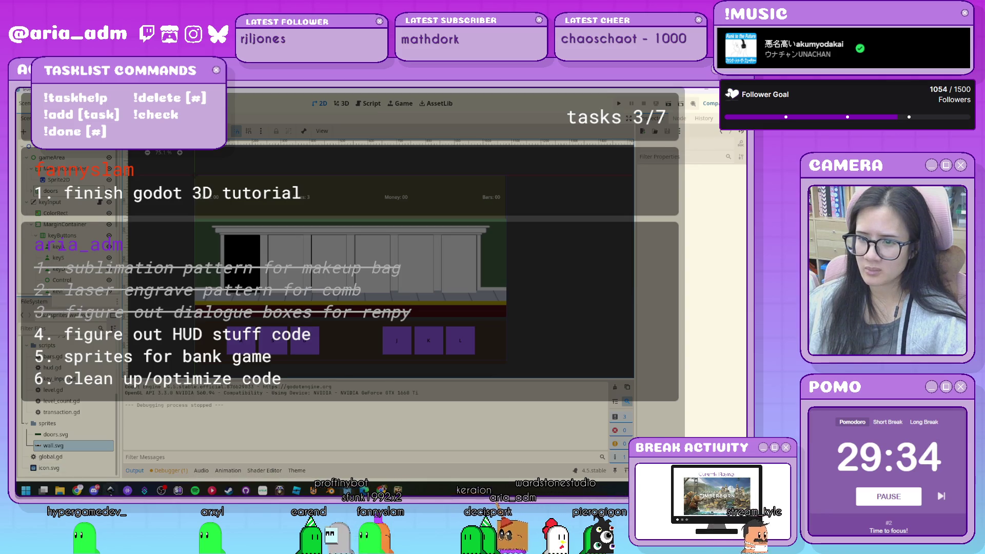
pyautogui.hotkey('alt', 'Tab')
# - Look over a black window rectangle while zooming, then open Save As with wall.svg proposed
pyautogui.click(481, 307)
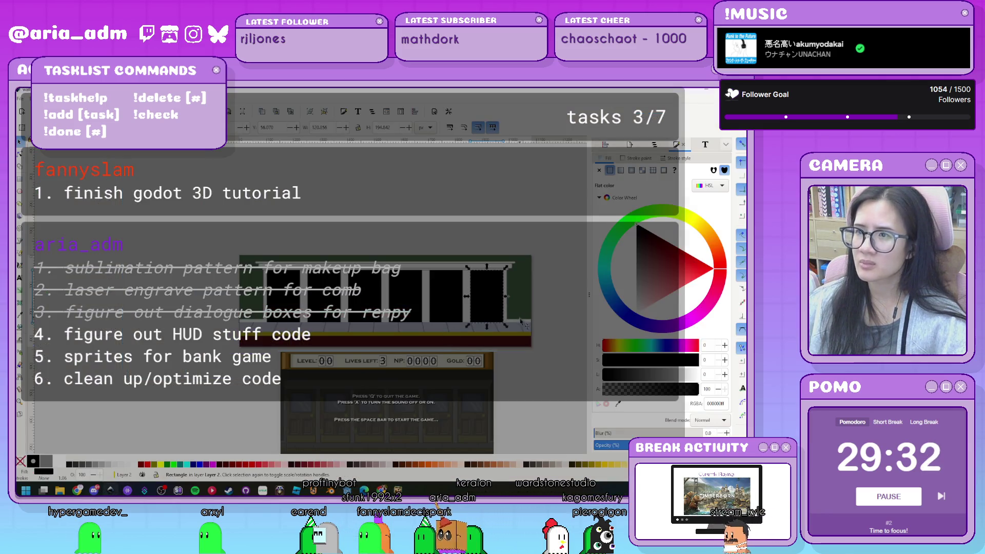
pyautogui.click(556, 334)
pyautogui.scroll(1, 554, 338)
pyautogui.scroll(1, 554, 338)
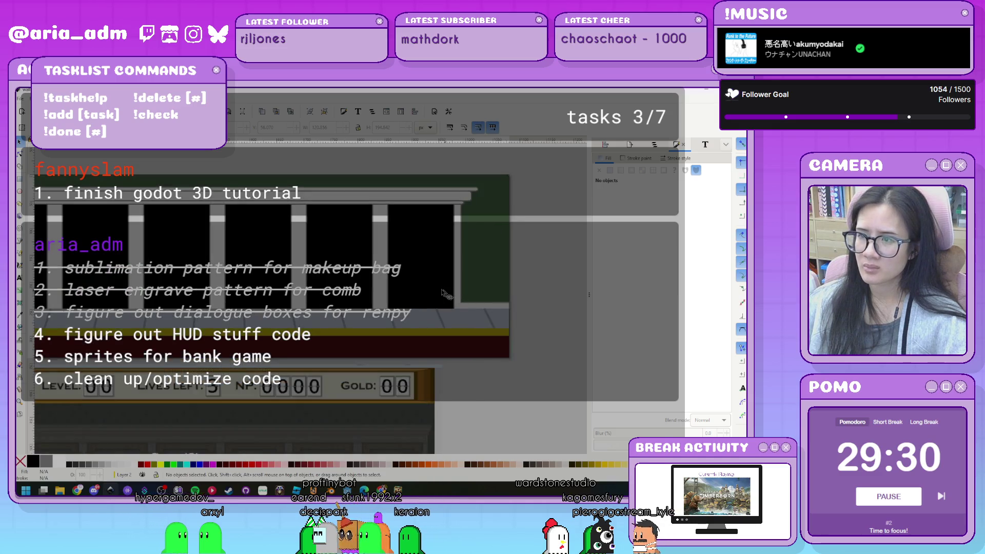
pyautogui.click(485, 305)
pyautogui.scroll(-2, 513, 170)
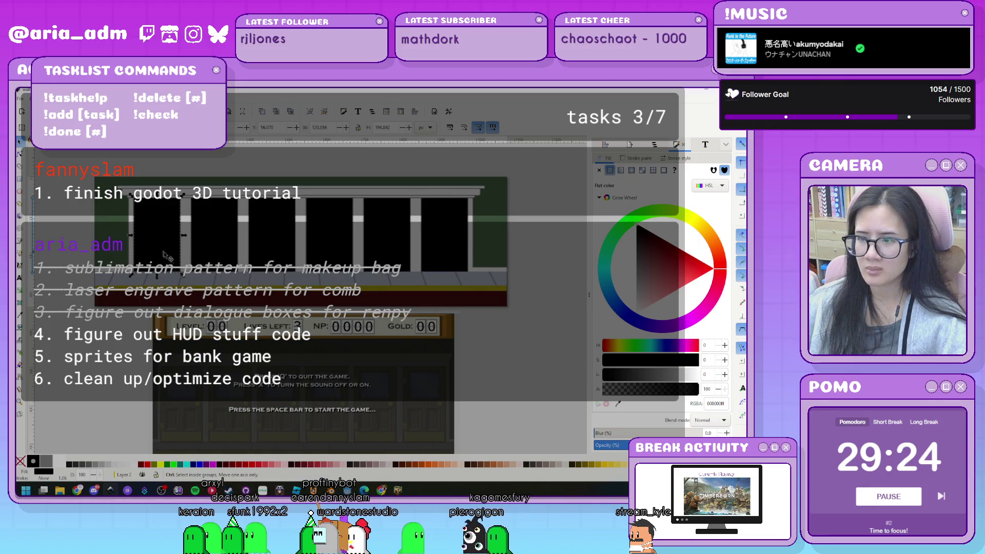
pyautogui.click(512, 379)
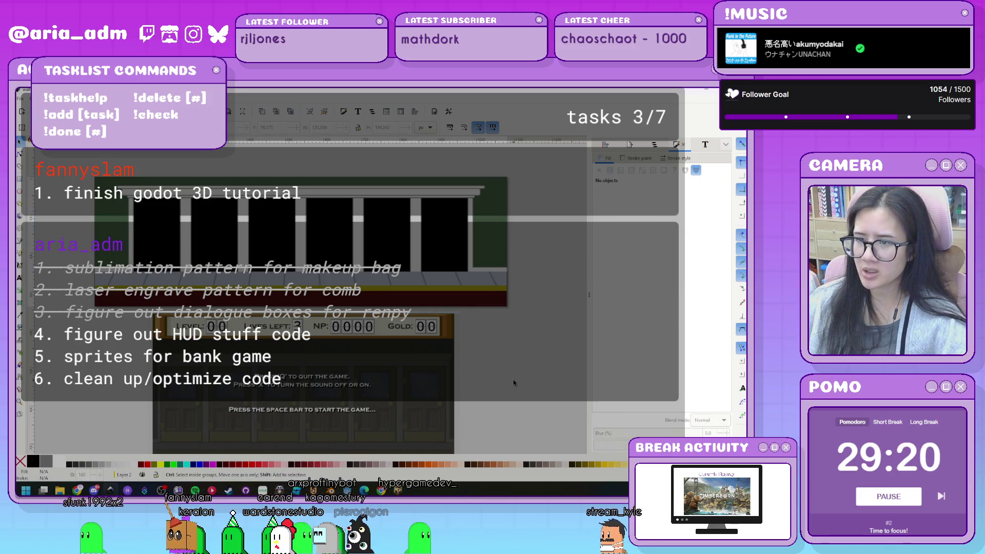
pyautogui.hotkey('ctrl', 'shift', 's')
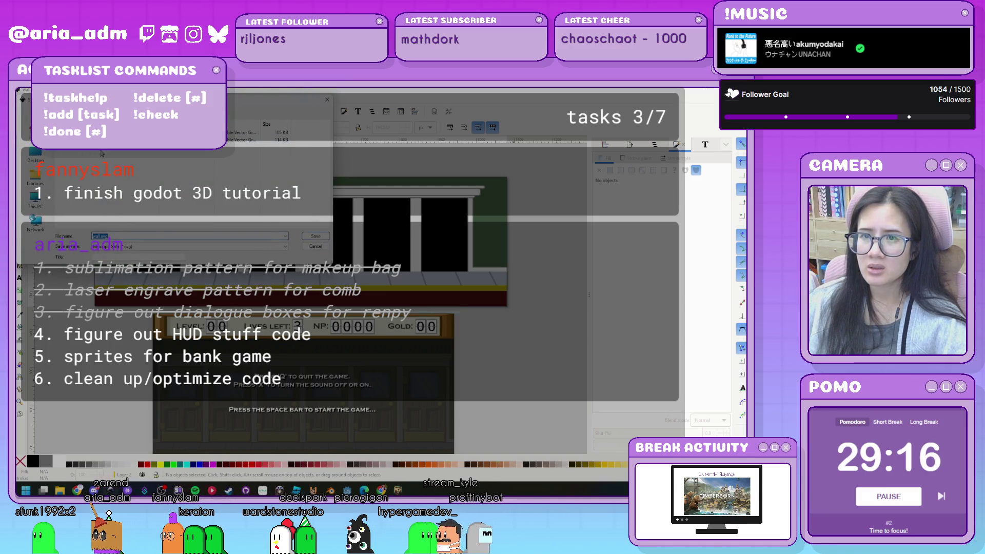
# - Save the artwork as doors.svg, then try selecting the yellow and grey strips
pyautogui.click(314, 236)
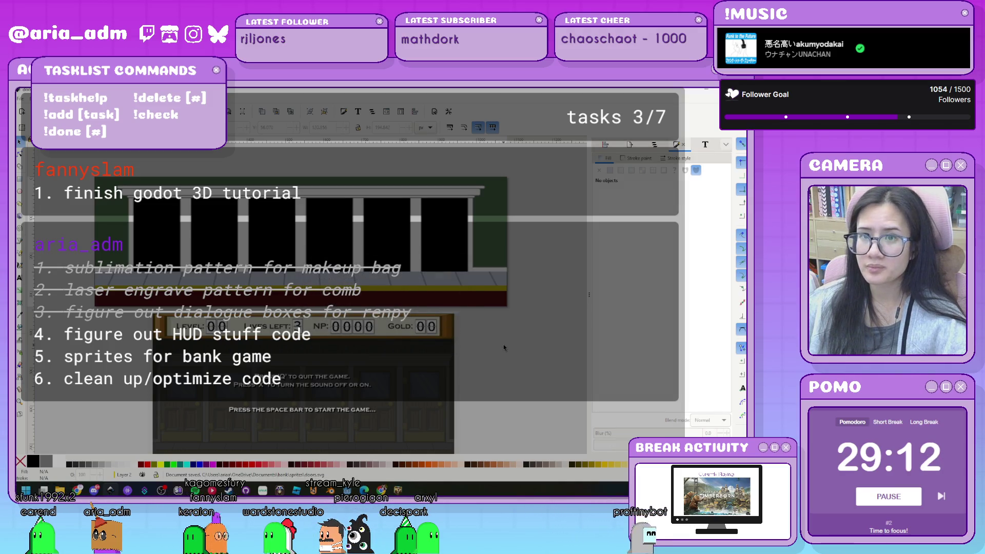
pyautogui.click(476, 296)
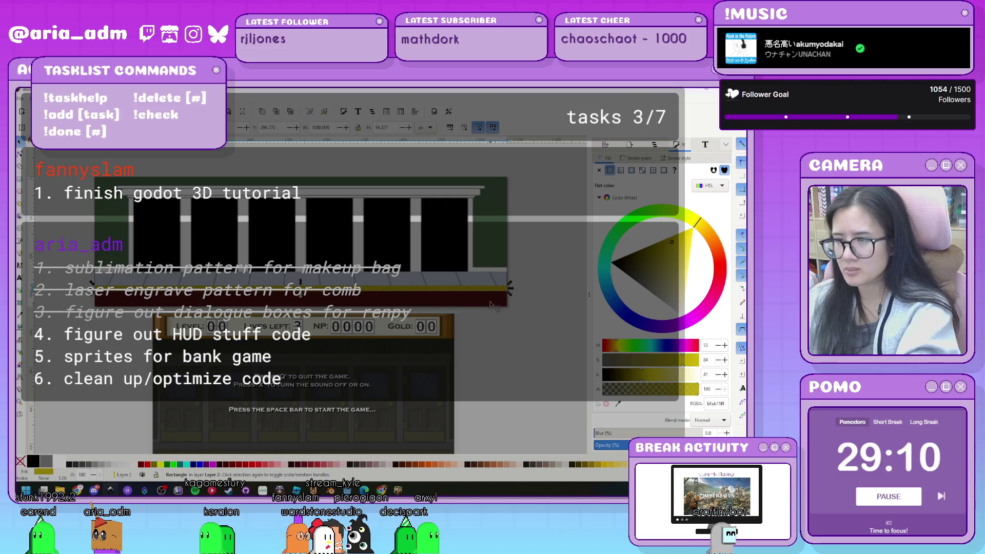
pyautogui.click(486, 283)
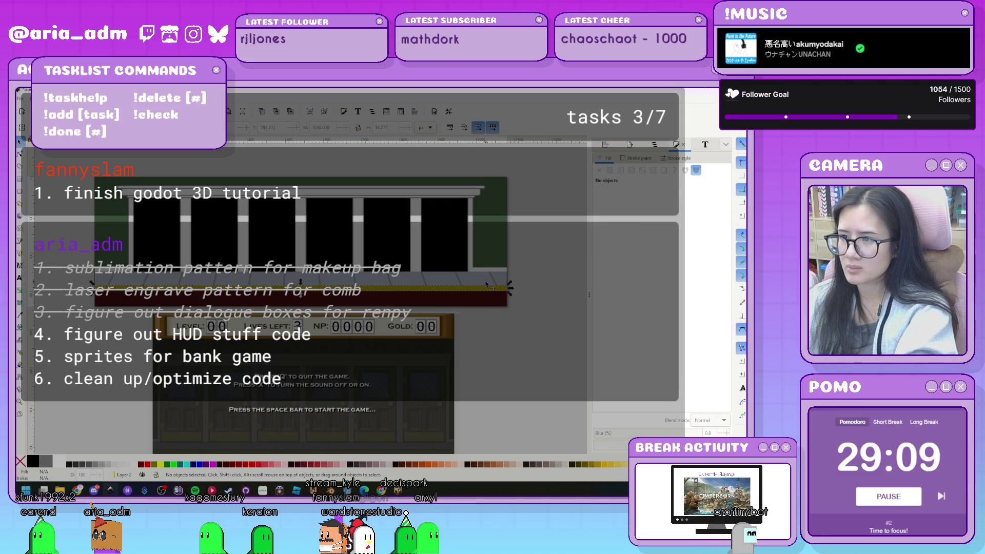
pyautogui.click(551, 301)
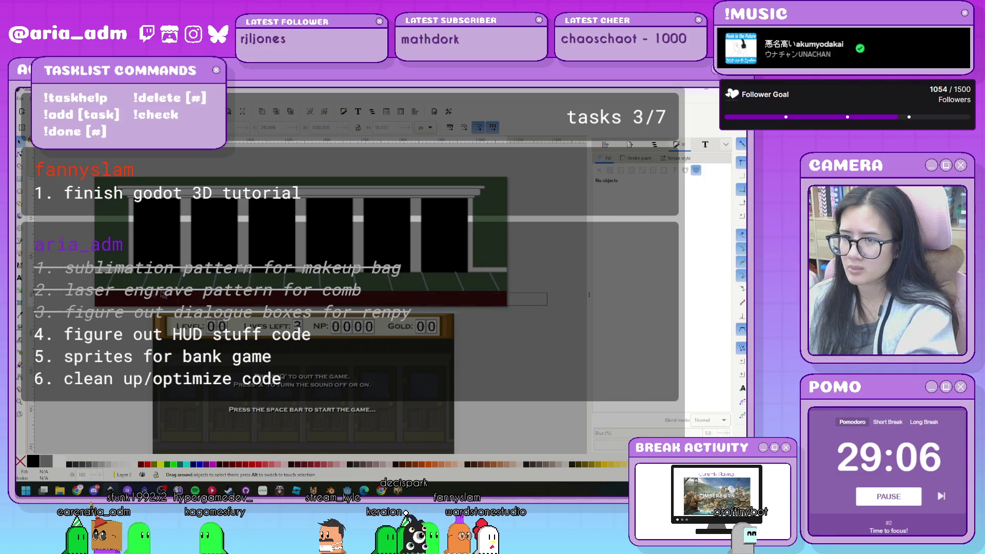
# - Delete the black door panels and bars, leaving one black rectangle, and open Document Properties
pyautogui.moveTo(562, 315); pyautogui.dragTo(92, 274)
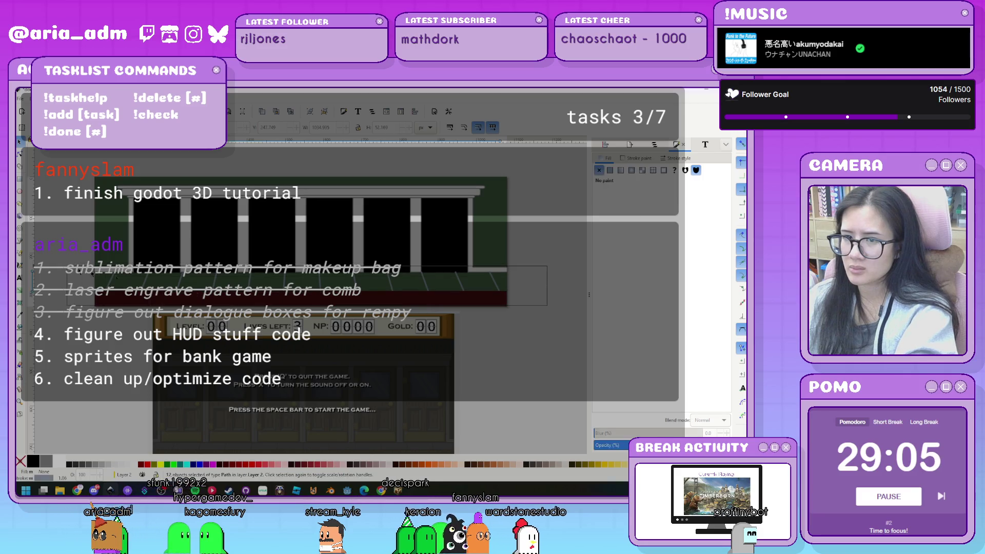
pyautogui.click(65, 272)
pyautogui.moveTo(545, 309); pyautogui.dragTo(166, 160)
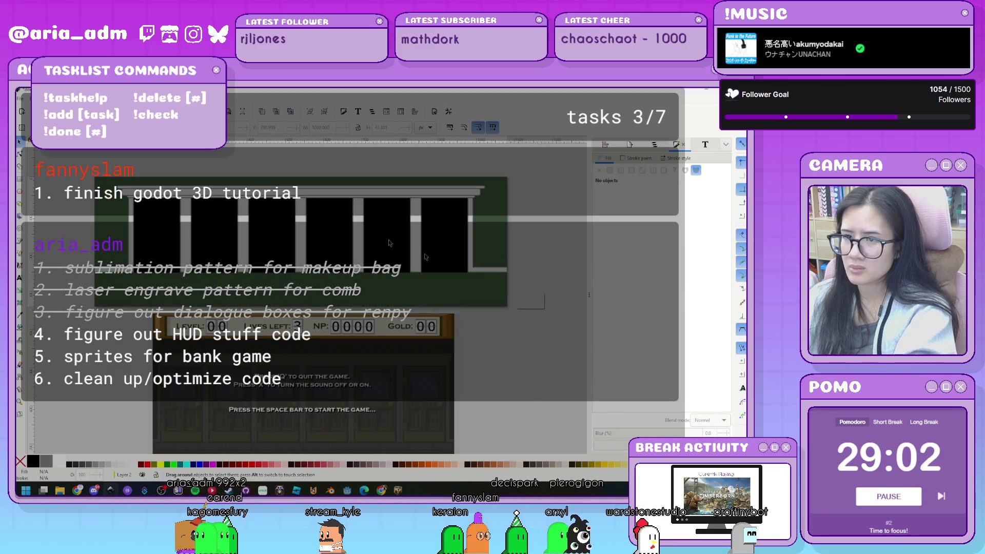
pyautogui.press('Delete')
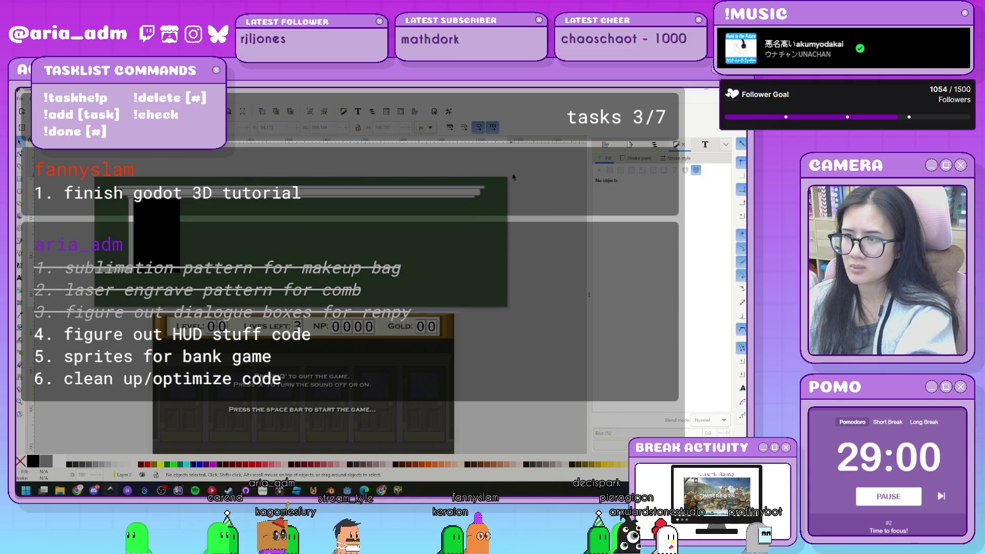
pyautogui.moveTo(519, 171); pyautogui.dragTo(88, 207)
pyautogui.press('Delete')
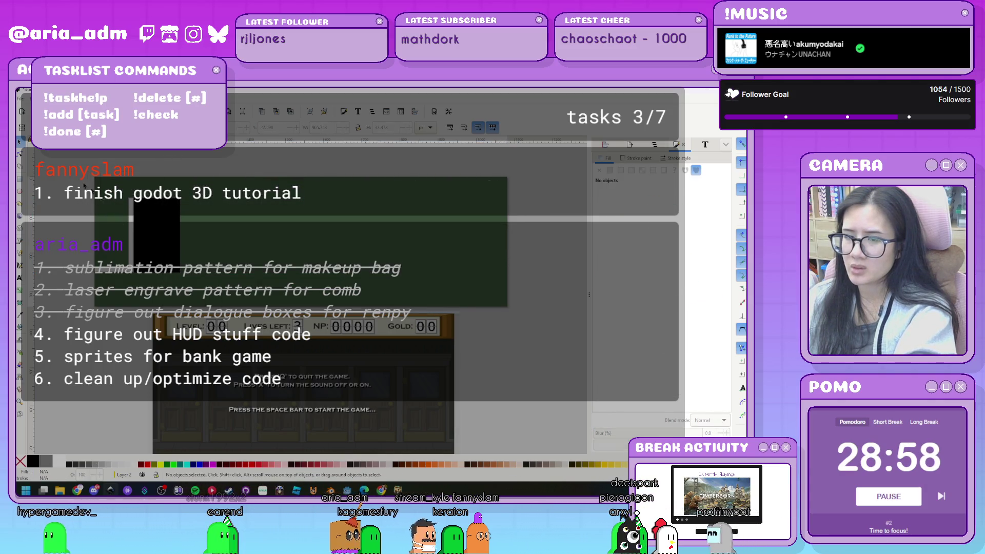
pyautogui.moveTo(117, 184); pyautogui.dragTo(544, 339)
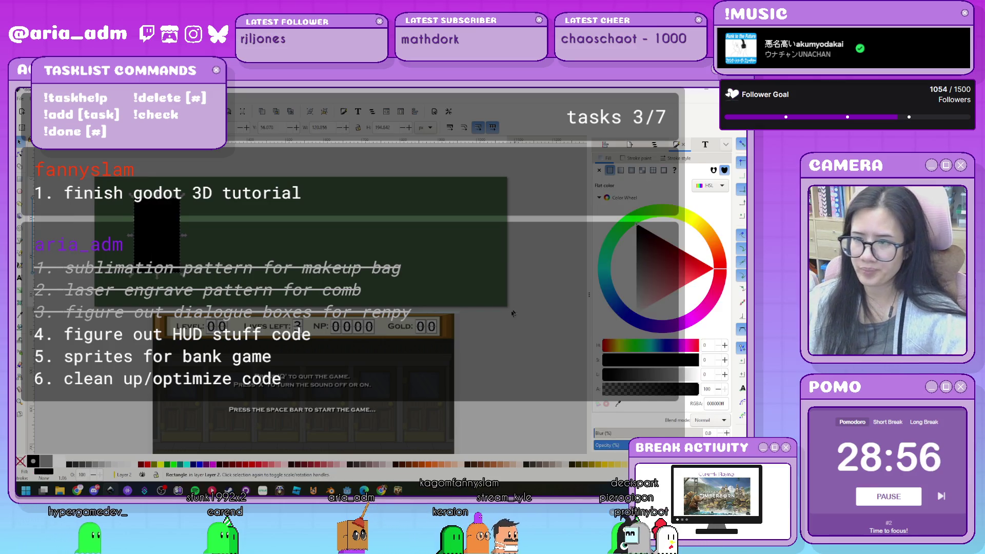
pyautogui.hotkey('ctrl', 'shift', 'd')
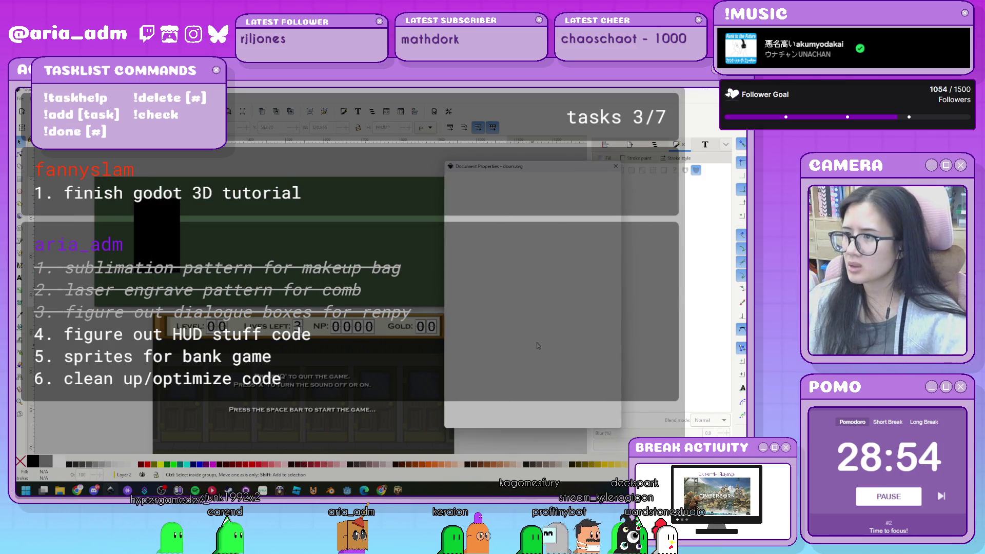
# - Switch the page units to px and enter a 120 px width and 250 px height
pyautogui.click(513, 218)
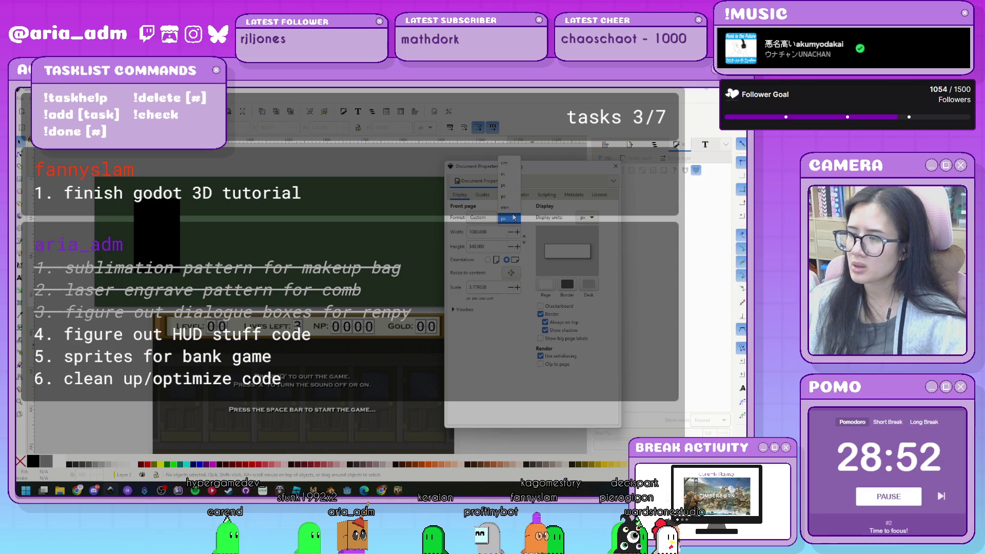
pyautogui.click(503, 218)
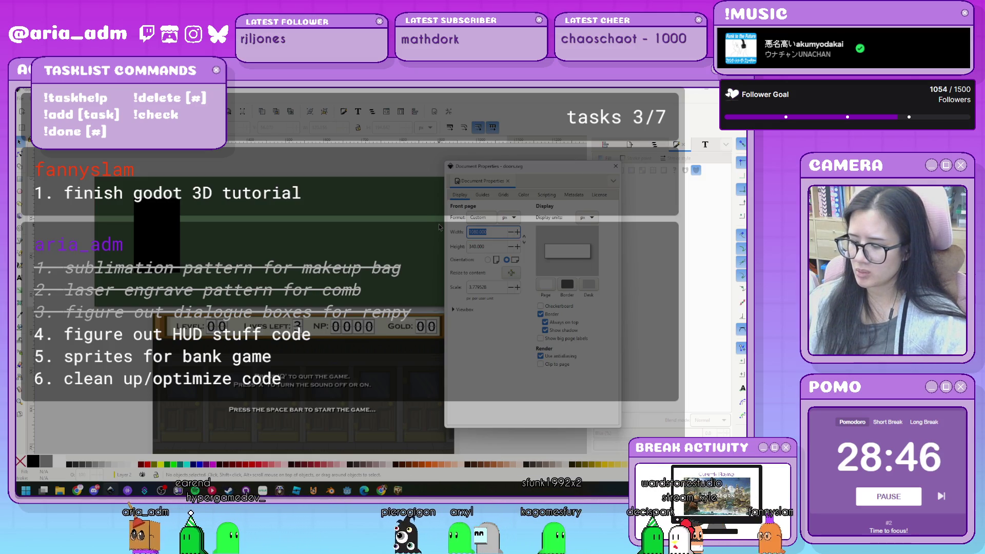
pyautogui.write('120')
pyautogui.press('Tab')
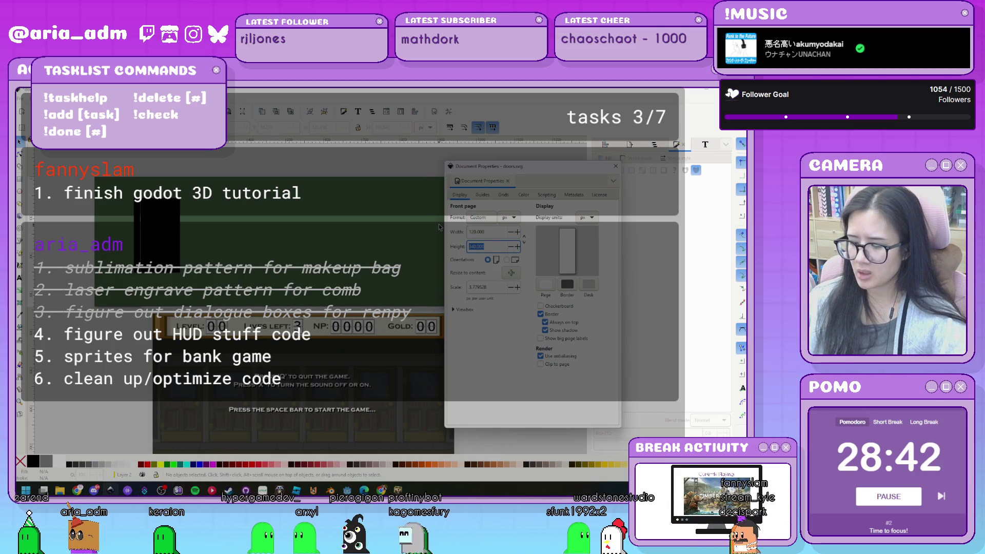
pyautogui.write('20')
pyautogui.press('Return')
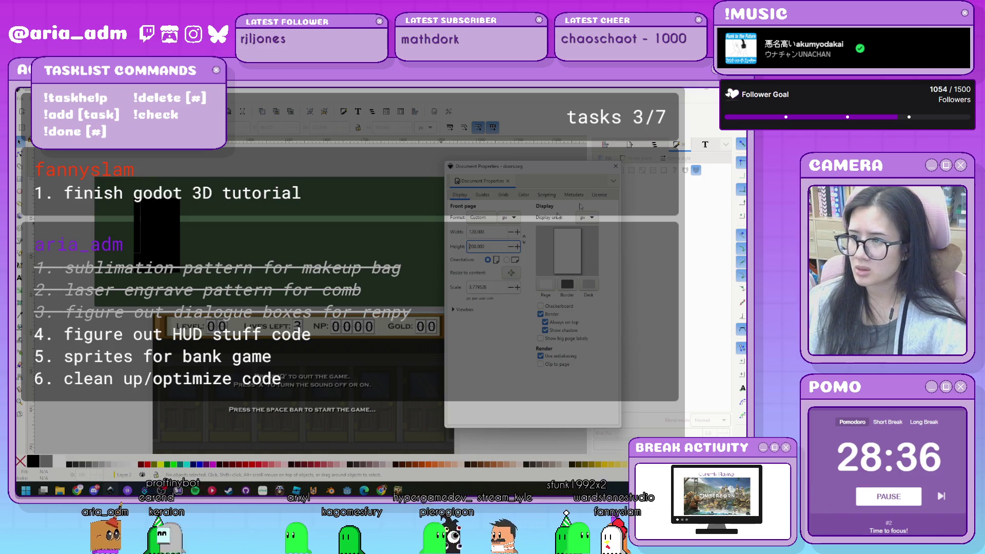
# - Close Document Properties and select rect1 in the Layers and Objects list
pyautogui.click(448, 211)
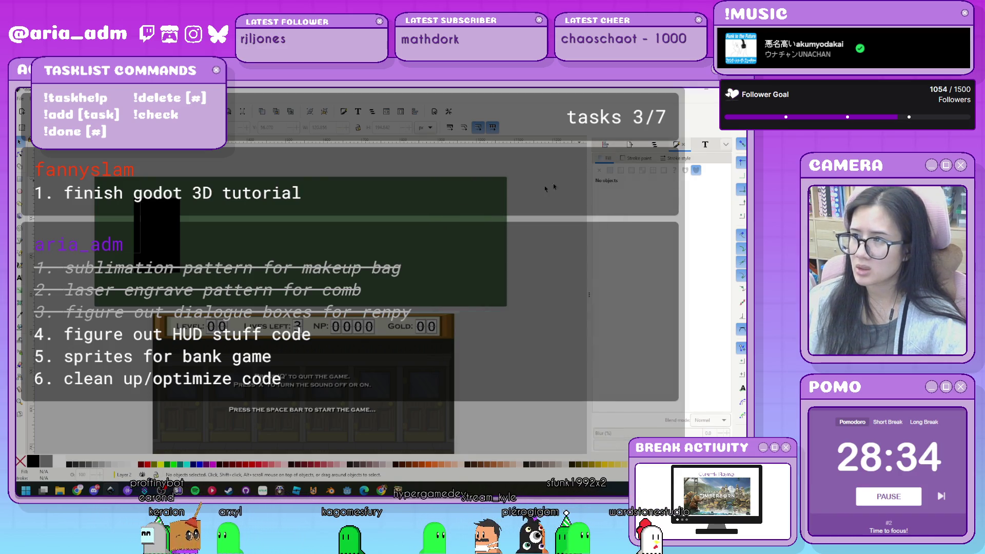
pyautogui.hotkey('ctrl', 'shift', 'd')
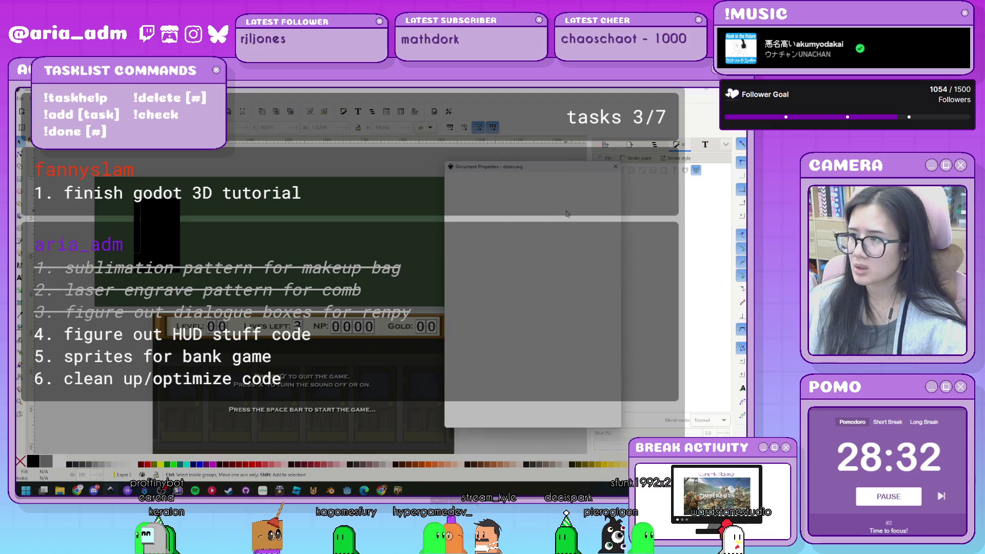
pyautogui.click(538, 204)
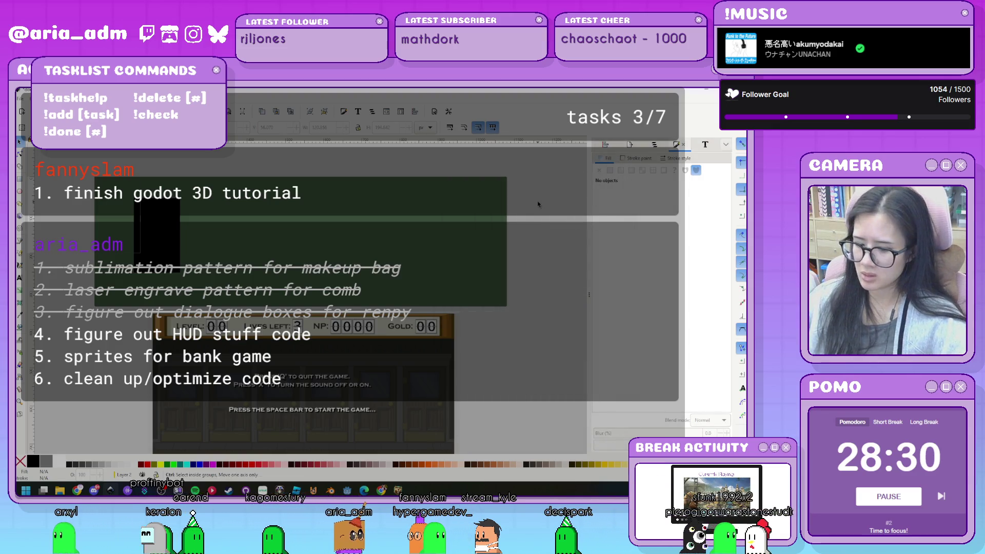
pyautogui.click(651, 144)
pyautogui.click(634, 181)
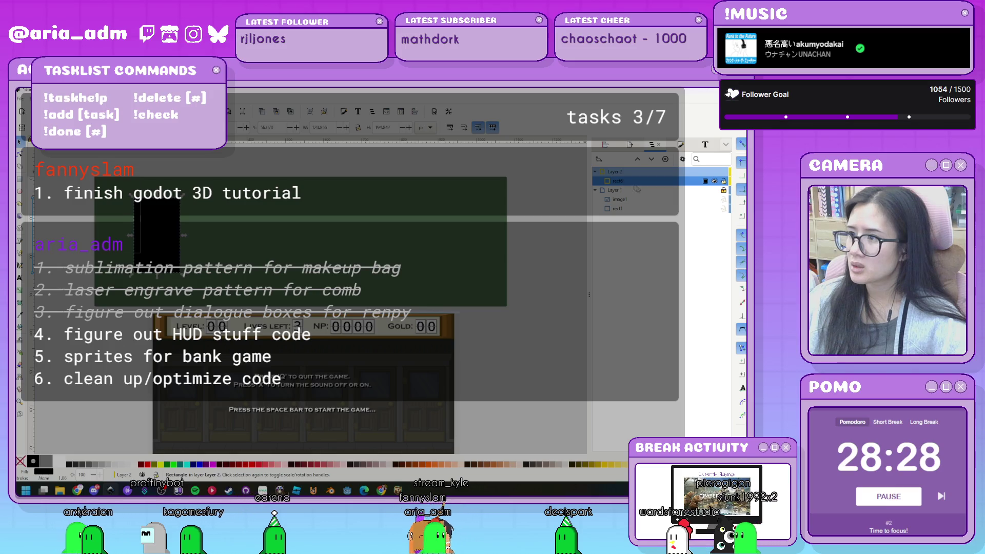
pyautogui.click(653, 208)
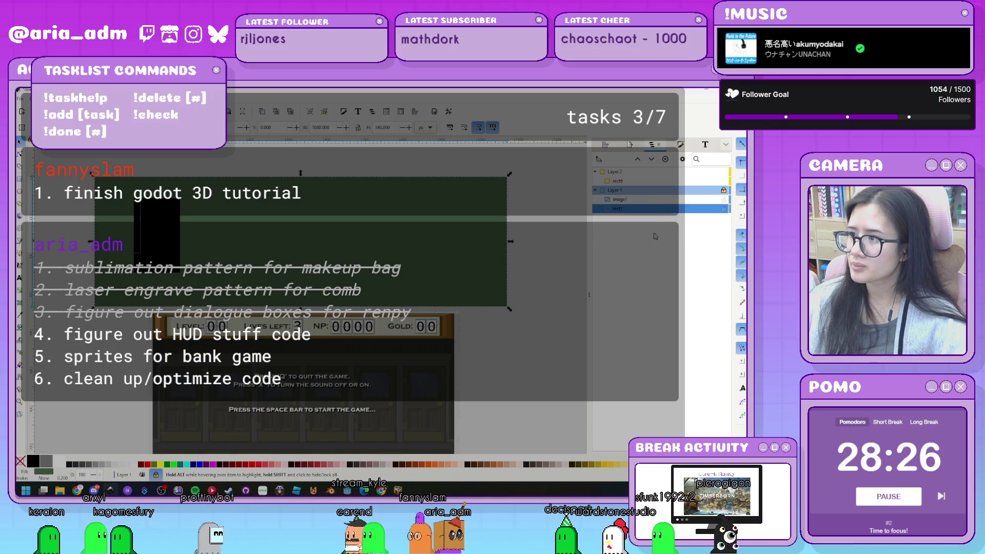
# - Delete rect1, move the black door rectangle onto the page, and reopen Document Properties
pyautogui.rightClick(641, 209)
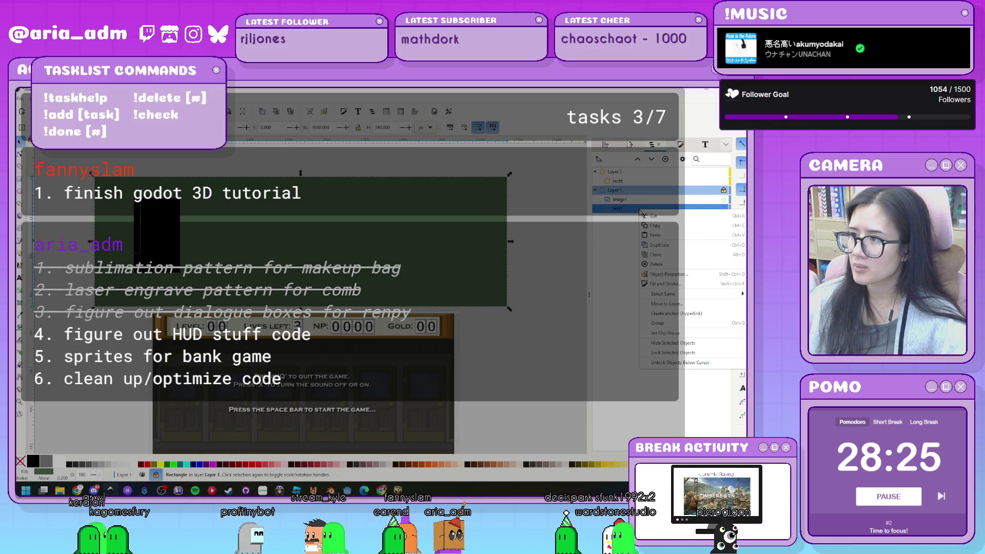
pyautogui.click(655, 263)
pyautogui.moveTo(169, 256); pyautogui.dragTo(225, 234)
pyautogui.click(412, 250)
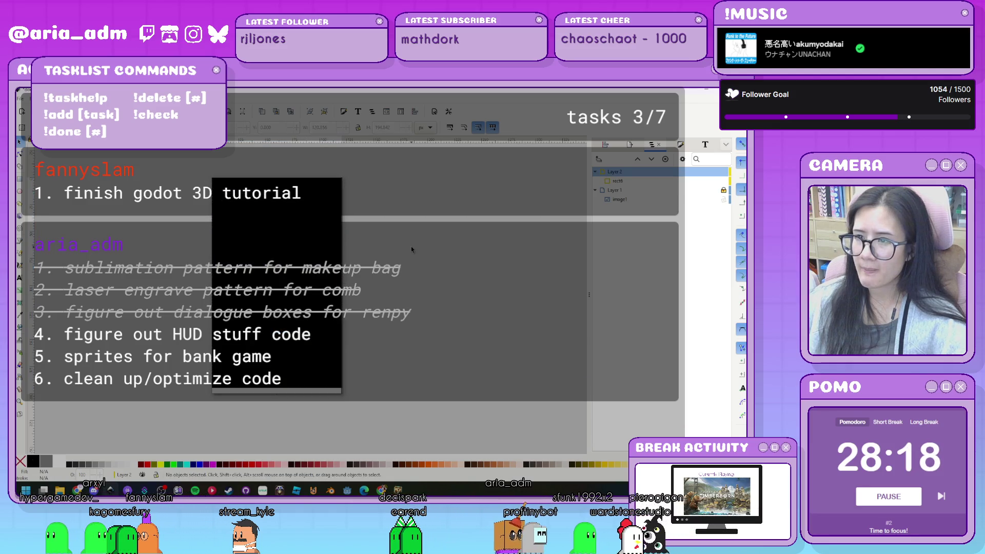
pyautogui.click(312, 273)
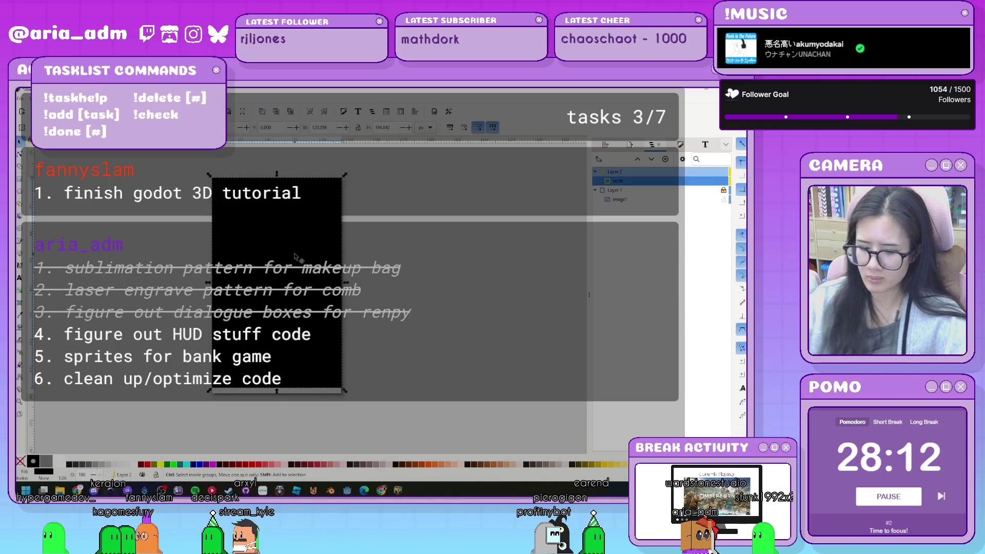
pyautogui.hotkey('ctrl', 'shift', 'd')
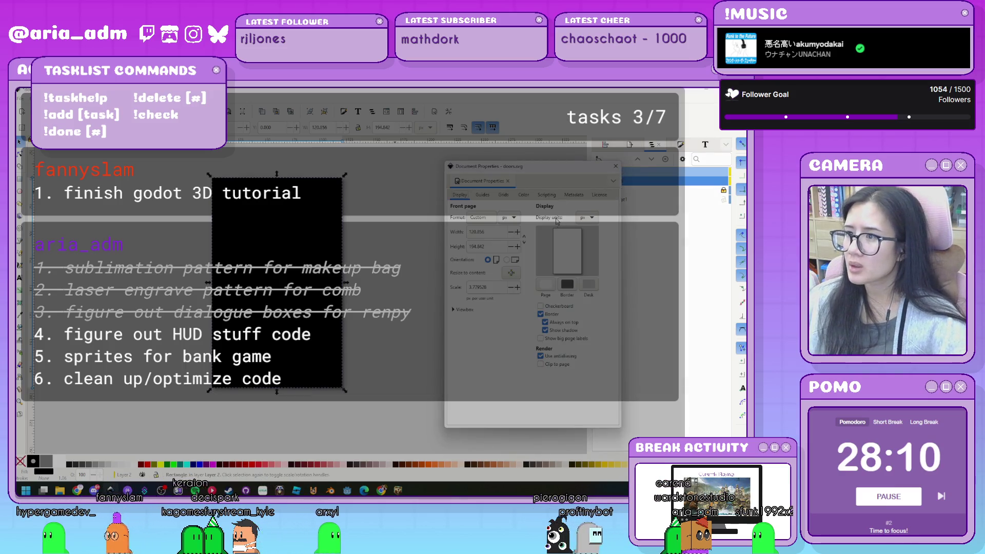
# - Set the page height to 250 px and close Document Properties
pyautogui.doubleClick(493, 247)
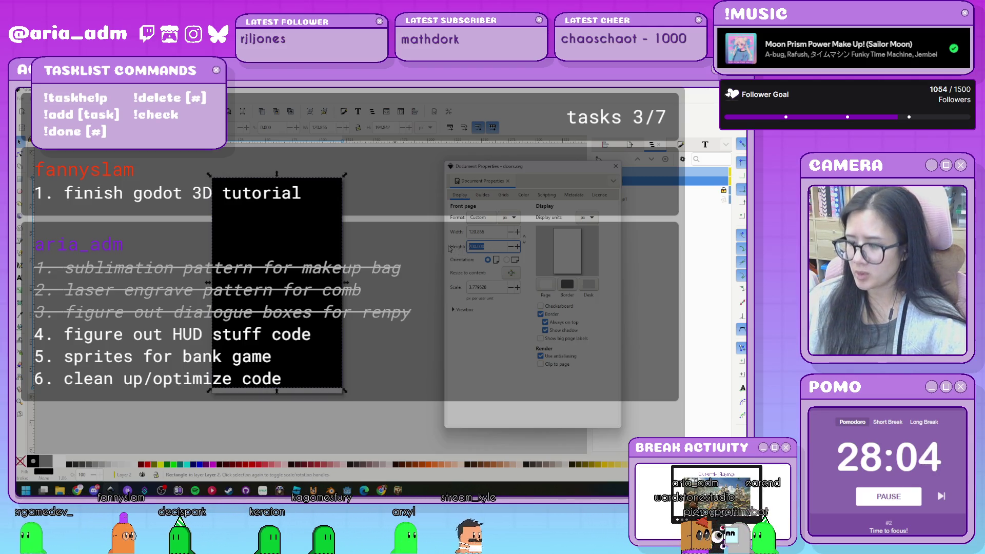
pyautogui.write('50')
pyautogui.press('Return')
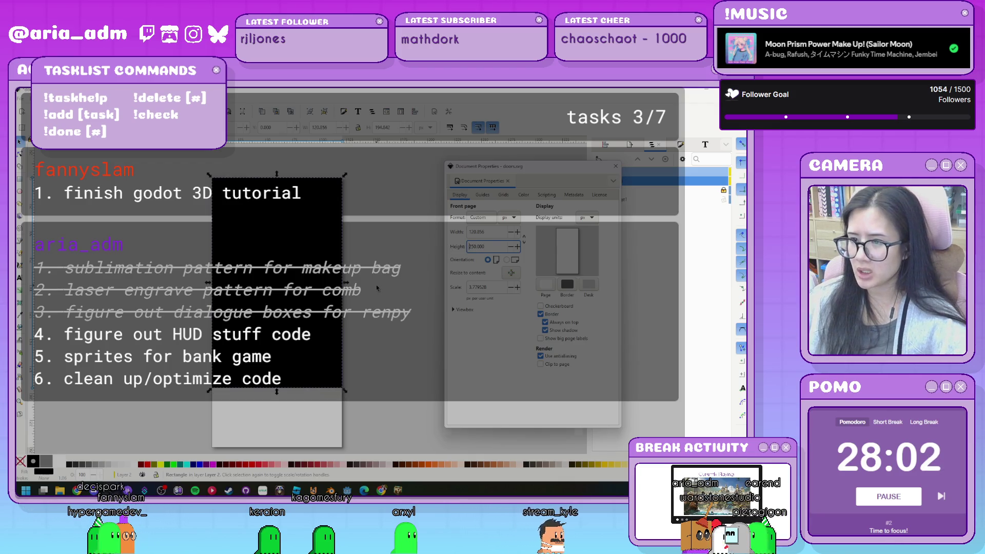
pyautogui.click(417, 283)
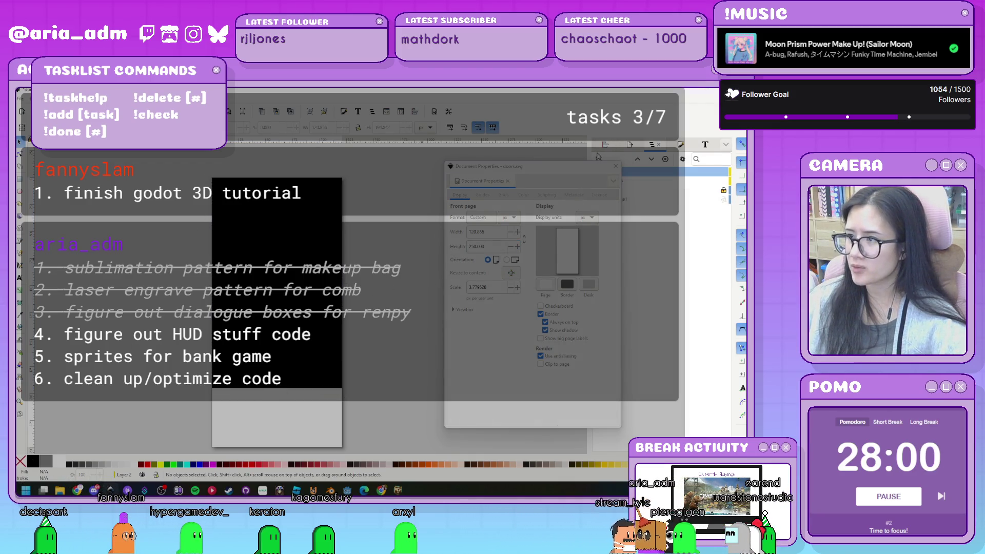
pyautogui.hotkey('ctrl', 'shift', 'd')
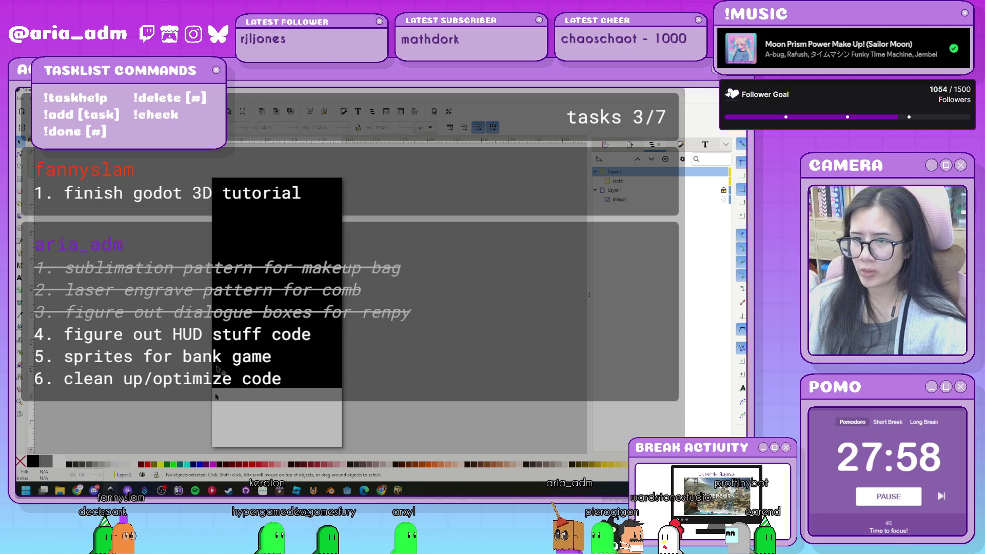
# - Zoom and pan the canvas onto the black door rectangle and select it
pyautogui.scroll(-2, 418, 306)
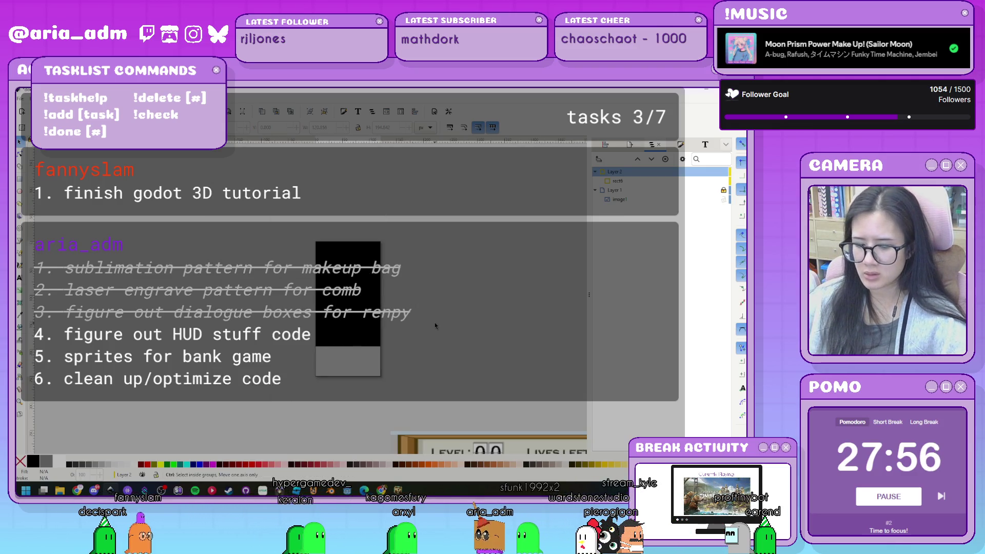
pyautogui.scroll(-4, 436, 325)
pyautogui.scroll(1, 518, 337)
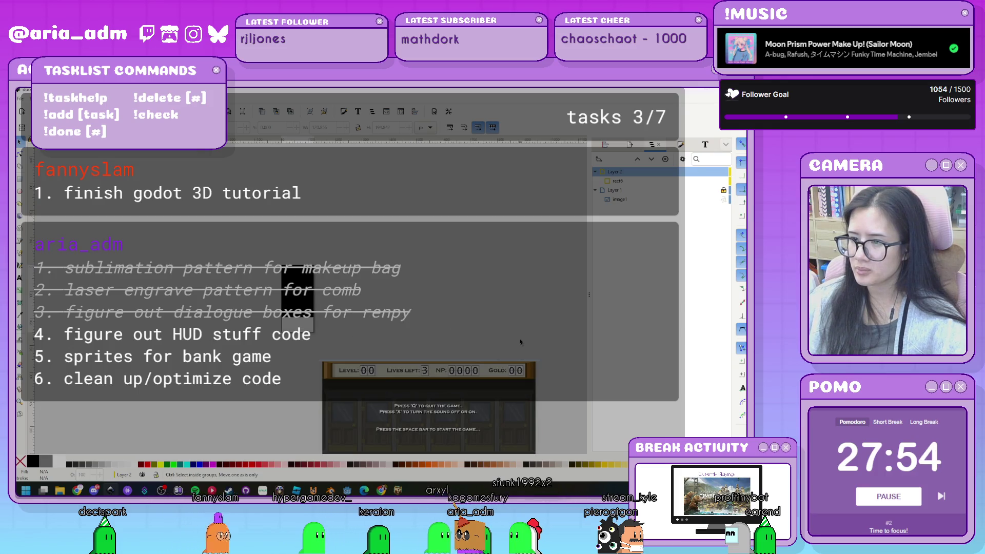
pyautogui.scroll(1, 519, 337)
pyautogui.scroll(1, 519, 337)
pyautogui.moveTo(321, 217); pyautogui.dragTo(305, 266)
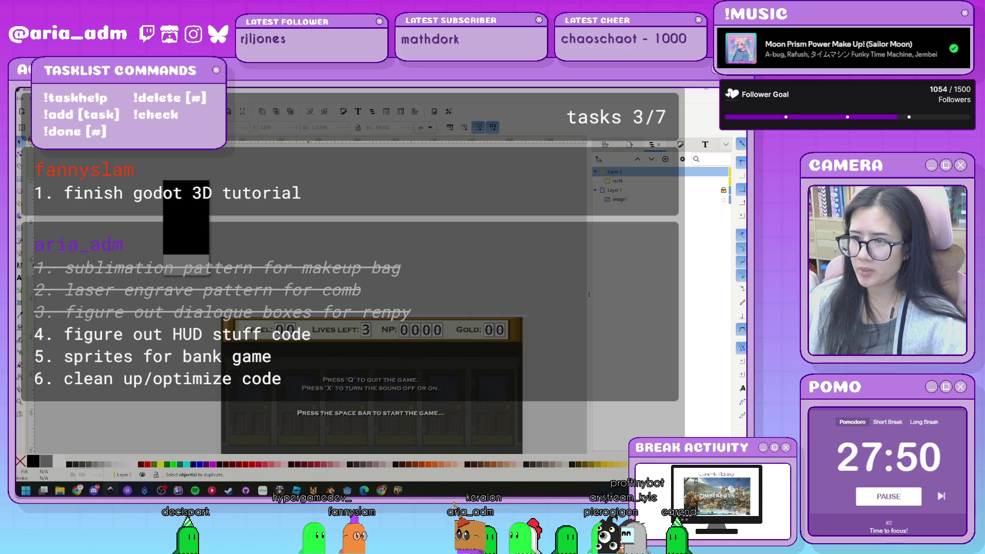
pyautogui.hotkey('ctrl', 'shift', 'd')
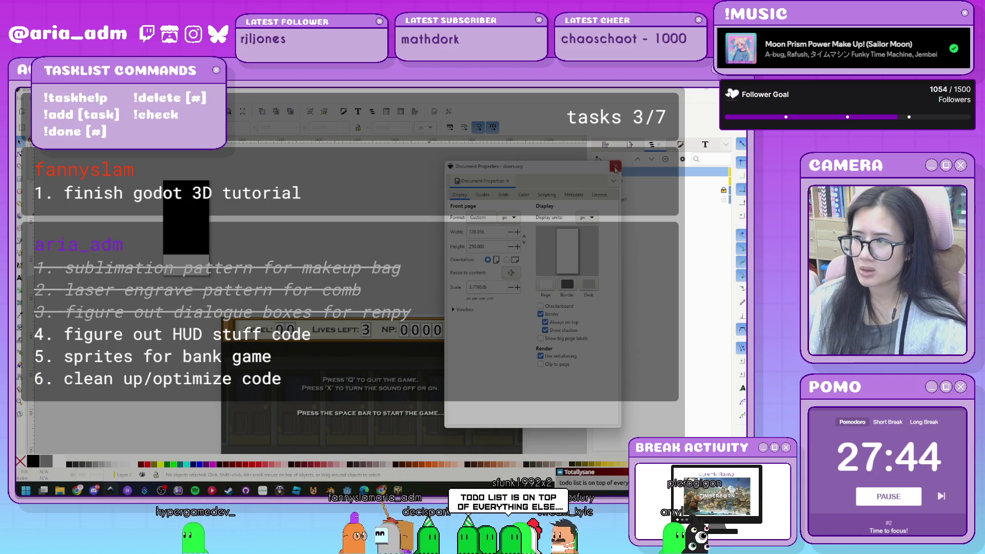
pyautogui.hotkey('ctrl', 'shift', 'd')
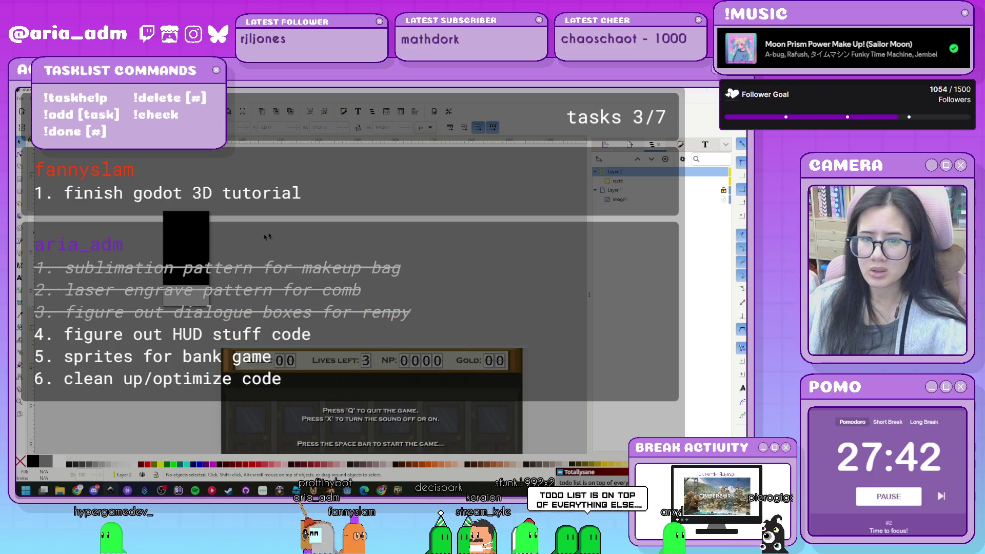
pyautogui.hscroll(-5, 318, 233)
pyautogui.scroll(1, 353, 240)
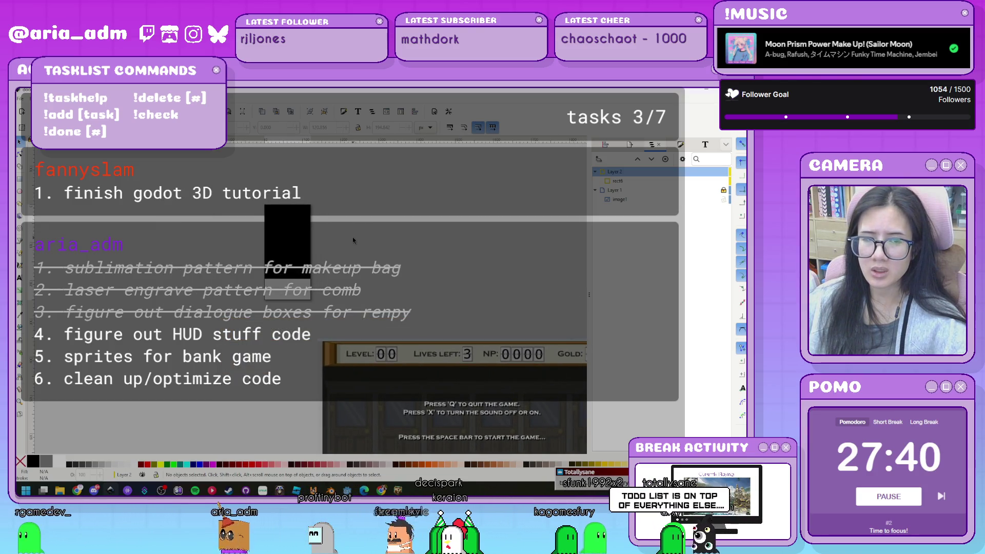
pyautogui.scroll(2, 353, 240)
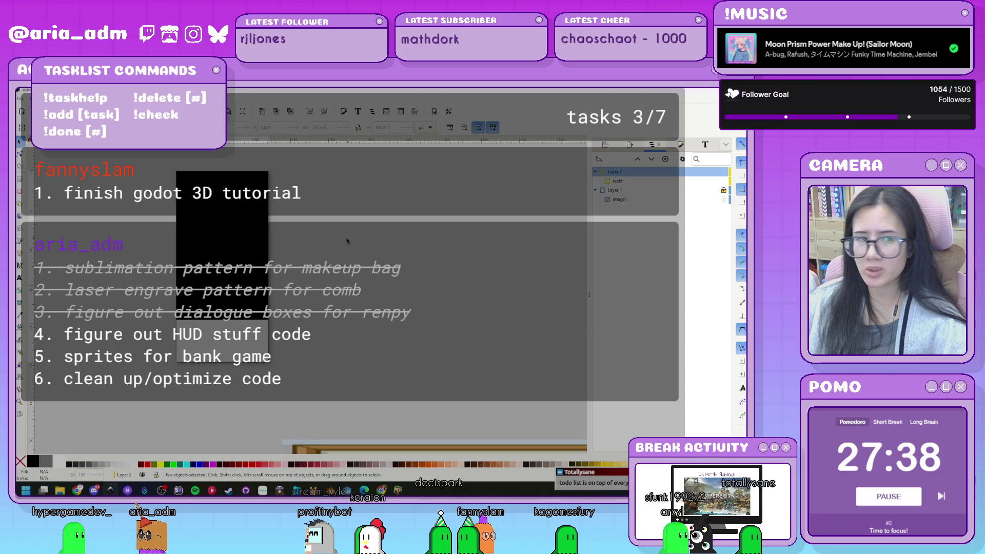
pyautogui.hscroll(-3, 349, 243)
pyautogui.scroll(1, 349, 242)
pyautogui.hscroll(1, 359, 251)
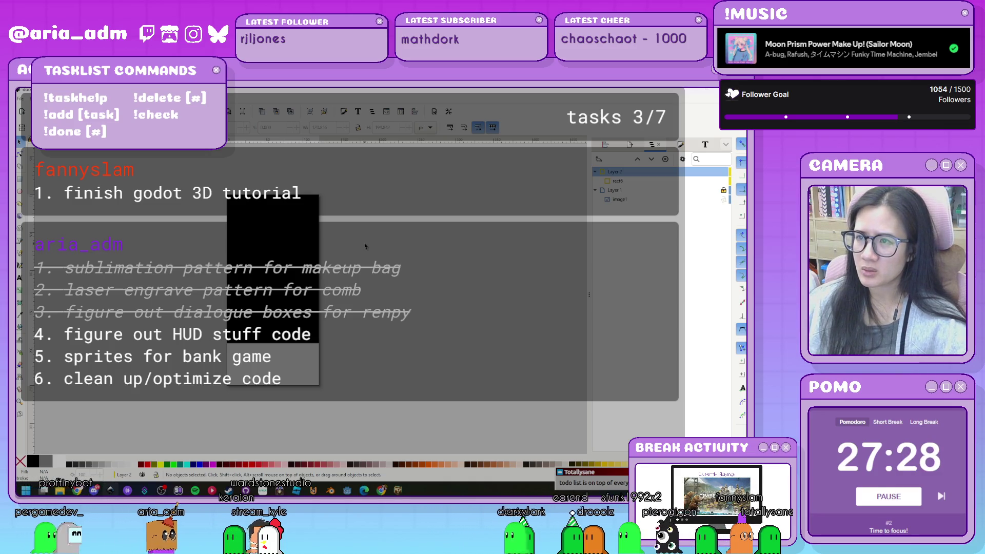
pyautogui.click(316, 253)
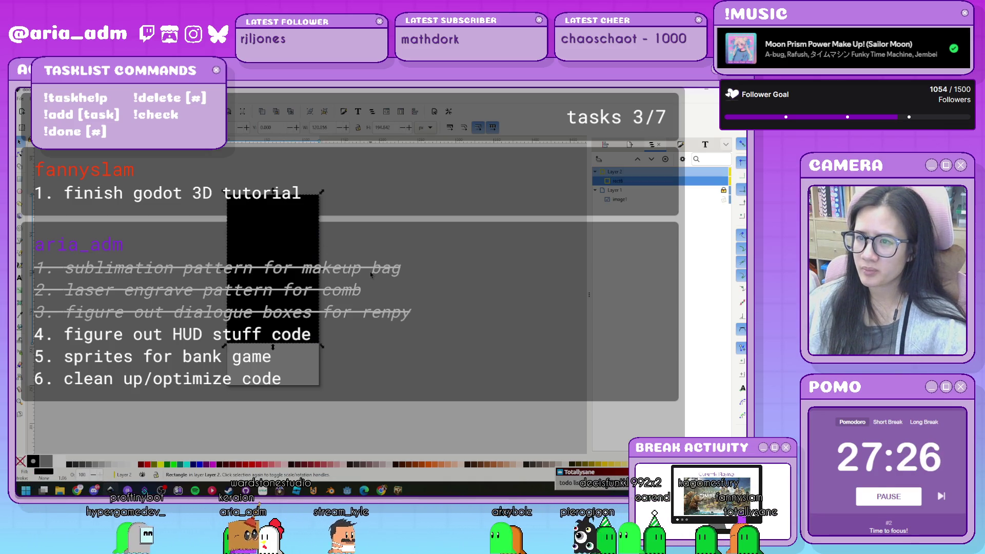
# - Set the black door rectangle's W to 125 and H to 200 in the toolbar, then deselect it
pyautogui.press('ctrl')
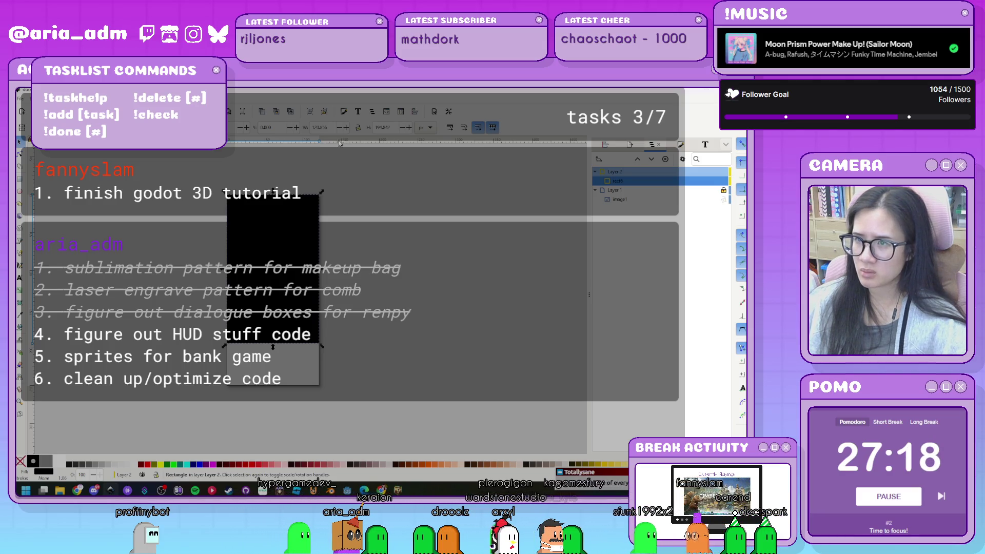
pyautogui.click(320, 127)
pyautogui.write('125')
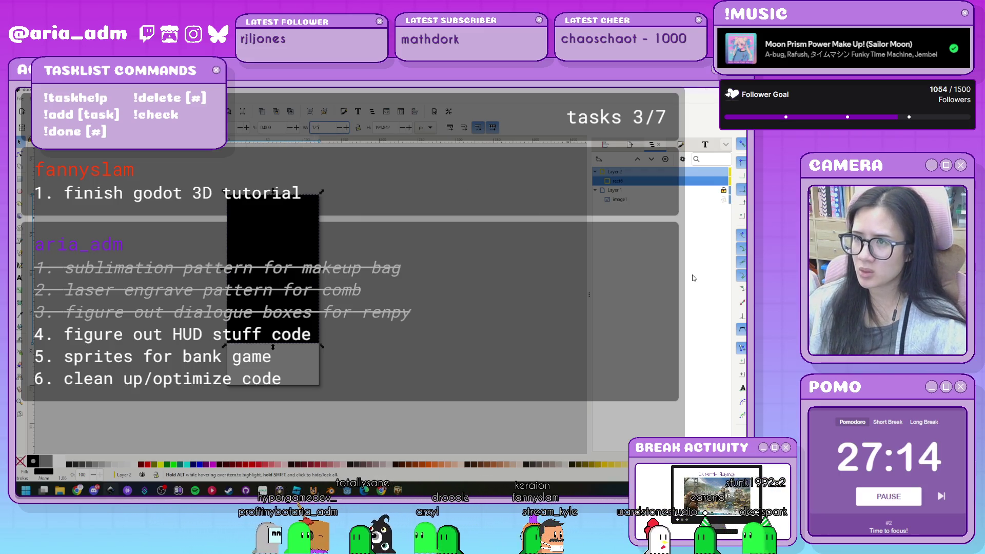
pyautogui.press('Tab')
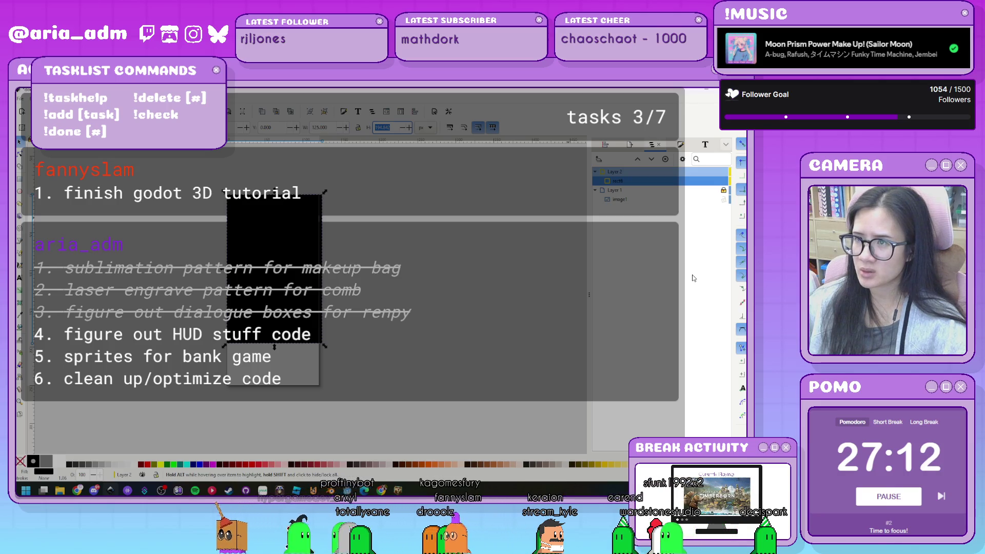
pyautogui.write('200')
pyautogui.press('Return')
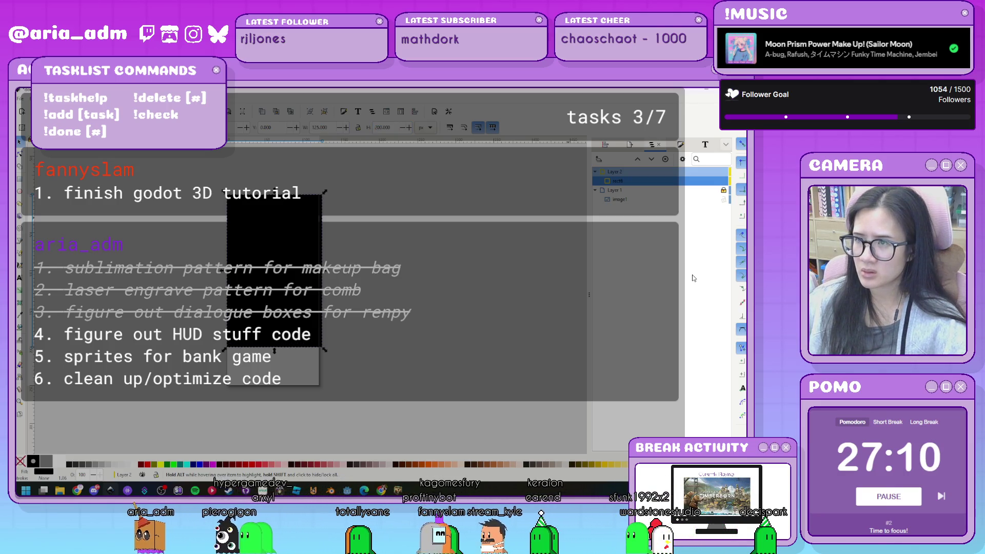
pyautogui.click(315, 375)
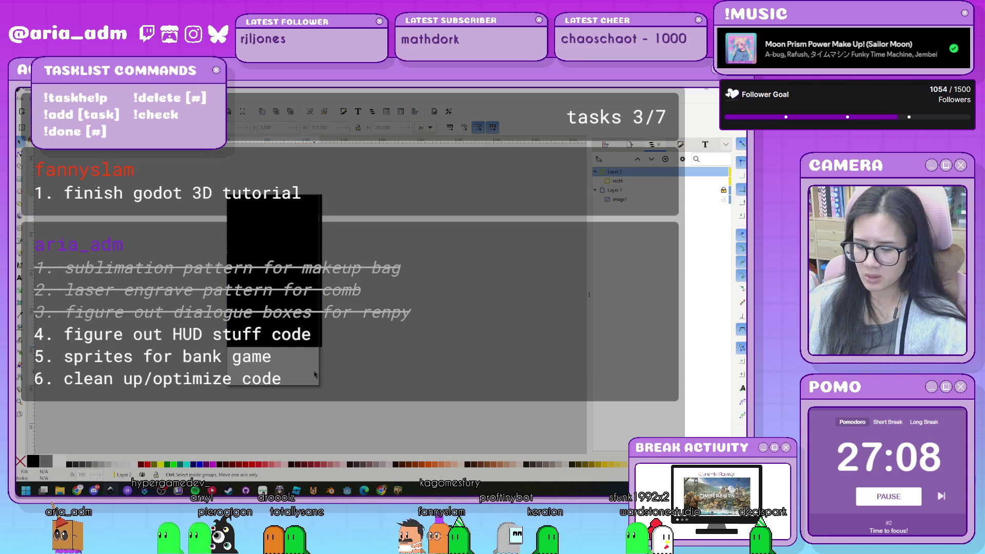
pyautogui.hotkey('ctrl', 'shift', 'd')
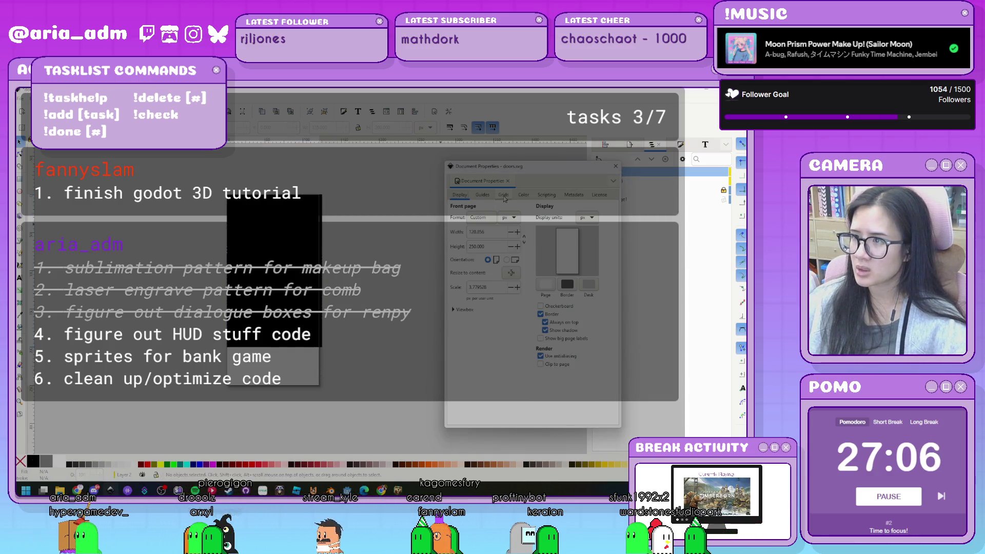
# - Give the rectangular grid a spacing of X 150 and Y 200
pyautogui.click(504, 195)
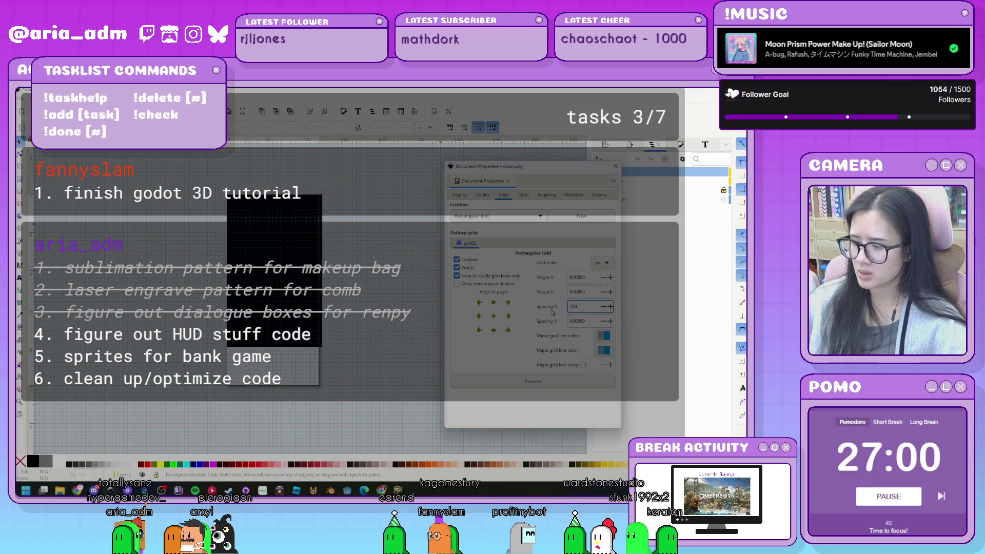
pyautogui.press('BackSpace')
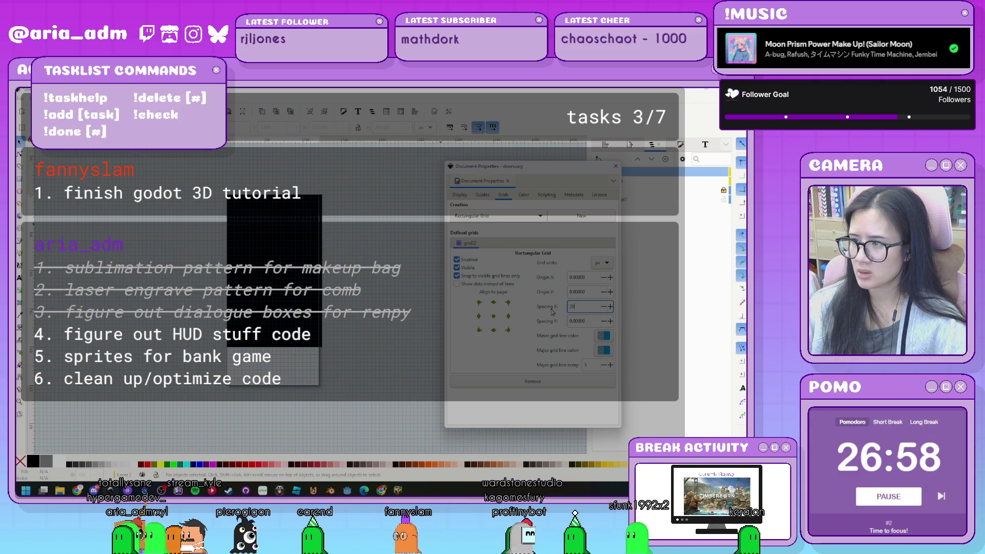
pyautogui.press('BackSpace')
pyautogui.write('150')
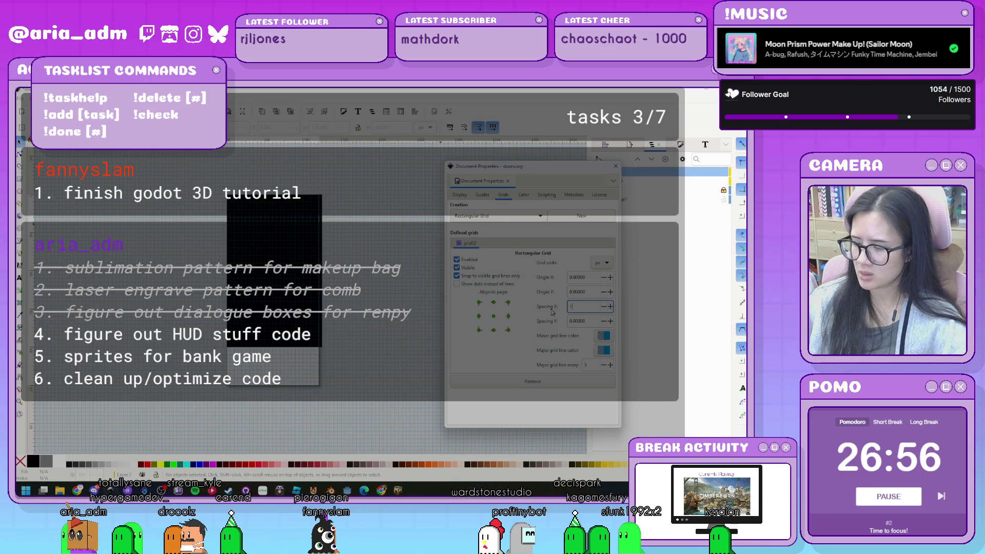
pyautogui.press('Tab')
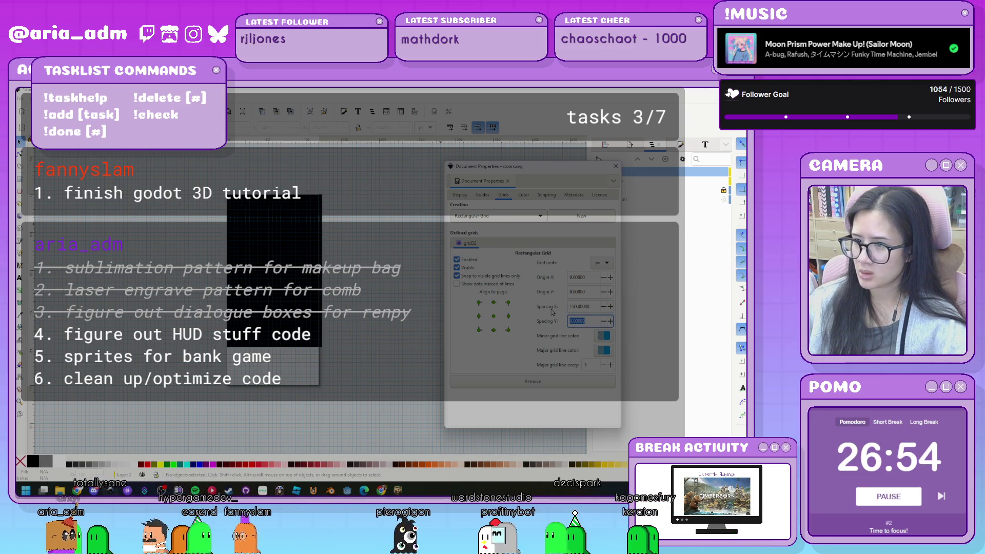
pyautogui.write('200')
pyautogui.press('Return')
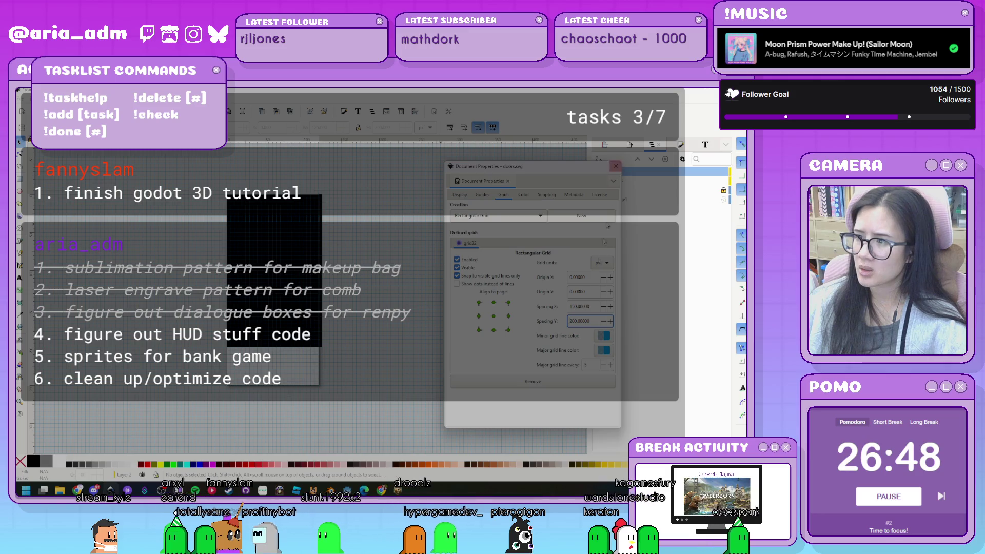
# - Close Document Properties, reselect the black rectangle, and return to the grid settings
pyautogui.click(615, 166)
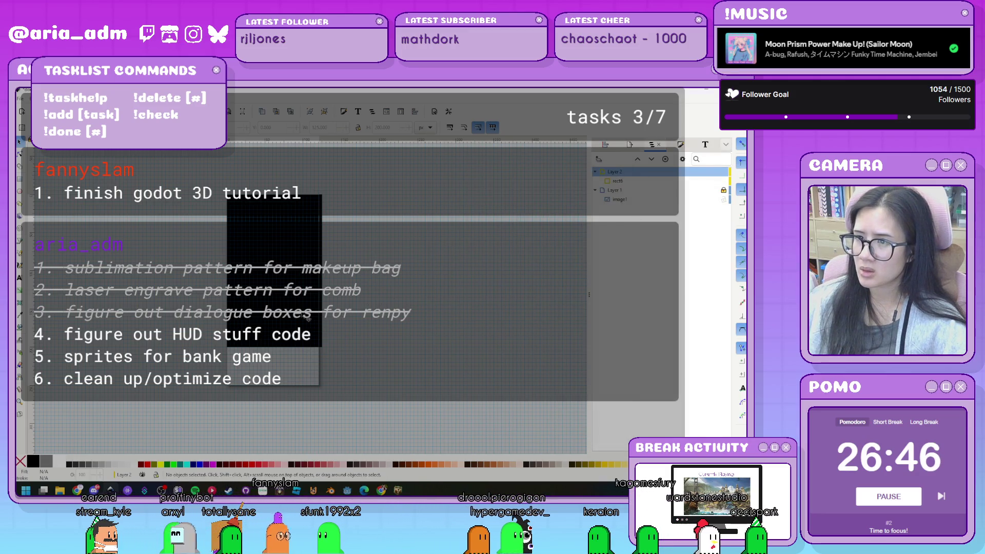
pyautogui.click(274, 321)
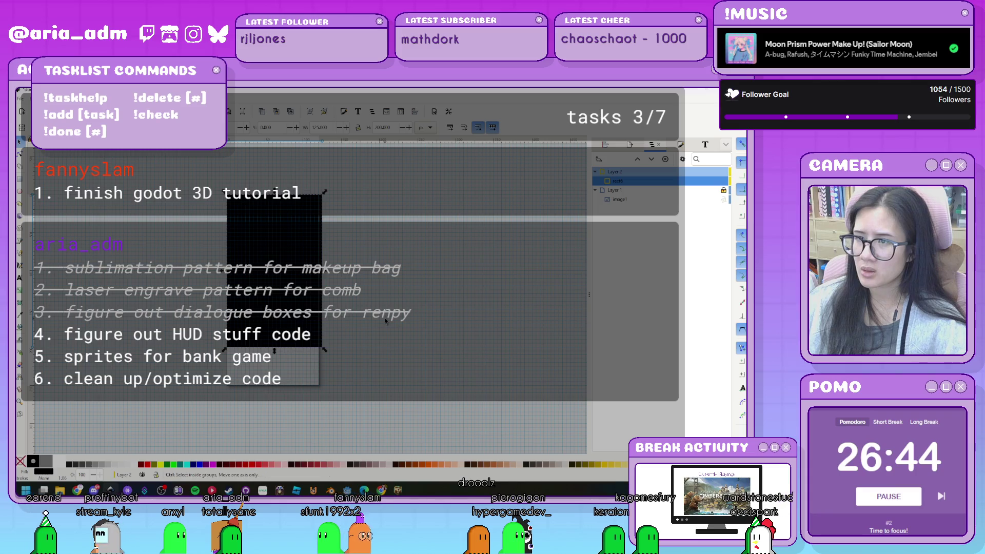
pyautogui.hotkey('ctrl', 'shift', 'd')
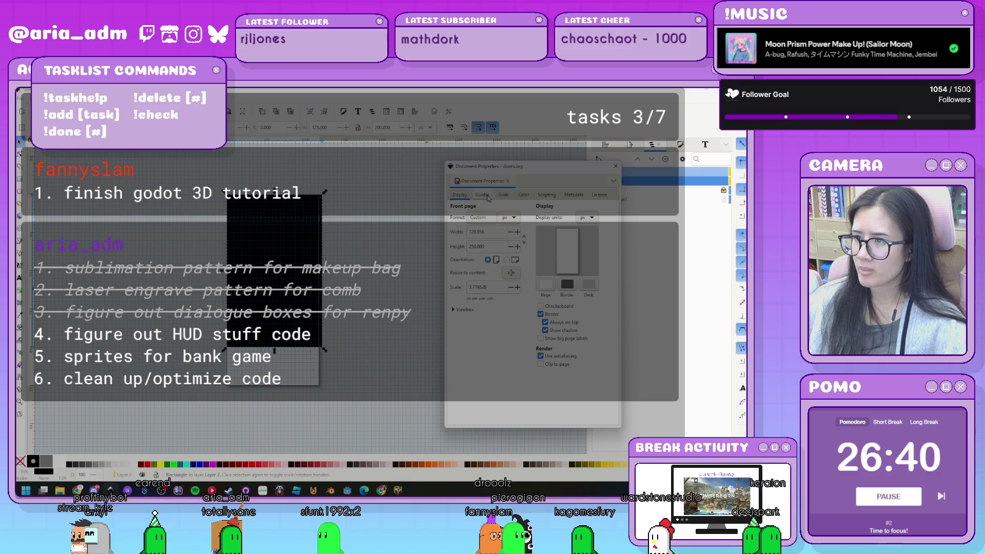
pyautogui.click(502, 195)
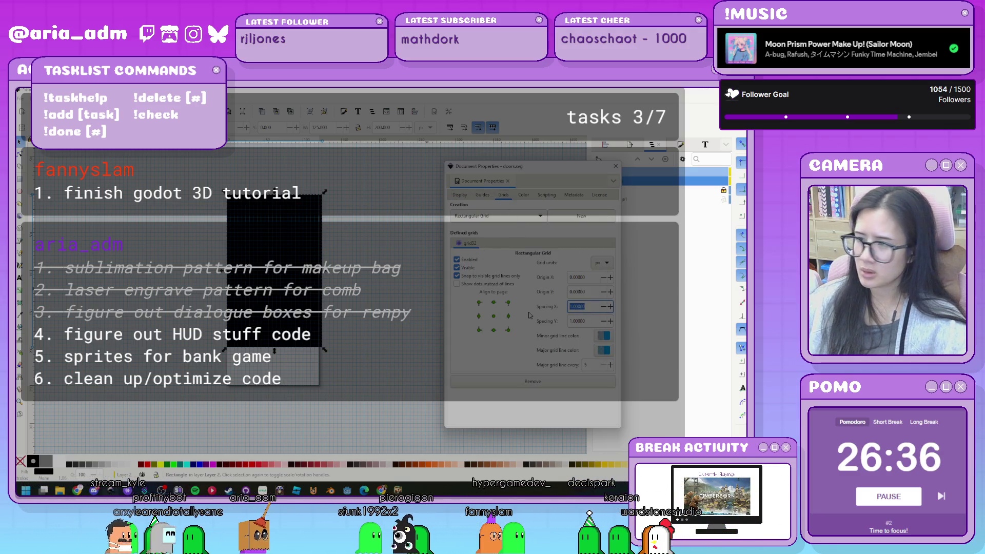
# - Change the grid spacing to X 125 and Y 200
pyautogui.write('125')
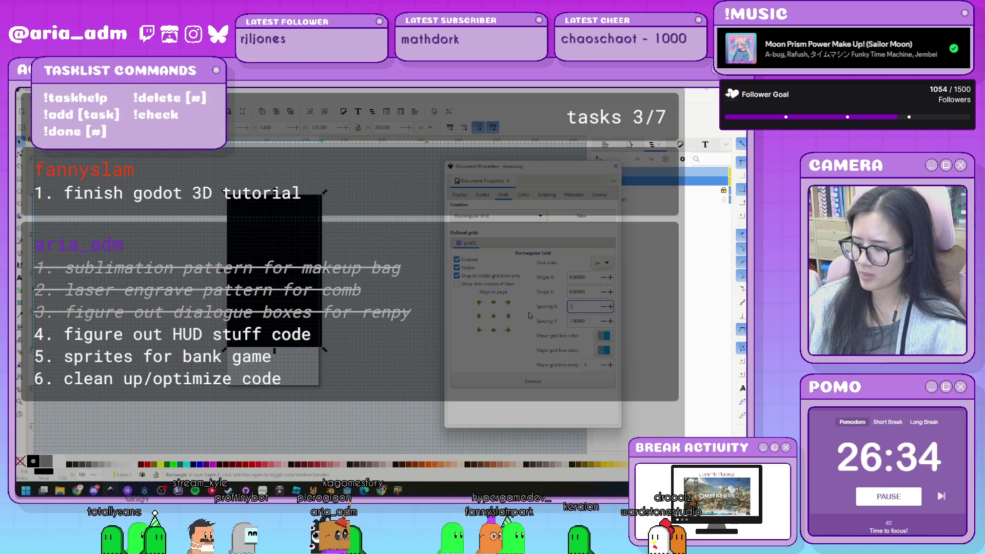
pyautogui.press('Tab')
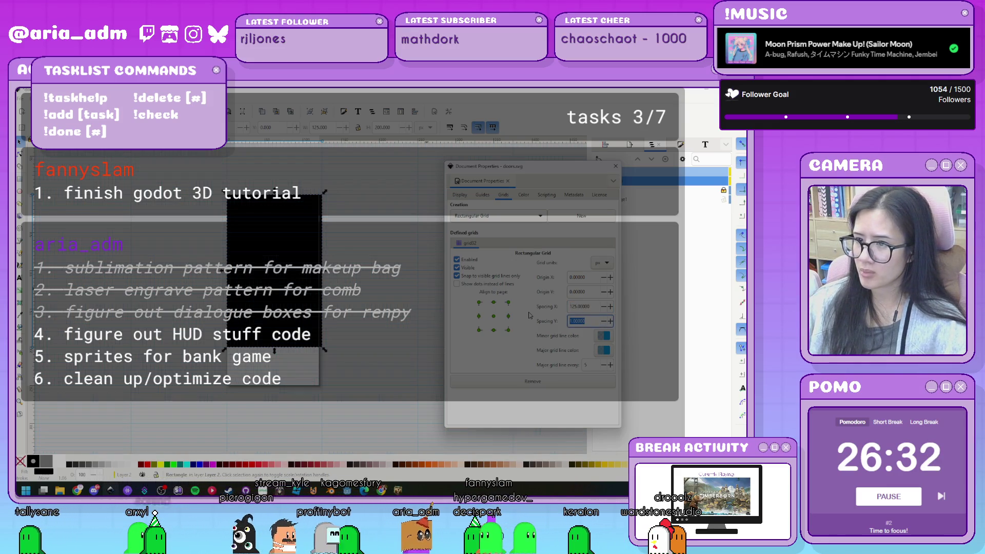
pyautogui.write('200')
pyautogui.press('Return')
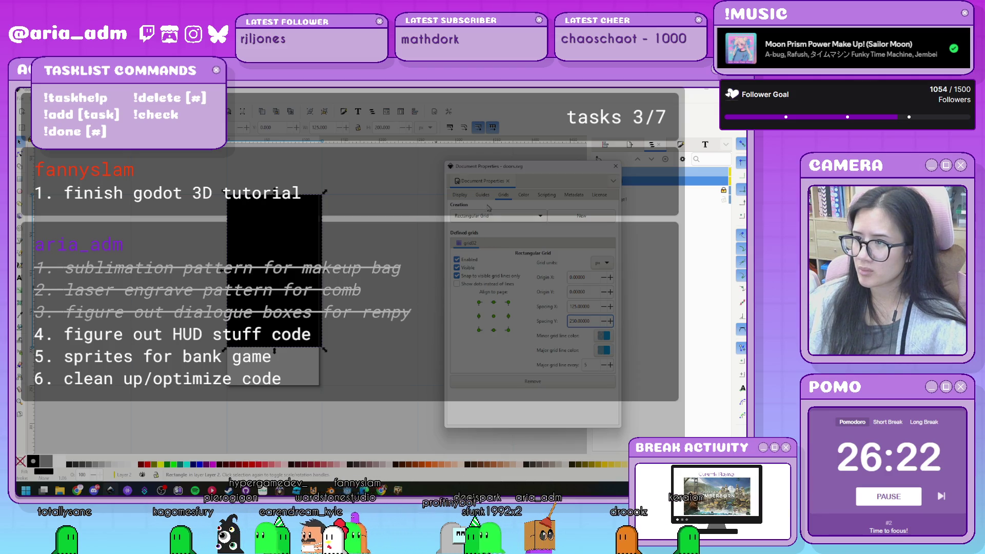
# - Set the page width to 125 px
pyautogui.click(458, 195)
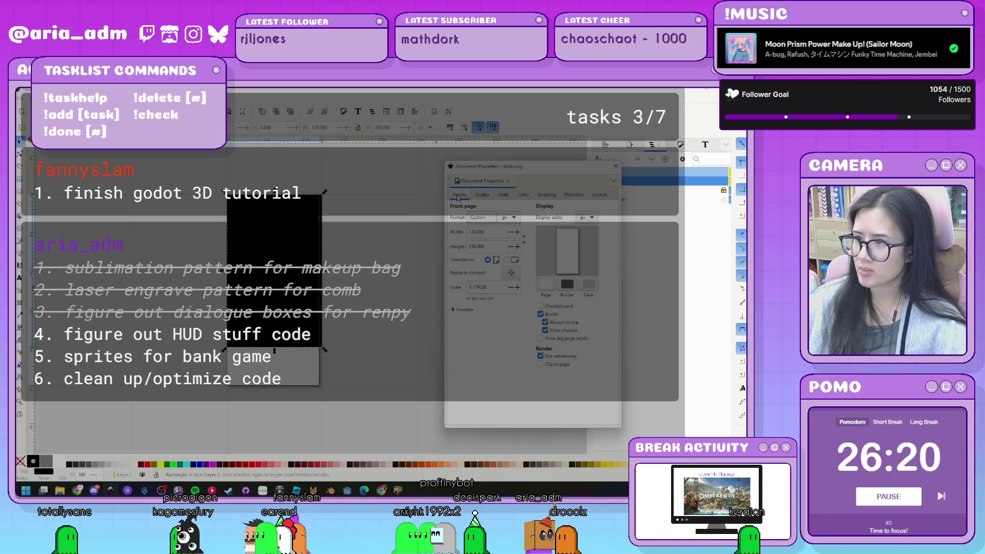
pyautogui.tripleClick(491, 231)
pyautogui.write('125')
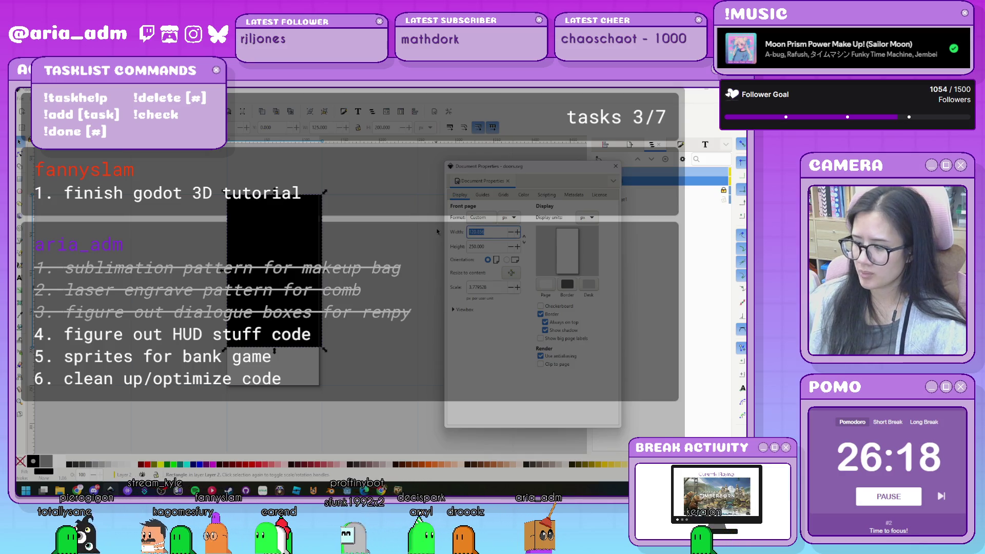
pyautogui.press('Return')
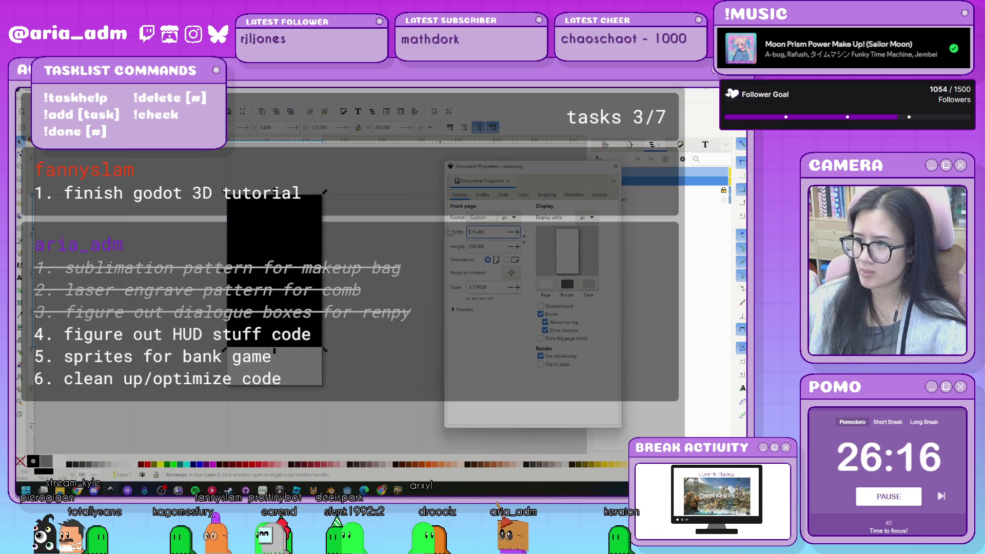
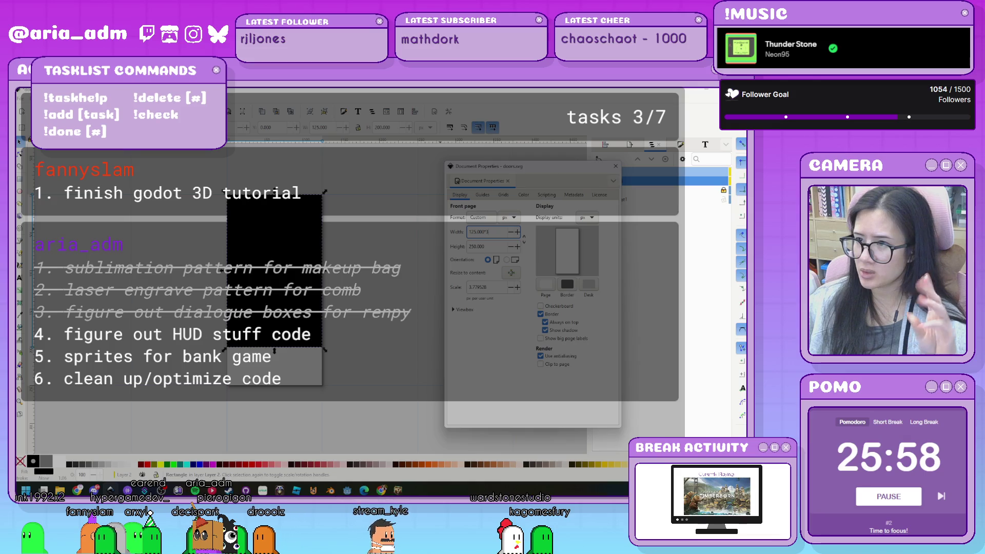
# - Apply the 375 px page width, making the page landscape, and close Document Properties
pyautogui.press('Return')
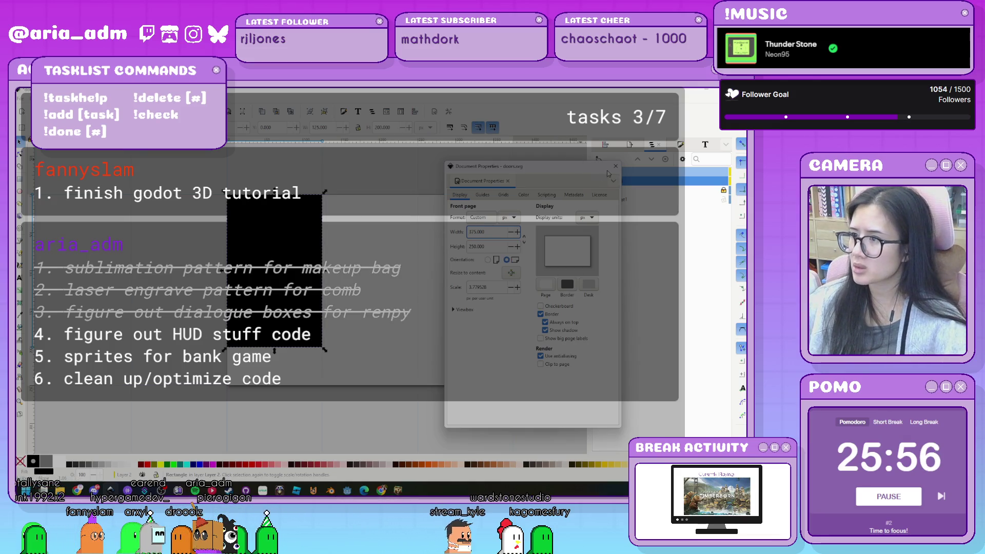
pyautogui.click(615, 166)
# - Select the black rectangle and bring it into view on the widened page
pyautogui.scroll(-2, 437, 300)
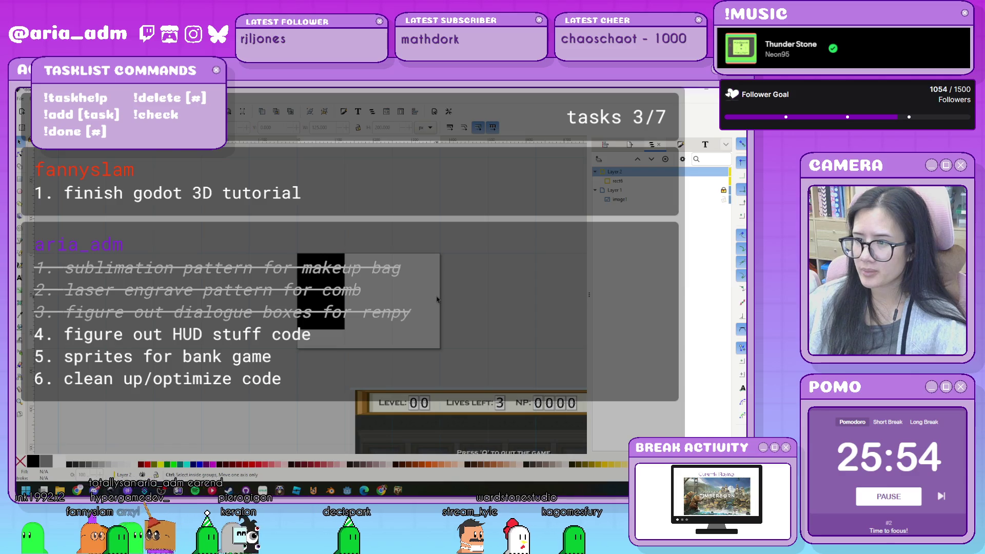
pyautogui.scroll(1, 437, 299)
pyautogui.press('Tab')
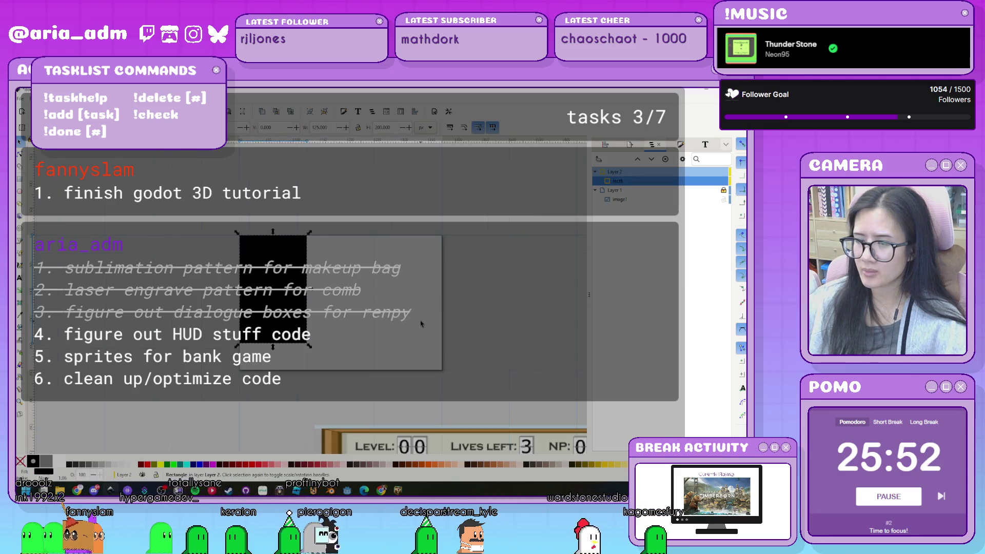
pyautogui.scroll(1, 394, 315)
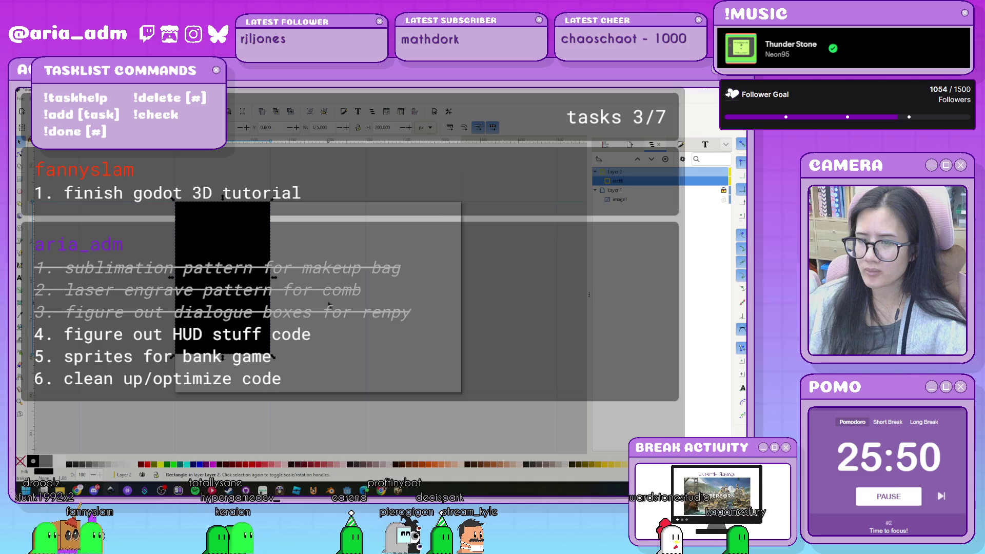
pyautogui.hscroll(-2, 329, 305)
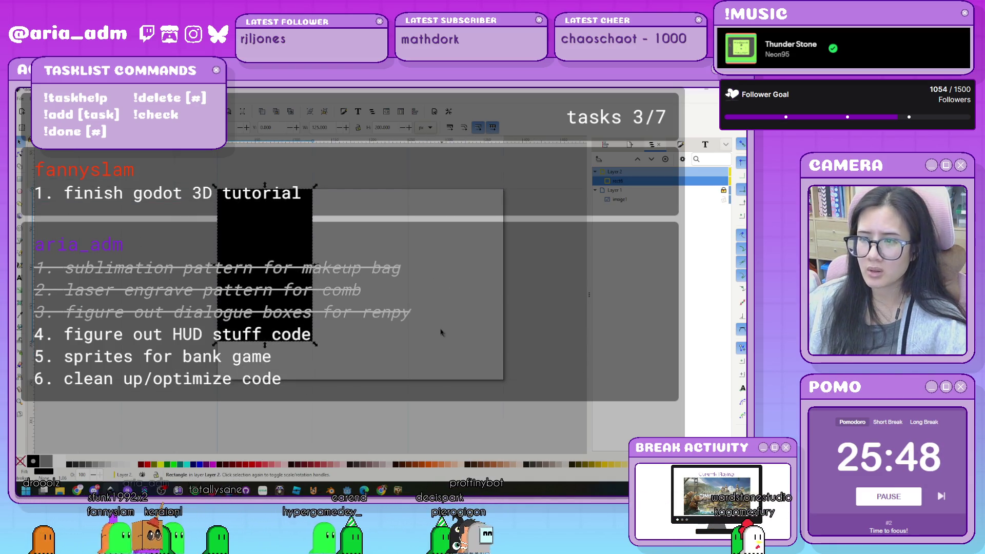
pyautogui.scroll(-3, 442, 333)
pyautogui.scroll(1, 443, 298)
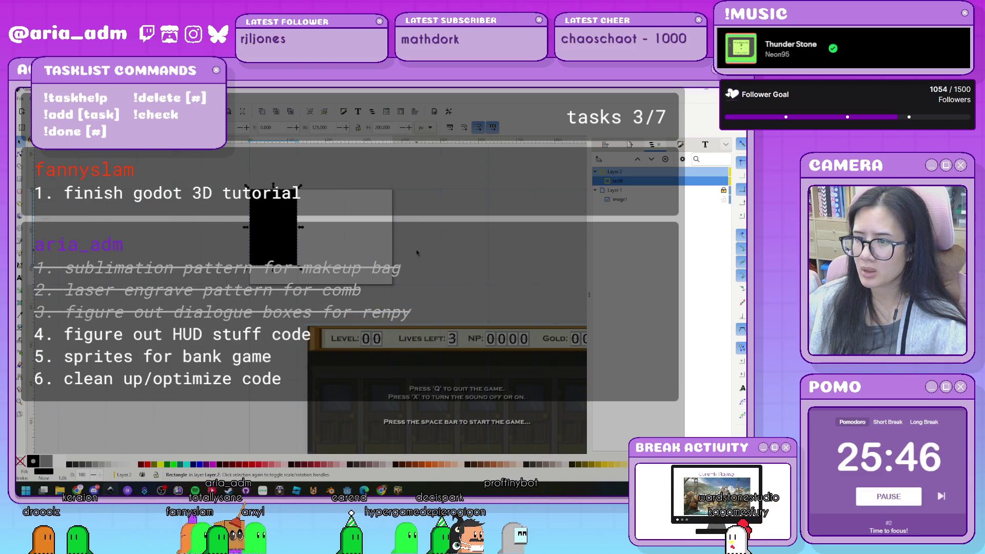
pyautogui.hscroll(1, 391, 185)
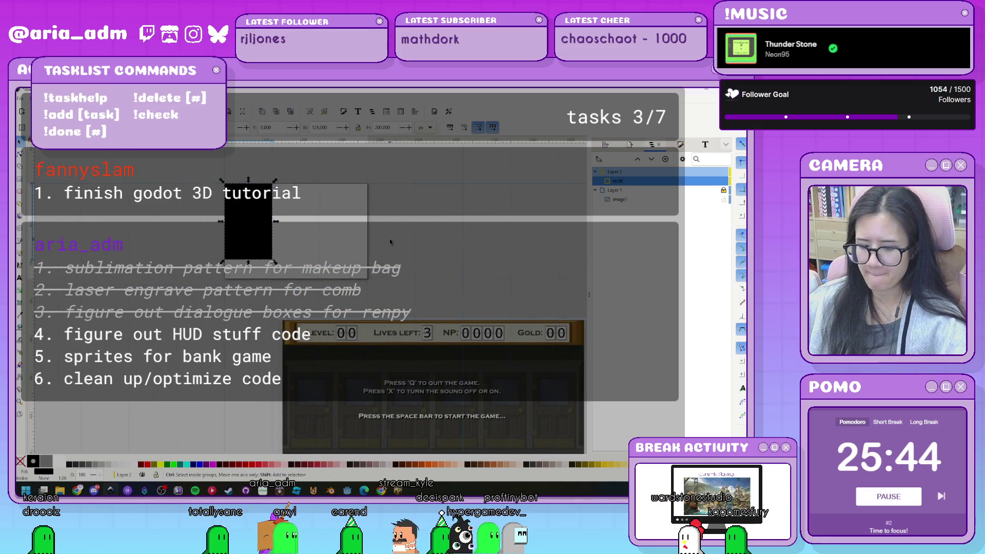
# - Briefly reopen Document Properties, then open Fill and Stroke with the black rectangle selected
pyautogui.hotkey('ctrl', 'shift', 'd')
pyautogui.click(616, 166)
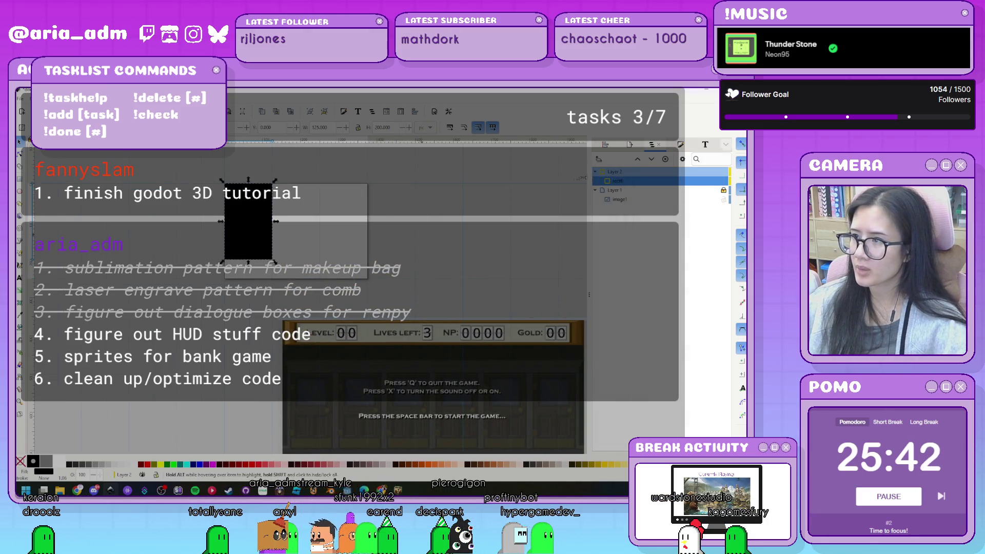
pyautogui.click(435, 233)
pyautogui.hotkey('ctrl', 'shift', 'f')
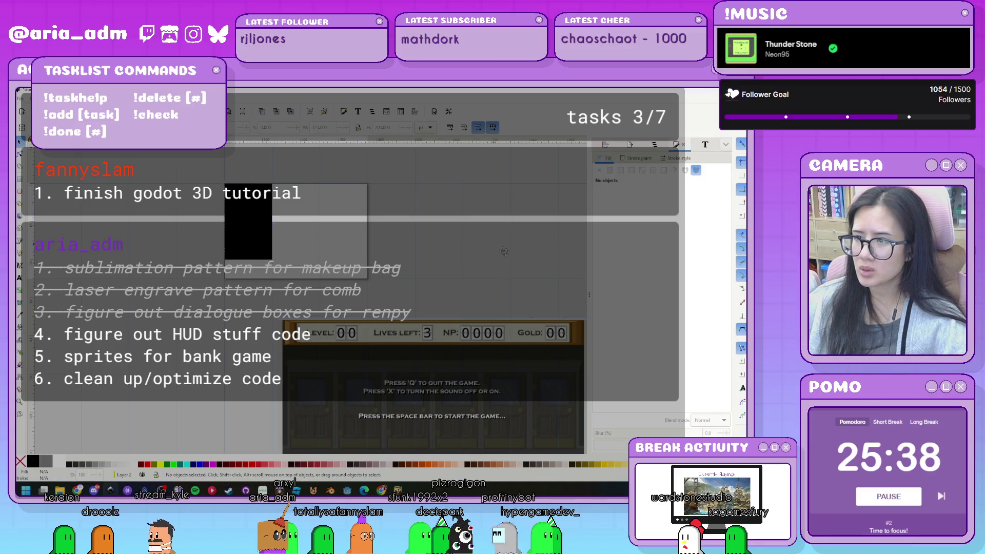
pyautogui.scroll(3, 462, 256)
pyautogui.scroll(1, 454, 281)
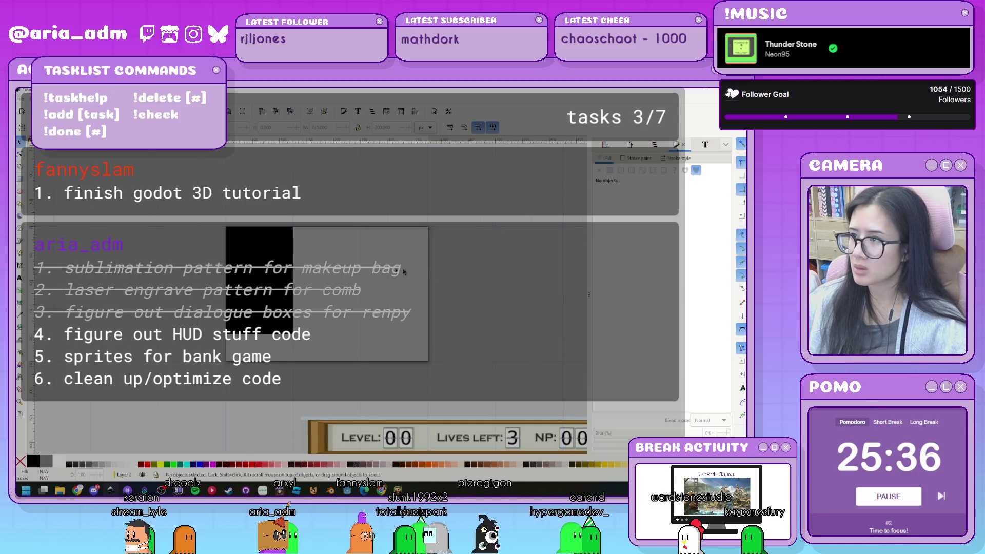
pyautogui.click(259, 279)
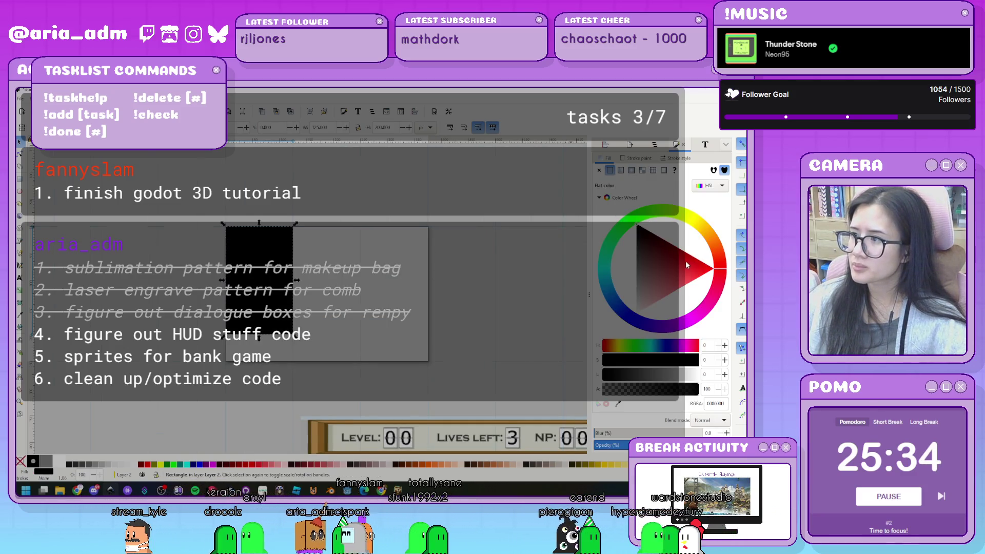
# - Recolour the rectangle on the colour wheel from dark red through tan to a saturated yellow
pyautogui.click(664, 234)
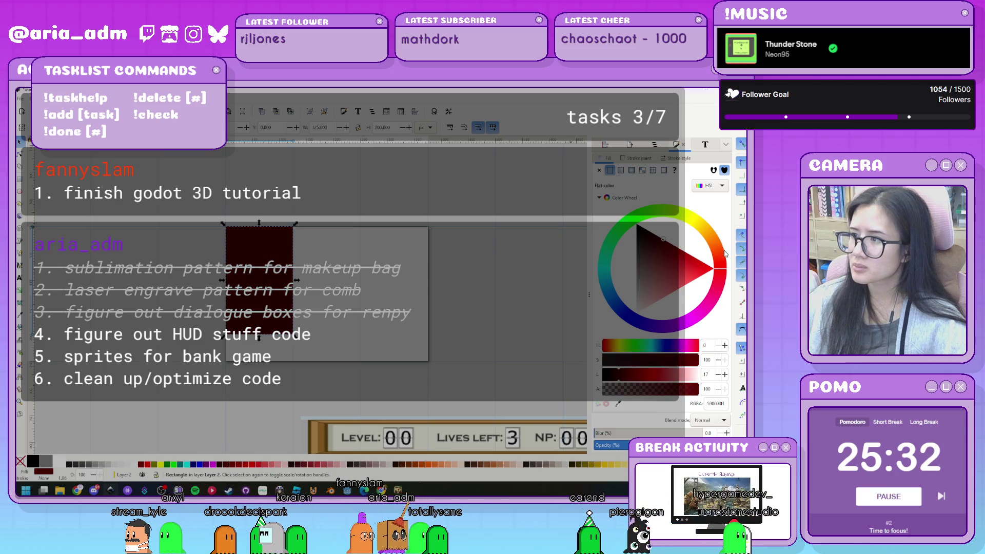
pyautogui.click(713, 225)
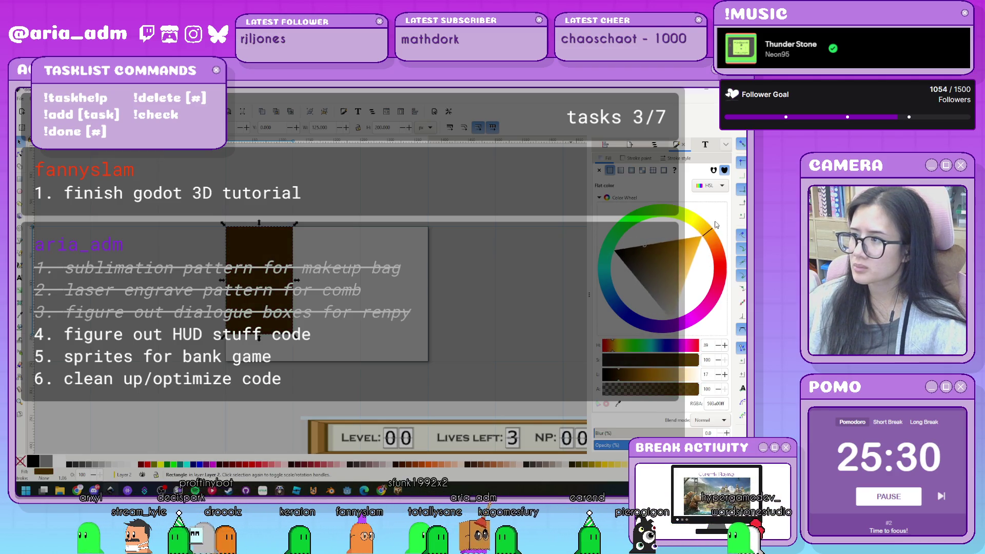
pyautogui.click(710, 223)
pyautogui.click(671, 284)
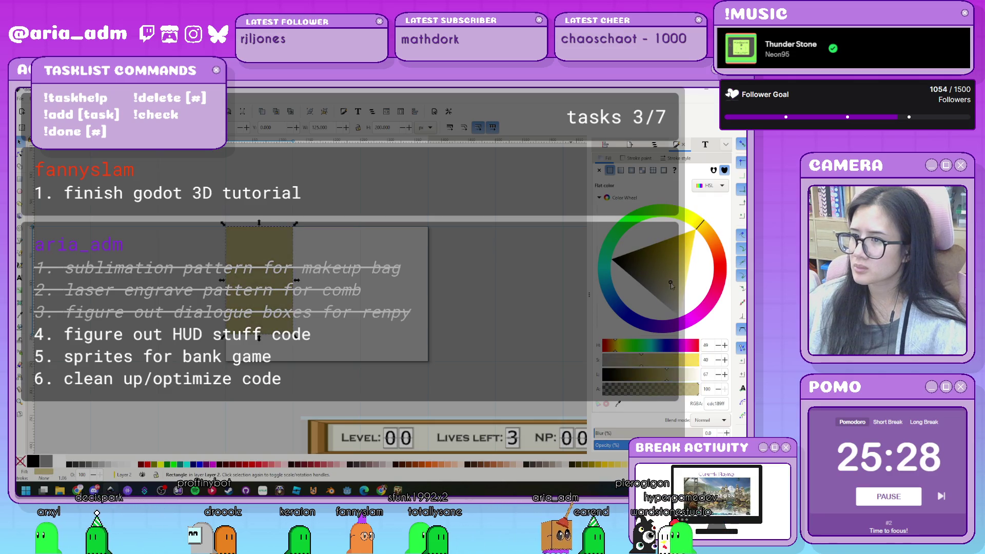
pyautogui.moveTo(672, 290); pyautogui.dragTo(669, 284)
pyautogui.scroll(-3, 500, 289)
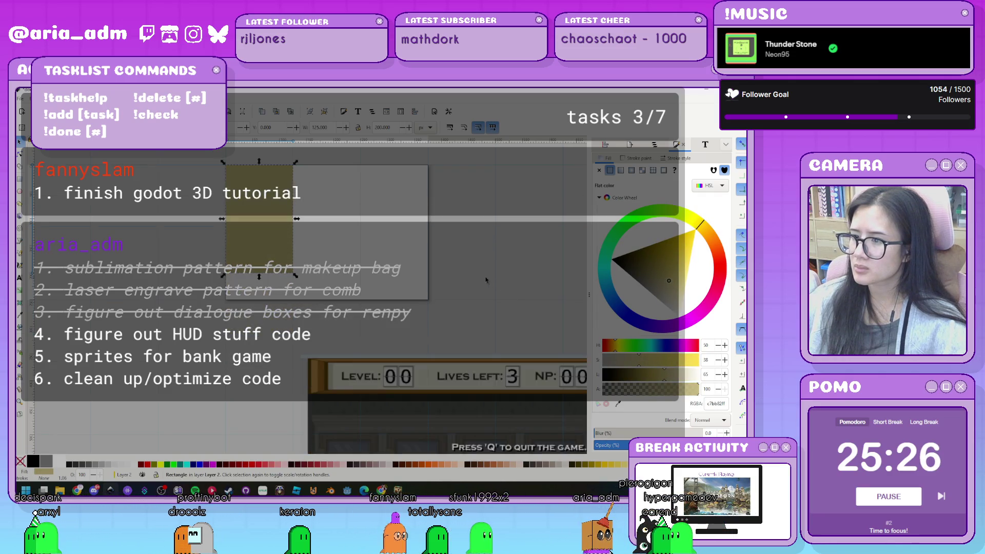
pyautogui.scroll(3, 482, 278)
pyautogui.moveTo(665, 279); pyautogui.dragTo(677, 270)
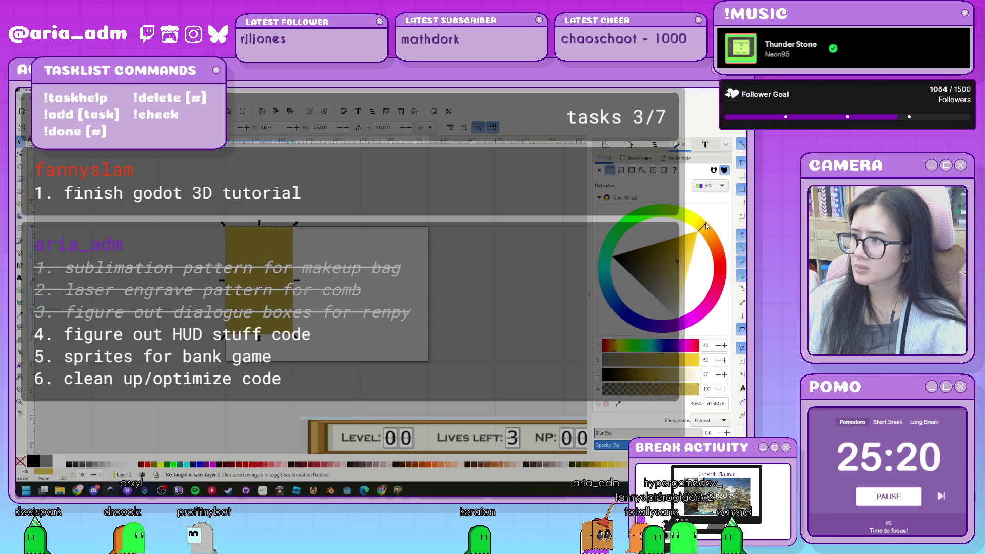
# - Refine the fill's darkness and hue toward brown, ending on an orange fill
pyautogui.scroll(-2, 487, 251)
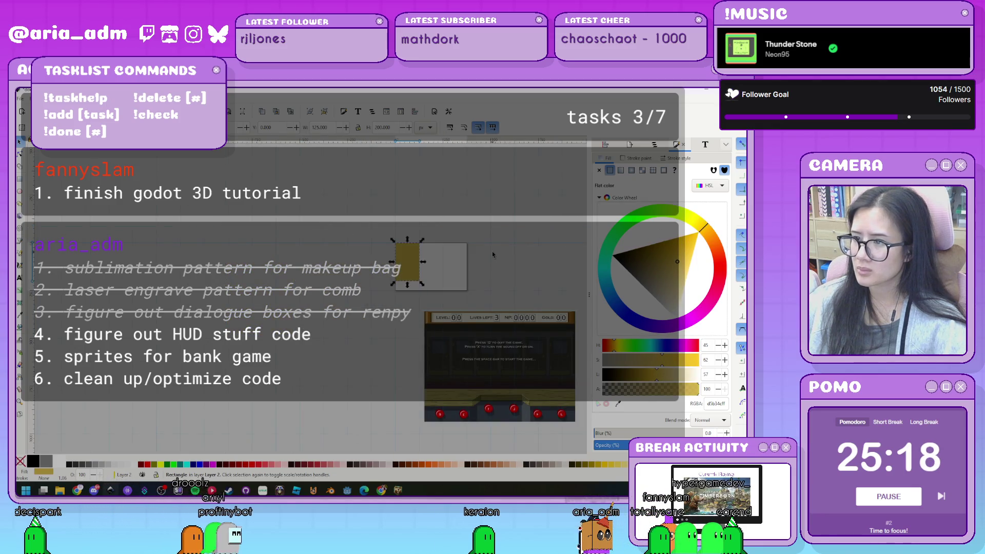
pyautogui.moveTo(672, 258); pyautogui.dragTo(666, 255)
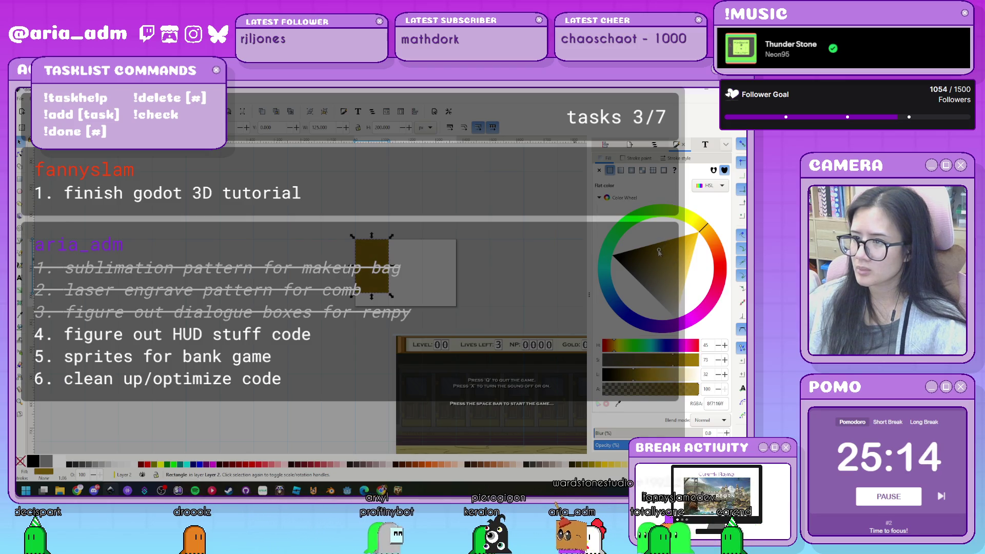
pyautogui.moveTo(650, 257); pyautogui.dragTo(658, 256)
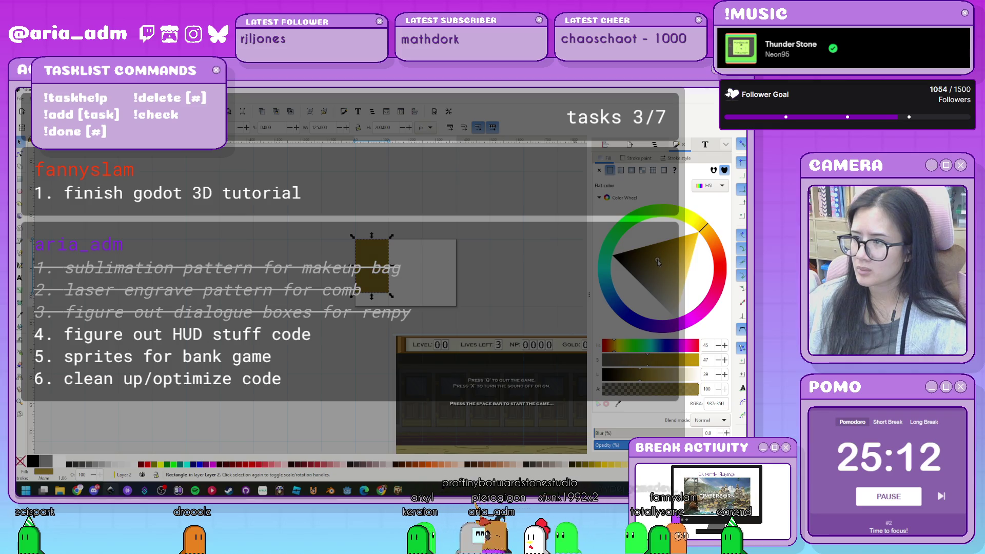
pyautogui.click(698, 228)
pyautogui.moveTo(697, 227); pyautogui.dragTo(709, 232)
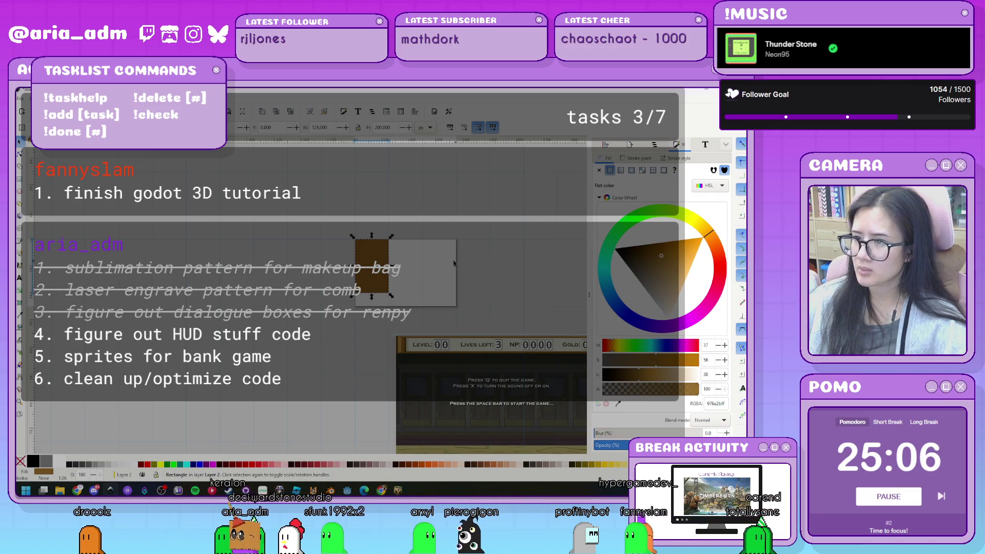
pyautogui.click(651, 264)
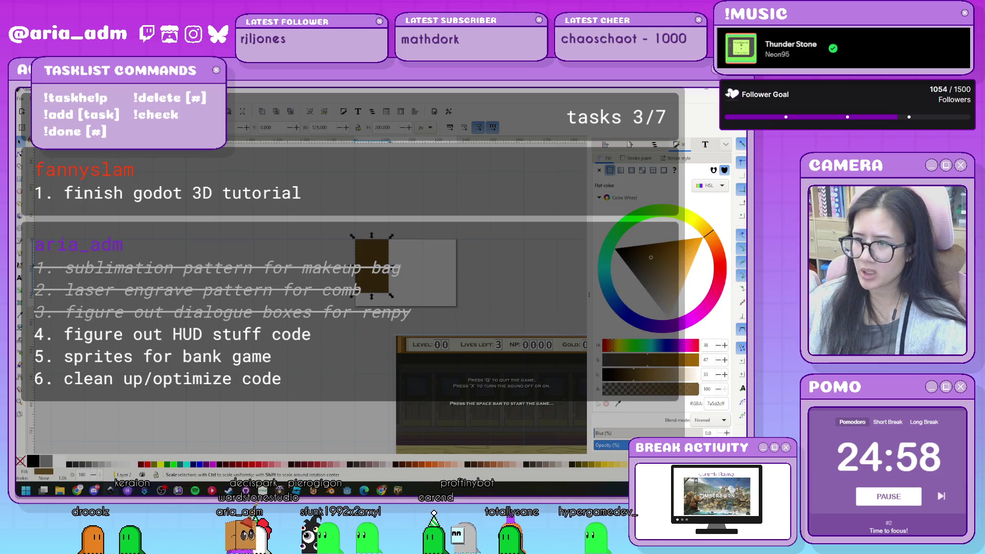
pyautogui.moveTo(698, 241); pyautogui.dragTo(733, 226)
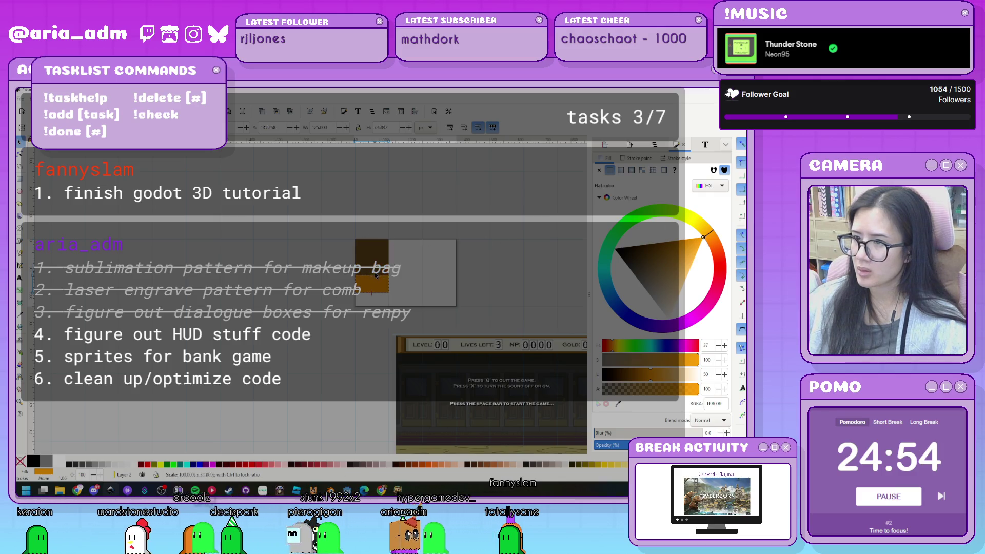
# - Shrink a rectangle into a short yellow bar and squash it into a thin strip
pyautogui.moveTo(375, 282); pyautogui.dragTo(374, 278)
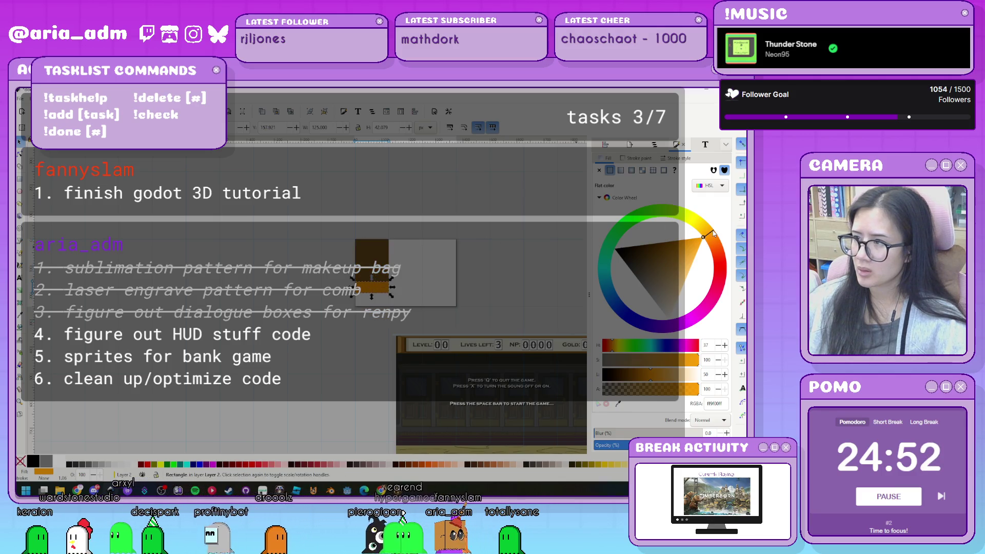
pyautogui.moveTo(714, 234); pyautogui.dragTo(703, 219)
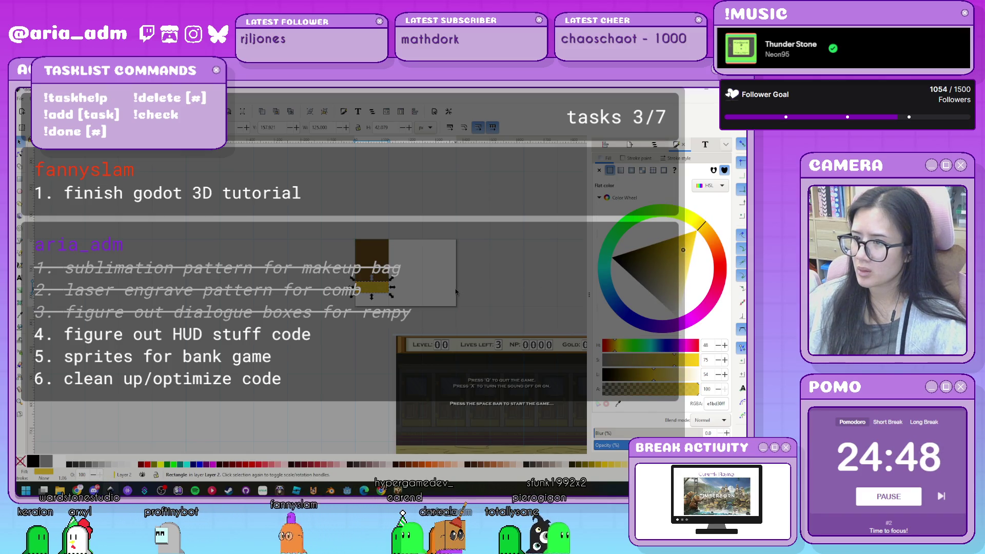
pyautogui.press('Escape')
pyautogui.scroll(5, 382, 287)
pyautogui.click(333, 293)
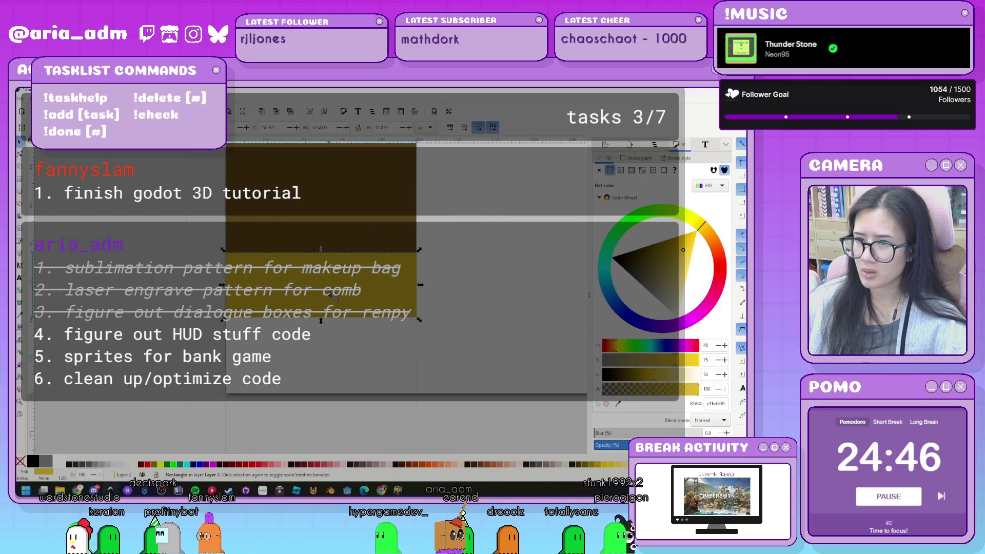
pyautogui.moveTo(334, 254)
pyautogui.mouseDown()
pyautogui.moveTo(321, 314)
pyautogui.moveTo(335, 255)
pyautogui.mouseUp()
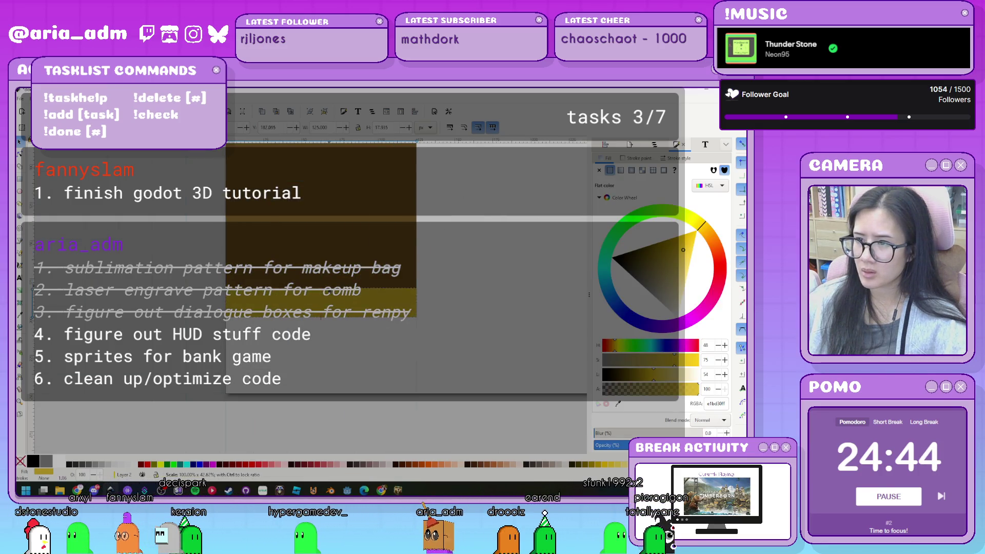
pyautogui.click(434, 274)
# - Set the width of the brown rectangle beneath the yellow one to 120
pyautogui.scroll(-5, 308, 318)
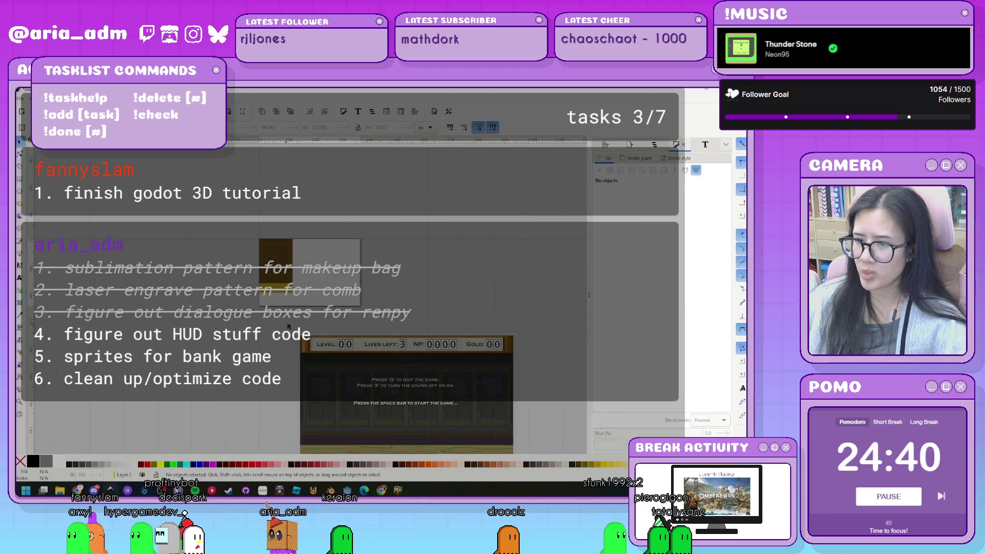
pyautogui.scroll(2, 362, 322)
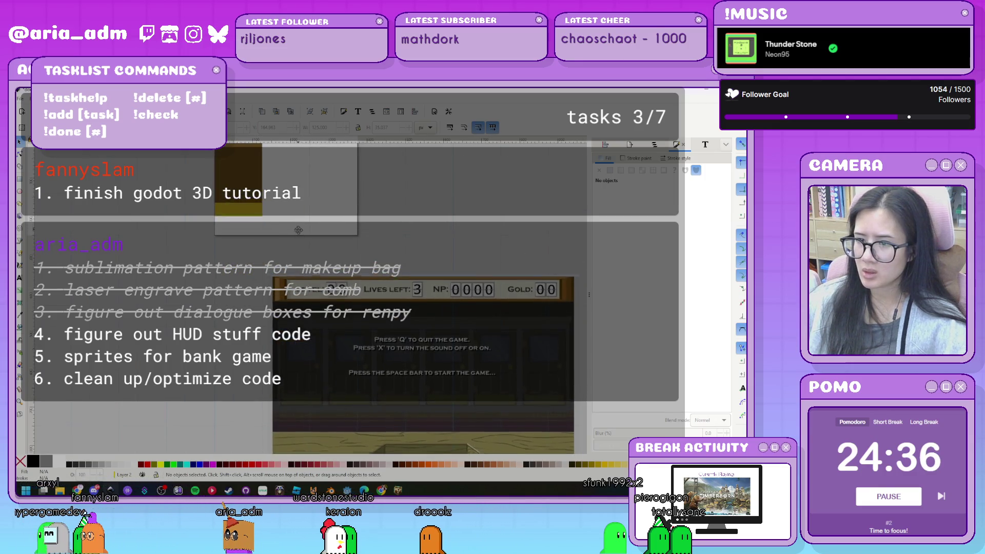
pyautogui.click(240, 271)
pyautogui.scroll(3, 241, 277)
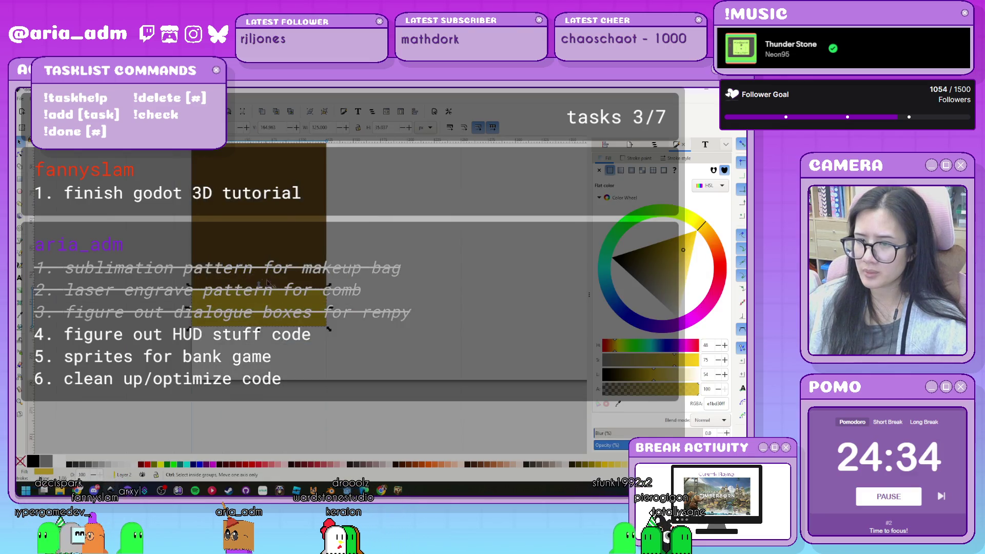
pyautogui.keyDown('alt'); pyautogui.click(277, 297); pyautogui.keyUp('alt')
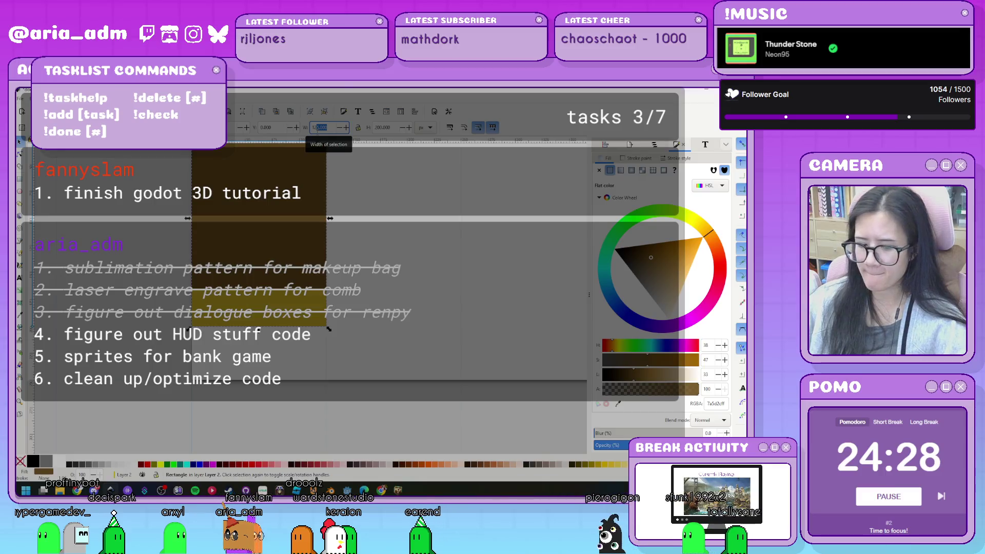
pyautogui.click(322, 127)
pyautogui.write('120')
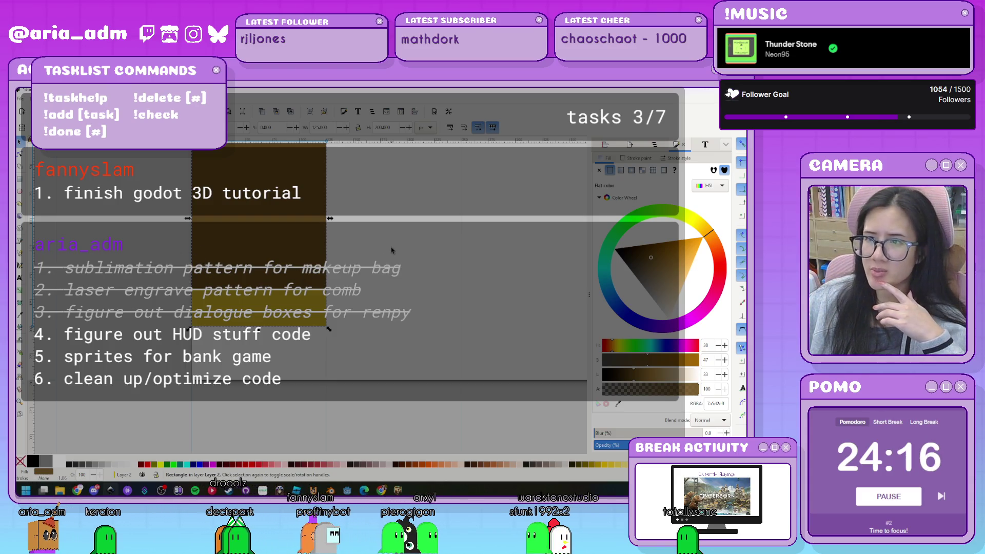
pyautogui.click(481, 302)
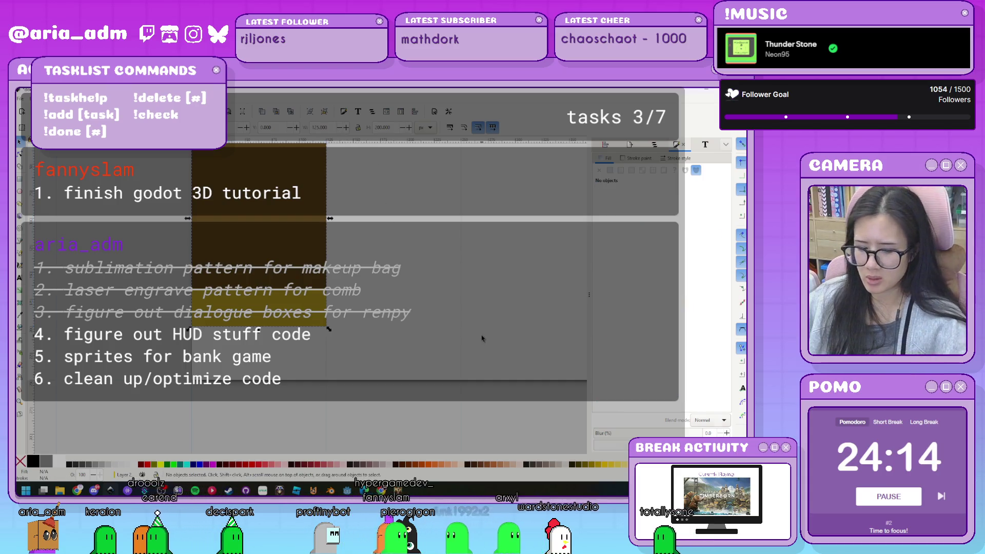
# - Set the horizontal grid spacing to 130 in Document Properties
pyautogui.hotkey('ctrl', 'shift', 'd')
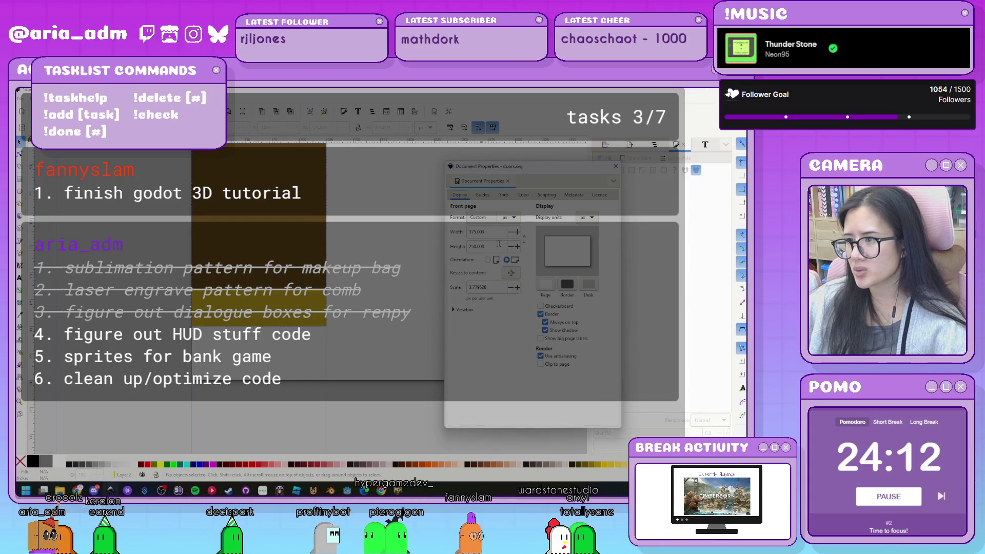
pyautogui.click(482, 195)
pyautogui.click(501, 195)
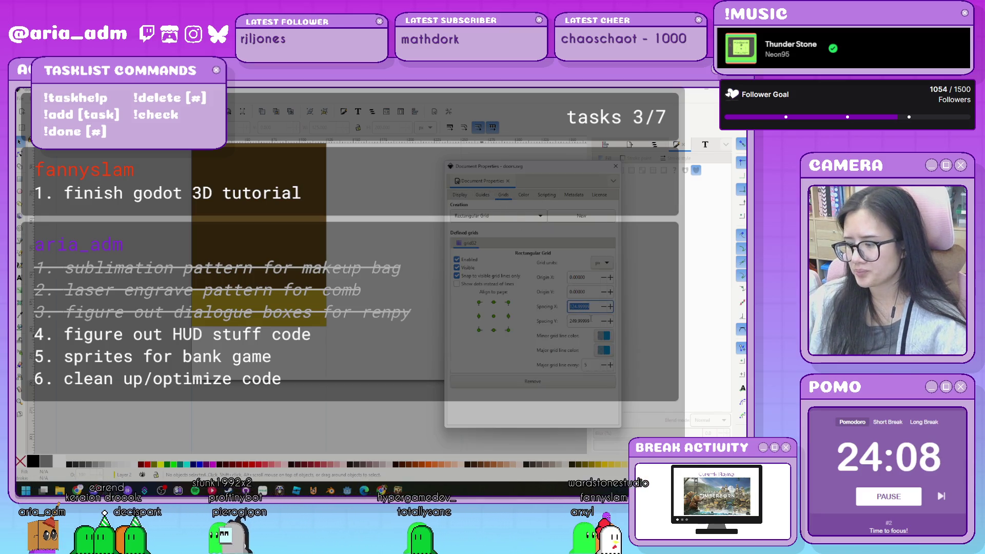
pyautogui.write('130.00000')
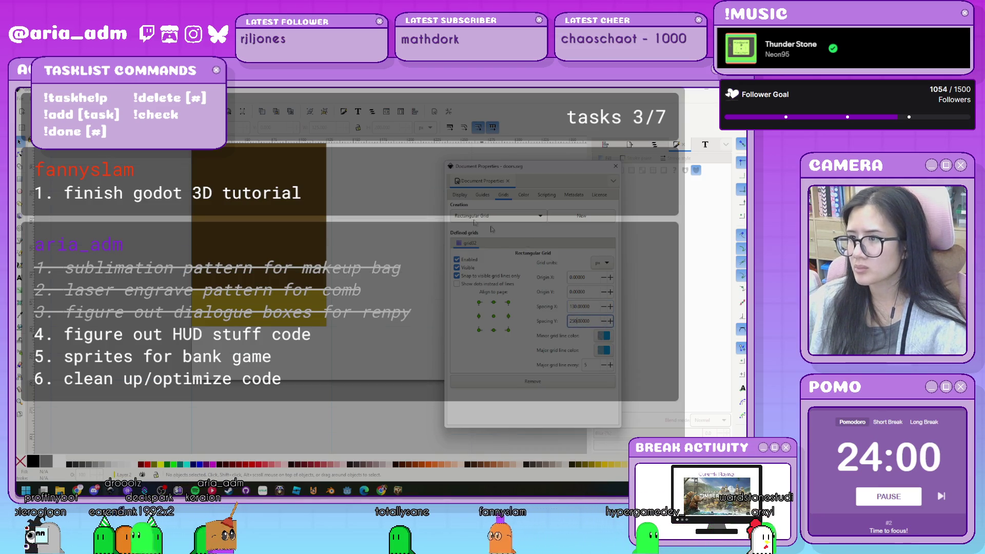
# - Set the page width to 130 px and close Document Properties
pyautogui.click(458, 195)
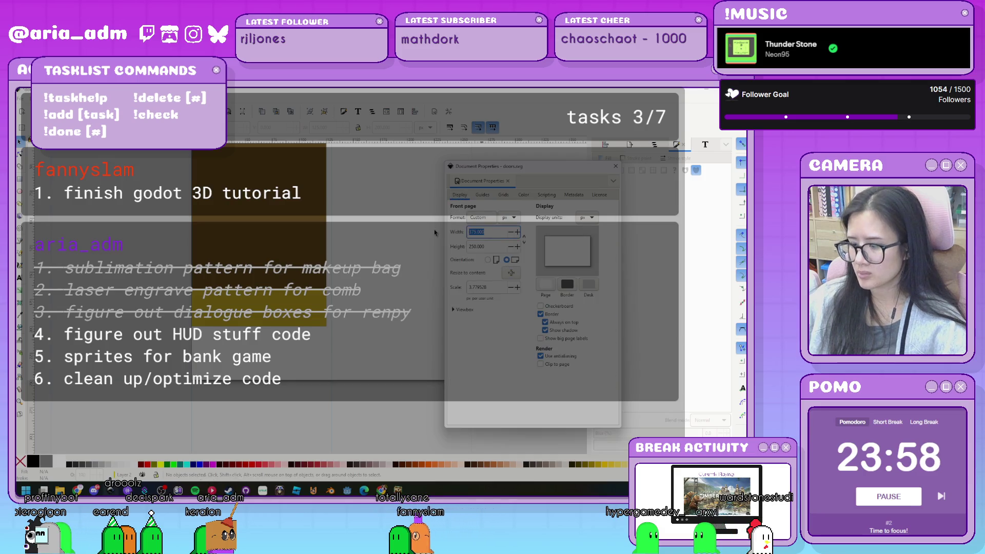
pyautogui.write('130')
pyautogui.press('Return')
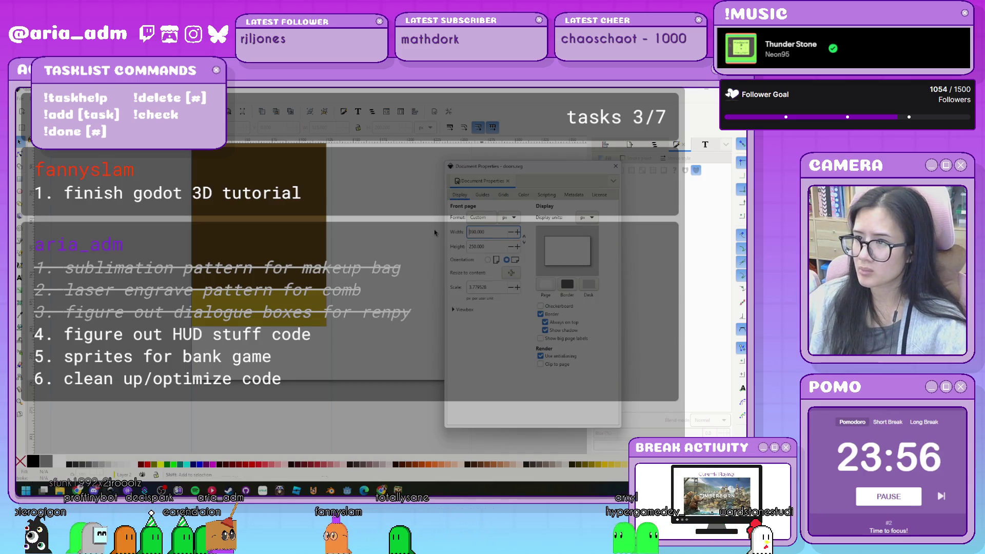
pyautogui.click(615, 168)
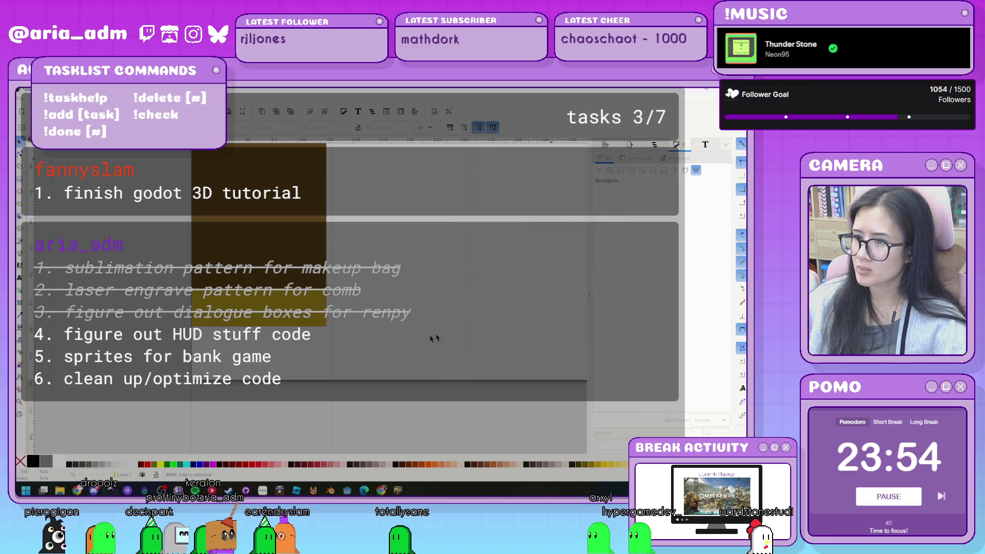
# - Bring the door into view and move the yellow rectangle up slightly
pyautogui.scroll(-2, 328, 257)
pyautogui.hscroll(5, 469, 388)
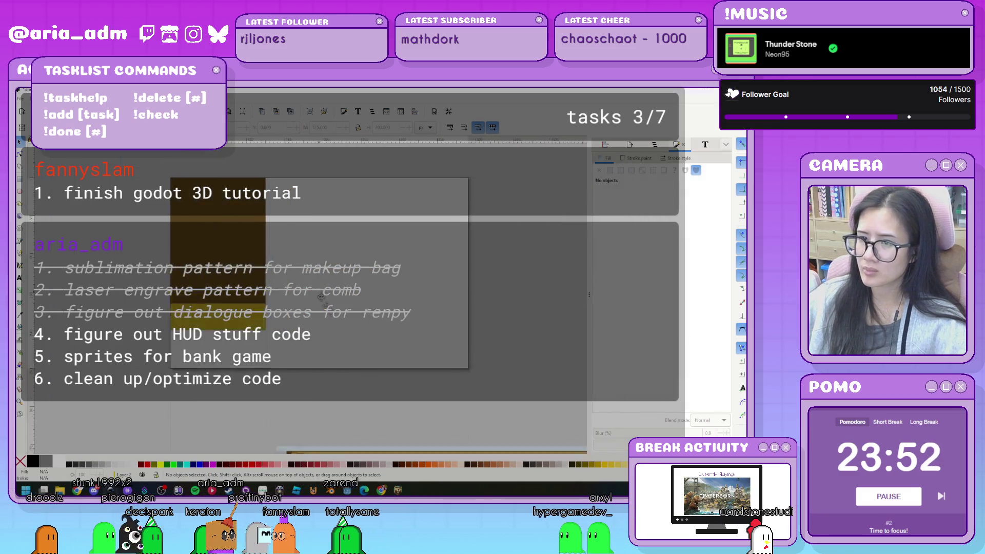
pyautogui.scroll(-2, 359, 308)
pyautogui.click(253, 240)
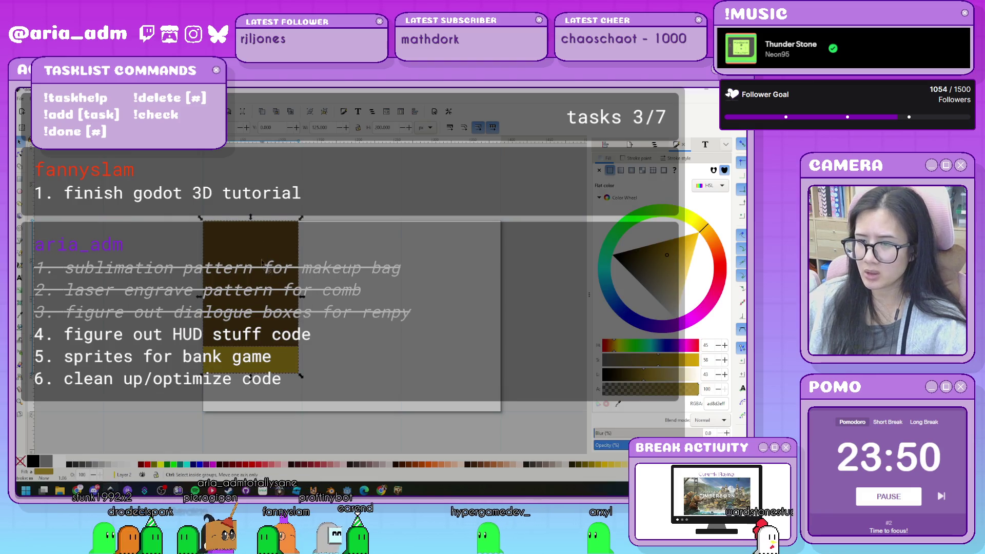
pyautogui.scroll(2, 266, 246)
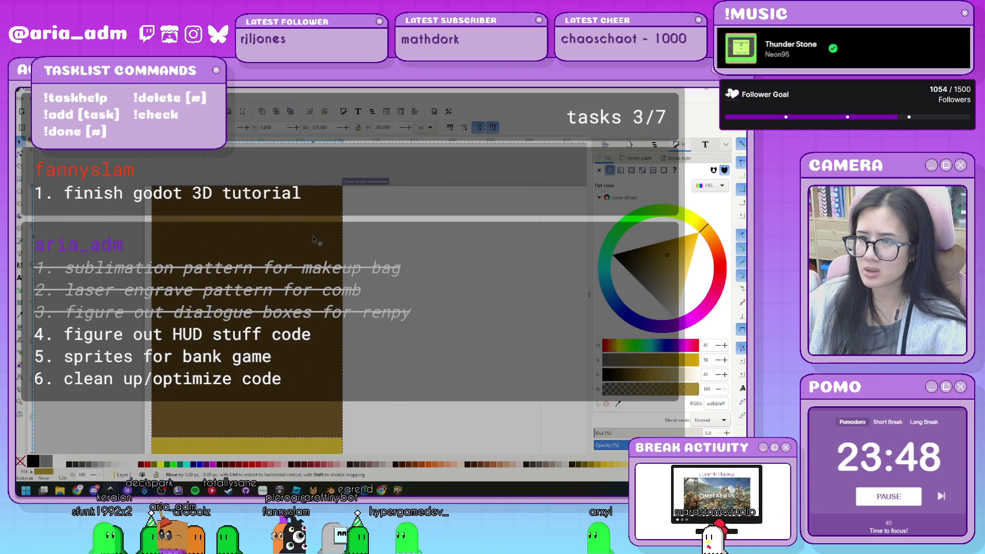
pyautogui.click(419, 255)
pyautogui.scroll(-2, 419, 255)
pyautogui.scroll(1, 419, 255)
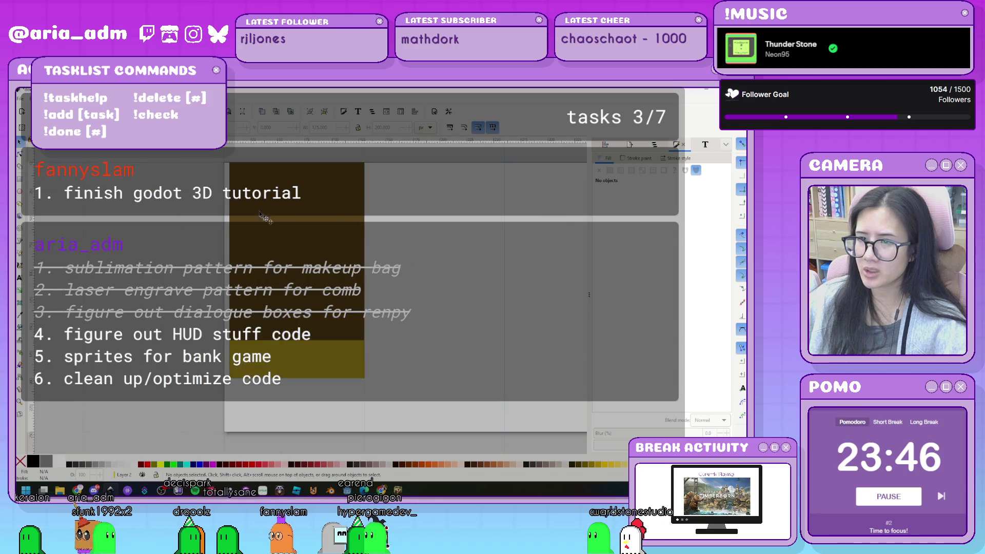
pyautogui.moveTo(298, 373); pyautogui.dragTo(298, 336)
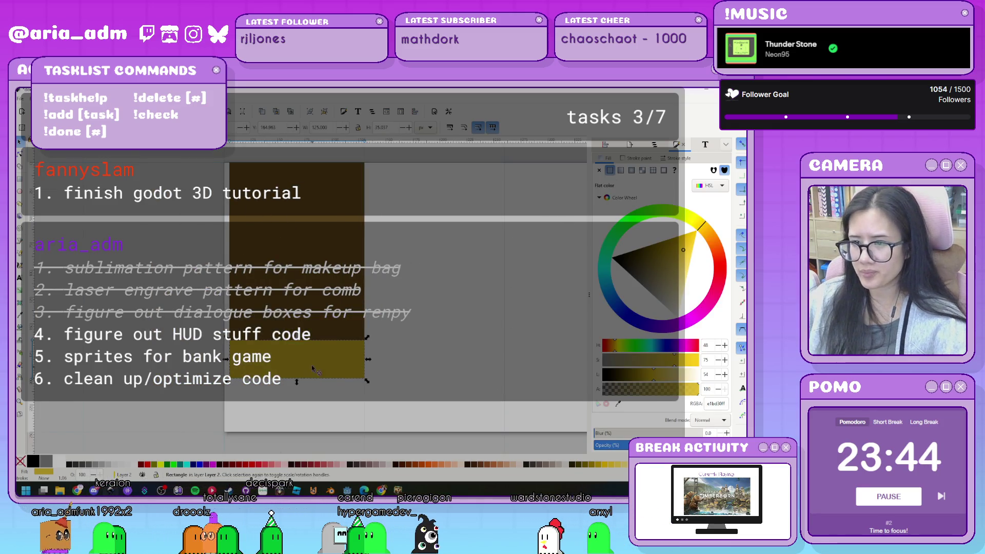
# - Squeeze the yellow rectangle into a narrow vertical strip positioned on the door
pyautogui.scroll(2, 247, 331)
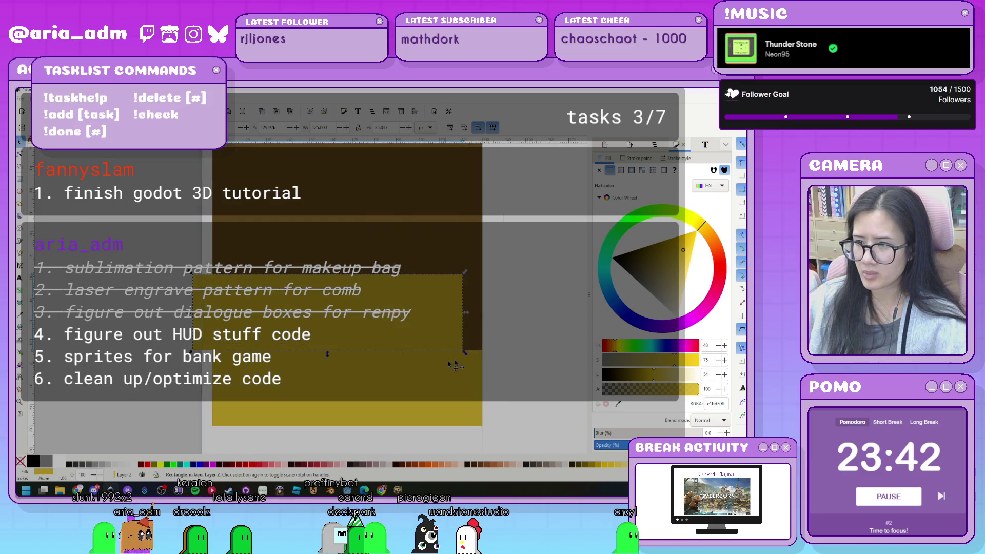
pyautogui.moveTo(465, 354); pyautogui.dragTo(222, 347)
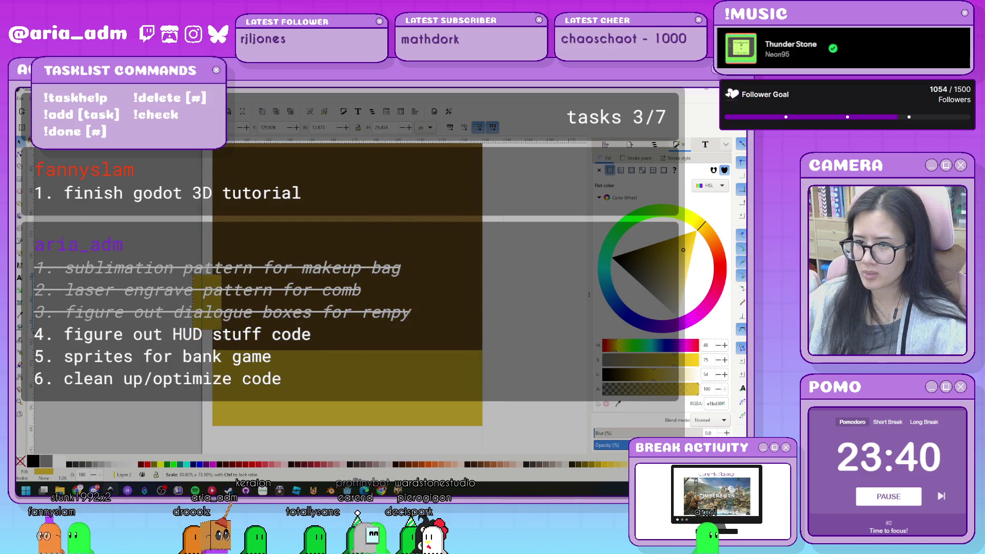
pyautogui.scroll(2, 216, 331)
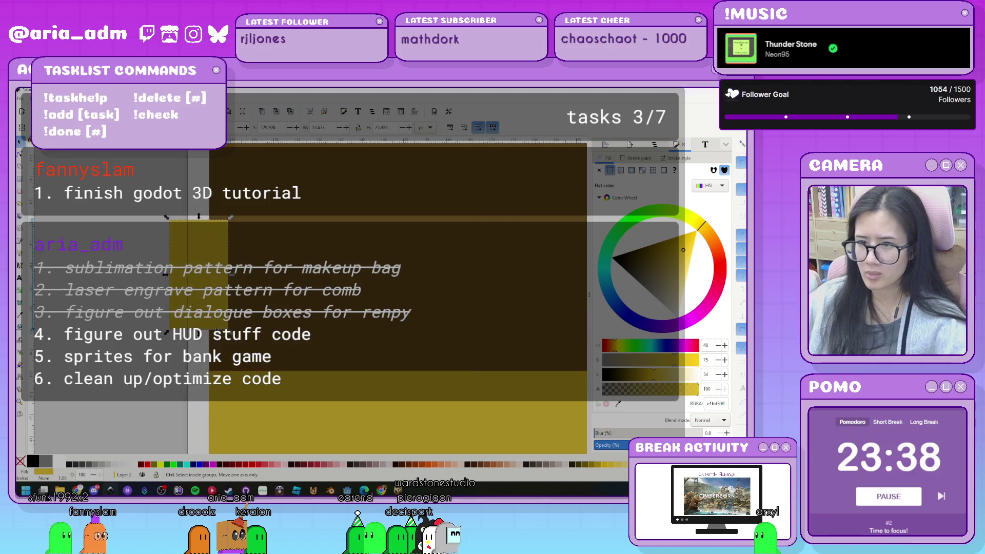
pyautogui.moveTo(242, 328); pyautogui.dragTo(261, 365)
pyautogui.moveTo(253, 309); pyautogui.dragTo(237, 317)
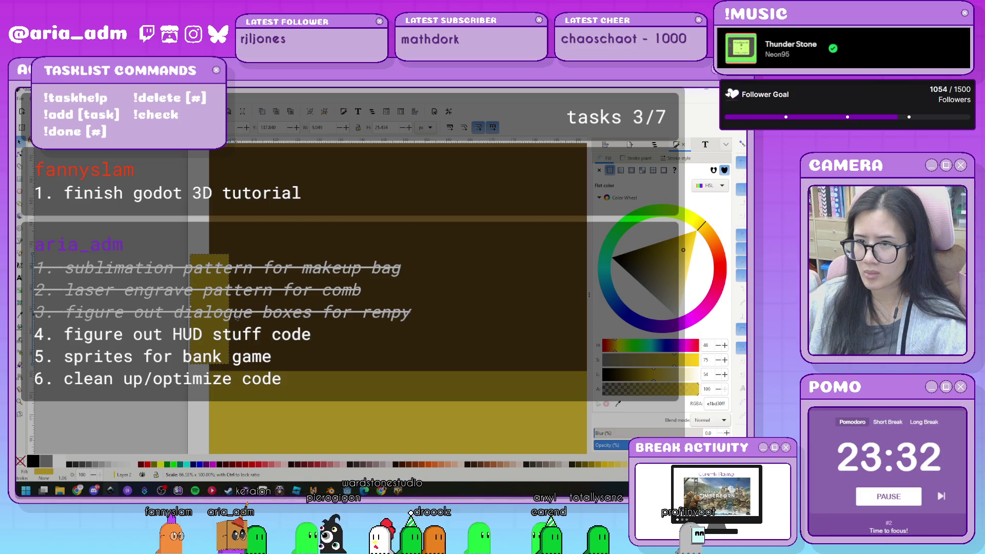
# - Select the strip together with the large door rectangle and open Align and Distribute
pyautogui.click(300, 327)
pyautogui.hotkey('ctrl', 'a')
pyautogui.hotkey('ctrl', 'shift', 'a')
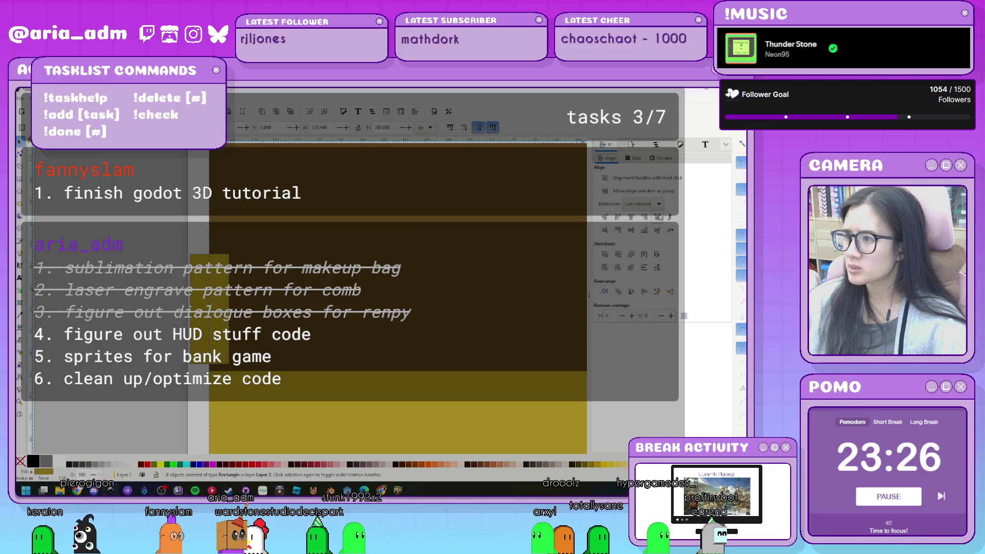
# - Move the game screenshot up beside the page and lock Layer 1 in Layers and Objects
pyautogui.scroll(-1, 137, 362)
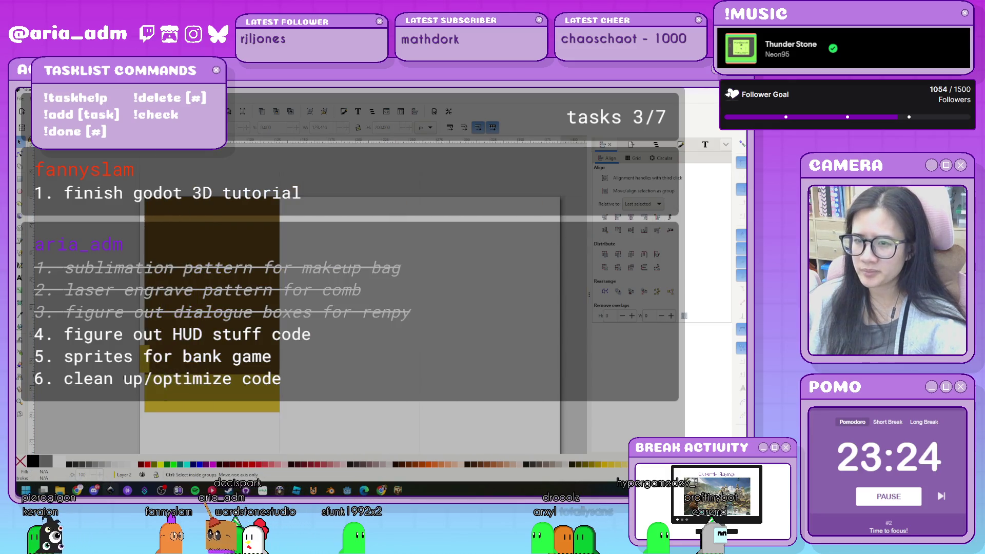
pyautogui.scroll(-1, 129, 380)
pyautogui.scroll(-4, 145, 401)
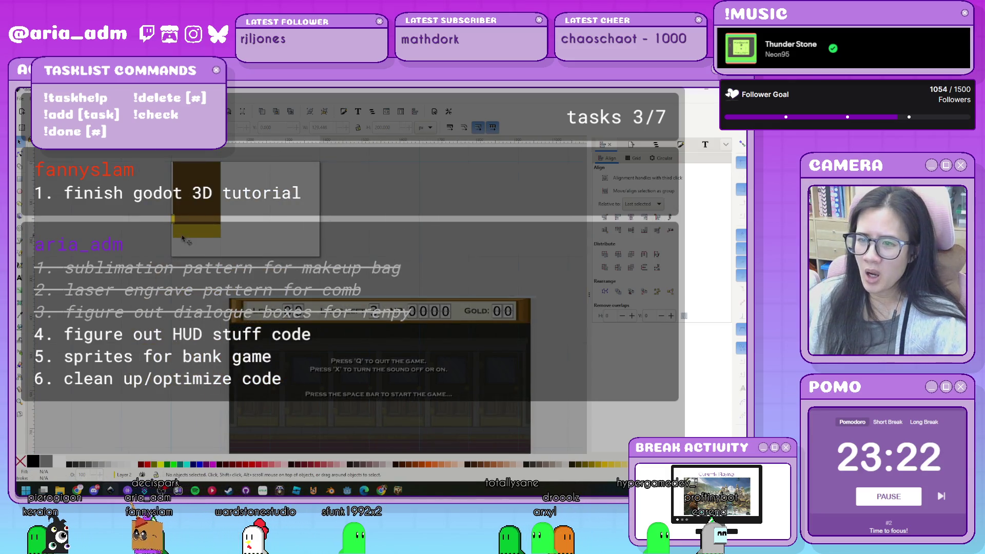
pyautogui.hotkey('ctrl', 'shift', 'l')
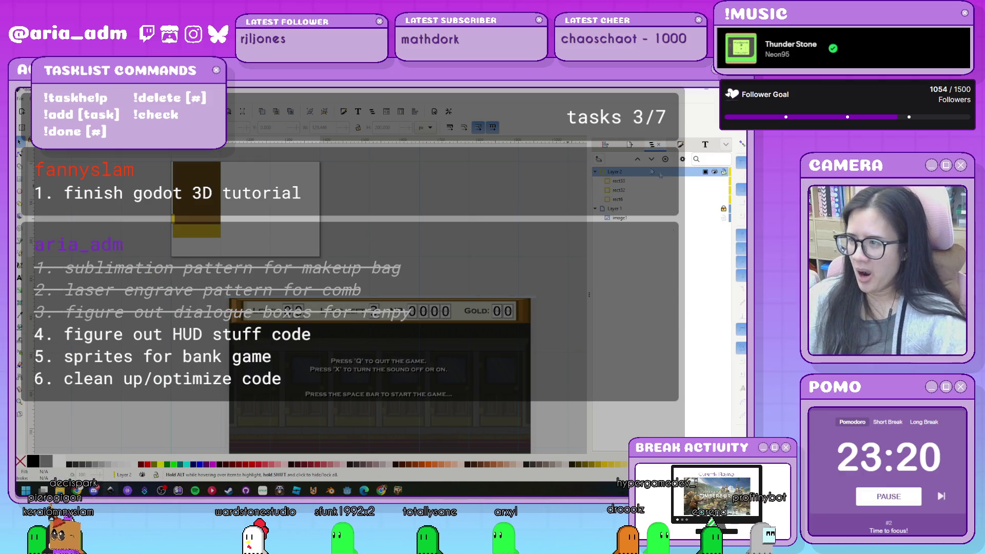
pyautogui.moveTo(308, 373); pyautogui.dragTo(321, 188)
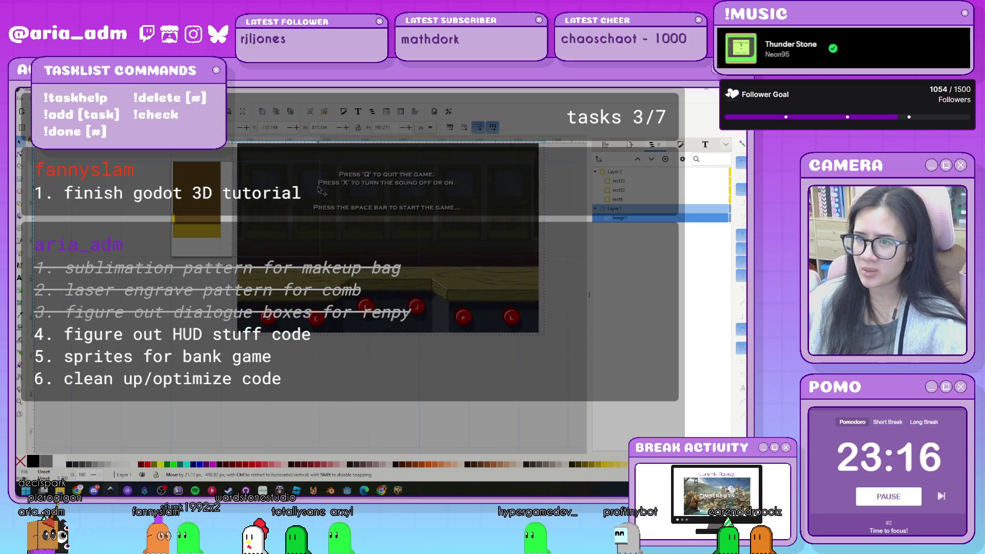
pyautogui.click(724, 208)
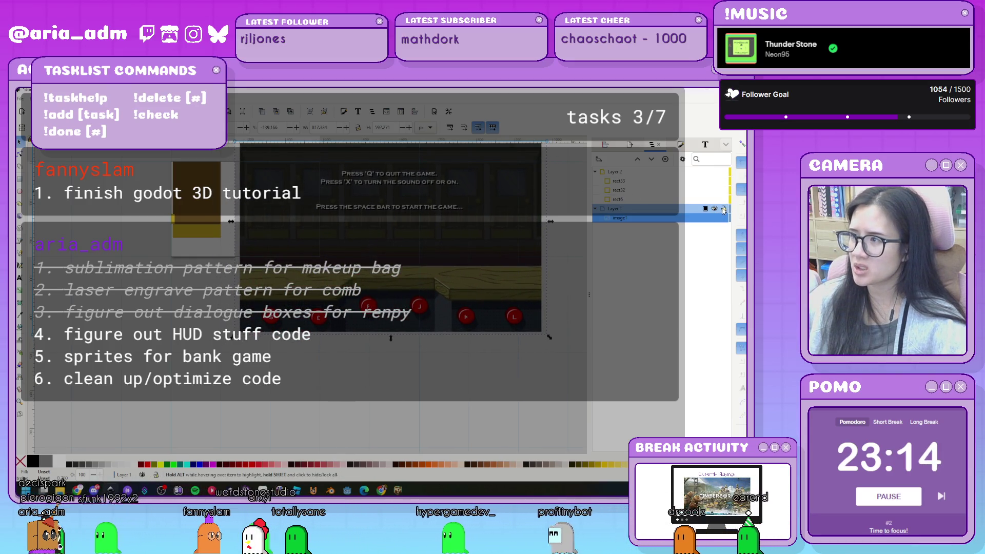
pyautogui.click(209, 209)
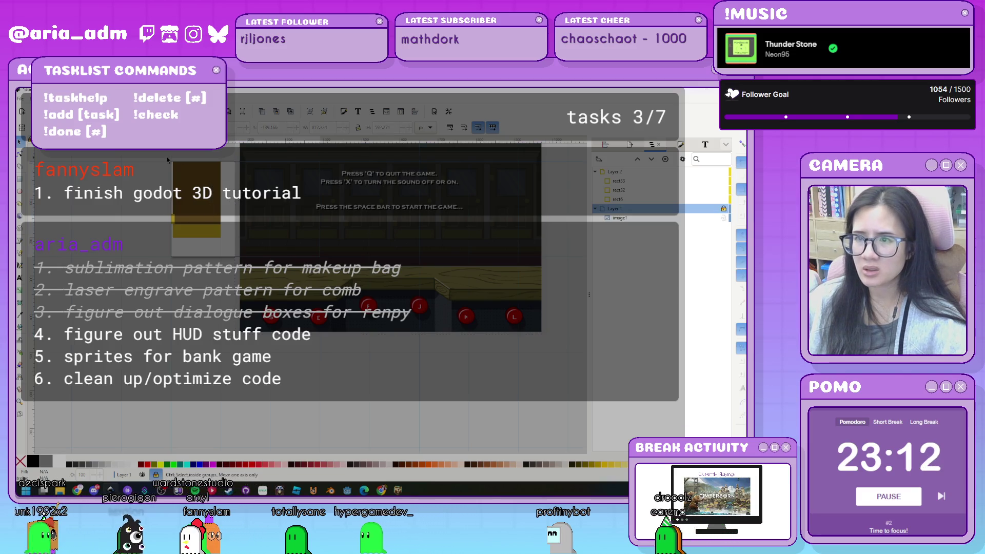
pyautogui.scroll(3, 209, 209)
pyautogui.press('ctrl')
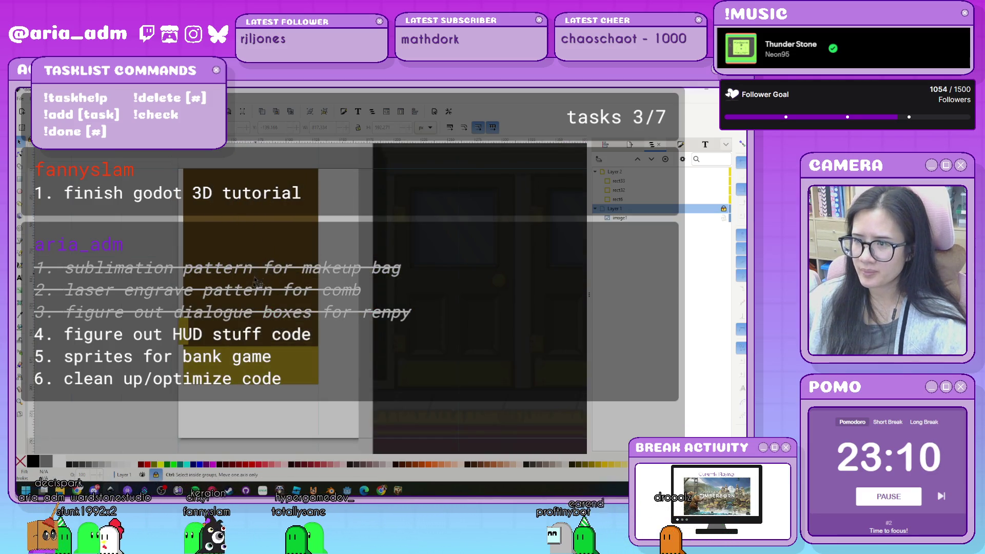
# - Shorten the bottom yellow rectangle and widen the thin vertical strip to about 20 px
pyautogui.click(258, 363)
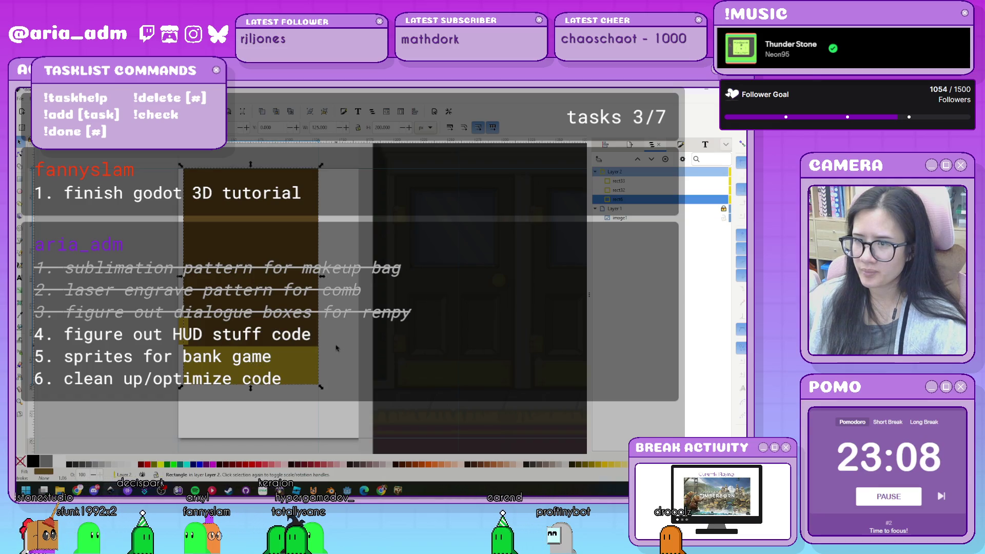
pyautogui.click(267, 363)
pyautogui.moveTo(250, 343); pyautogui.dragTo(249, 370)
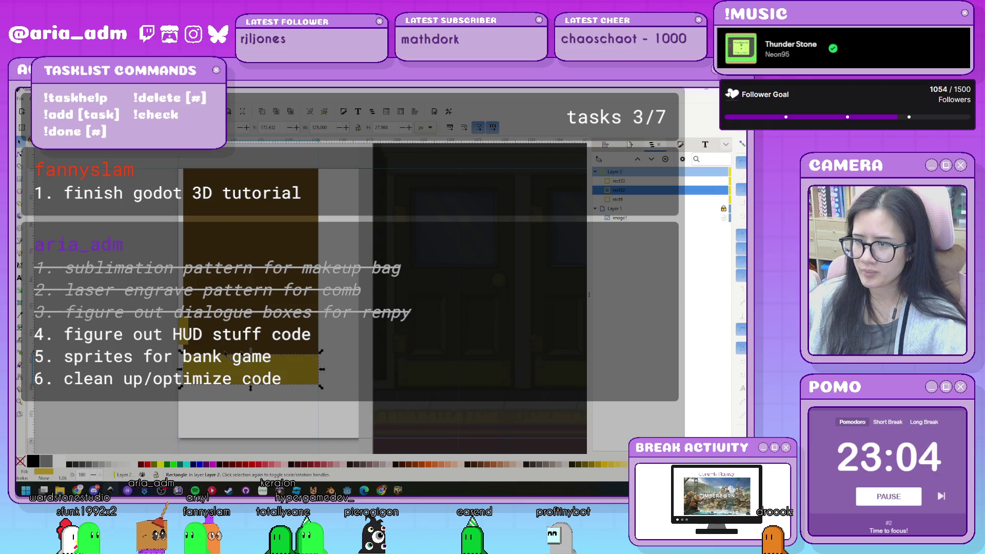
pyautogui.scroll(2, 184, 350)
pyautogui.moveTo(204, 342); pyautogui.dragTo(201, 355)
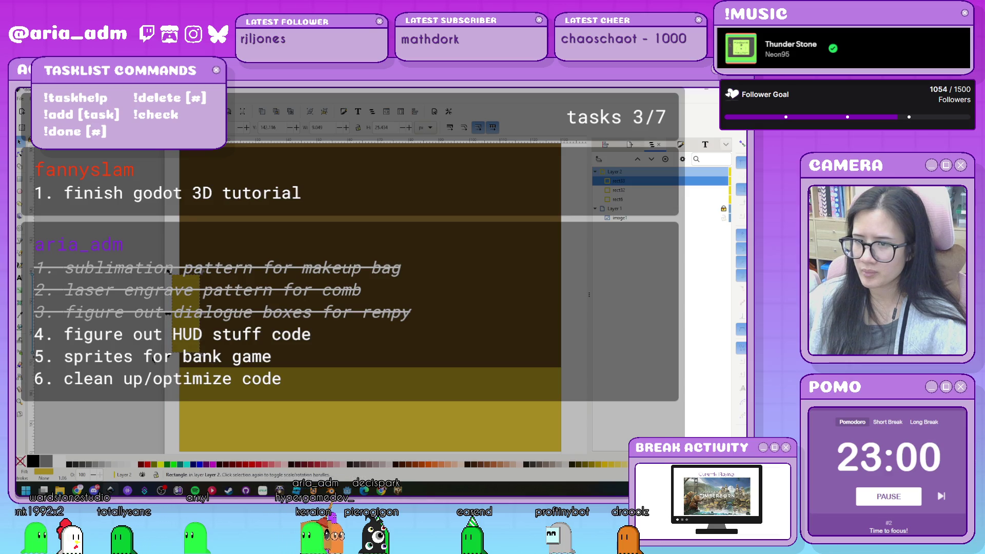
pyautogui.scroll(-2, 153, 360)
pyautogui.moveTo(188, 343); pyautogui.dragTo(197, 340)
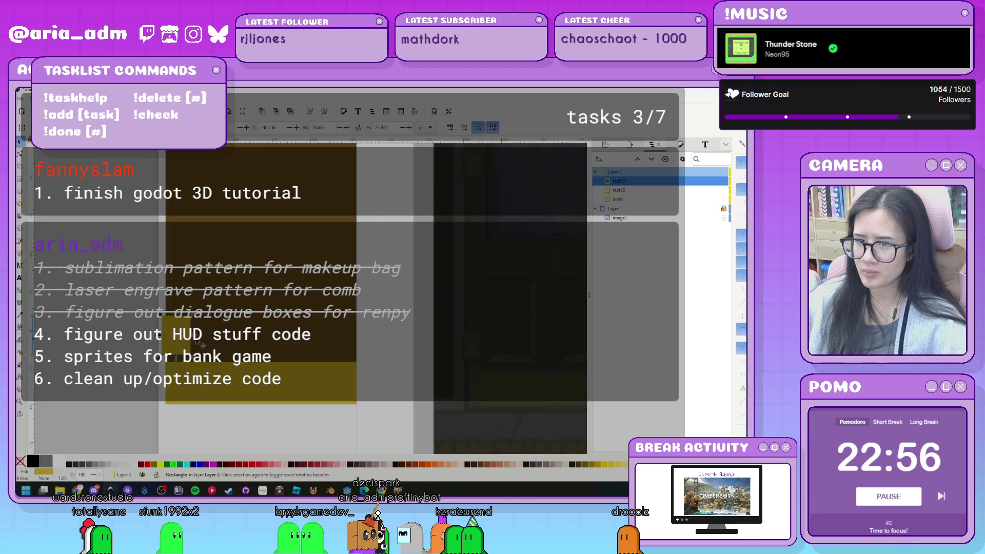
pyautogui.keyDown('ctrl'); pyautogui.scroll(1, 182, 338); pyautogui.keyUp('ctrl')
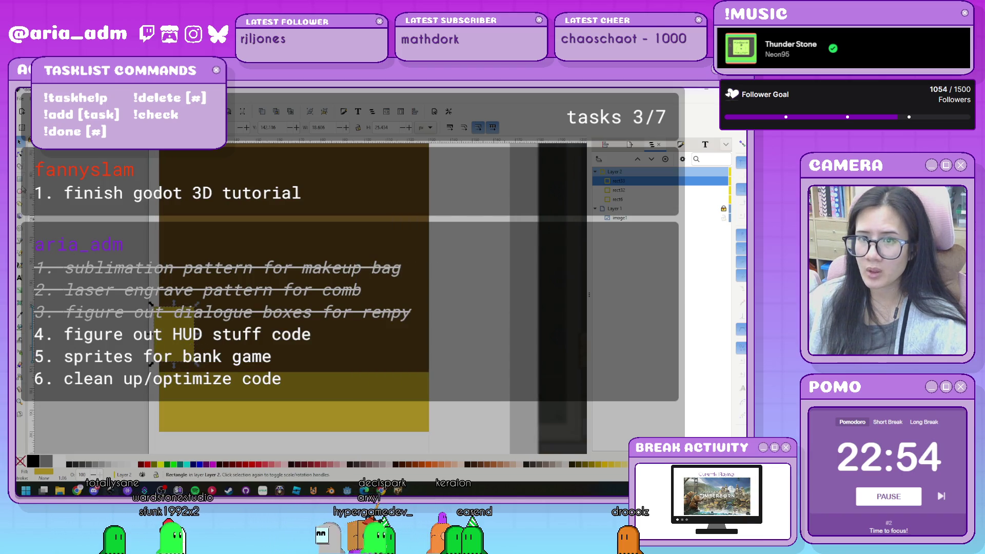
pyautogui.scroll(1, 174, 338)
# - Reduce the small rectangle's corner rounding with the rectangle tool
pyautogui.press('r')
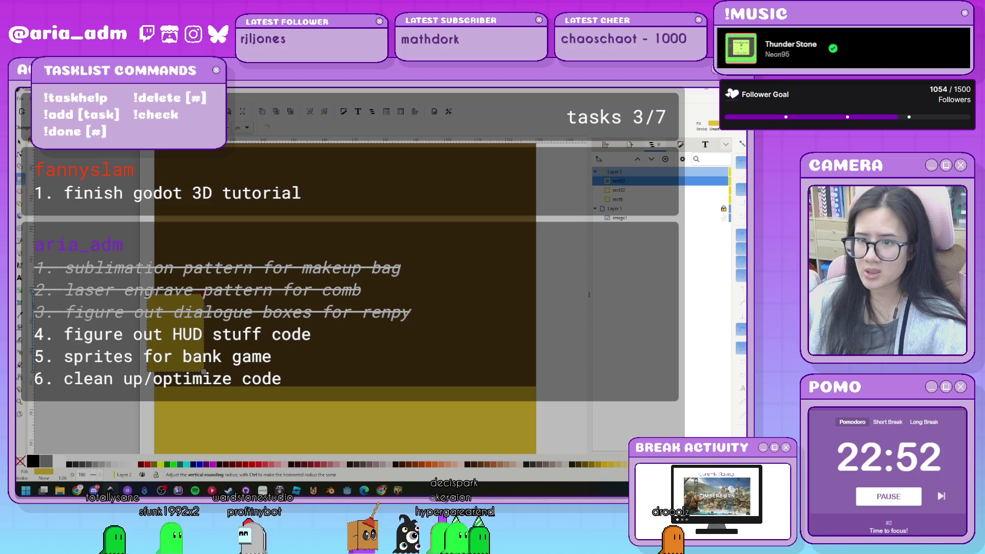
pyautogui.scroll(3, 203, 297)
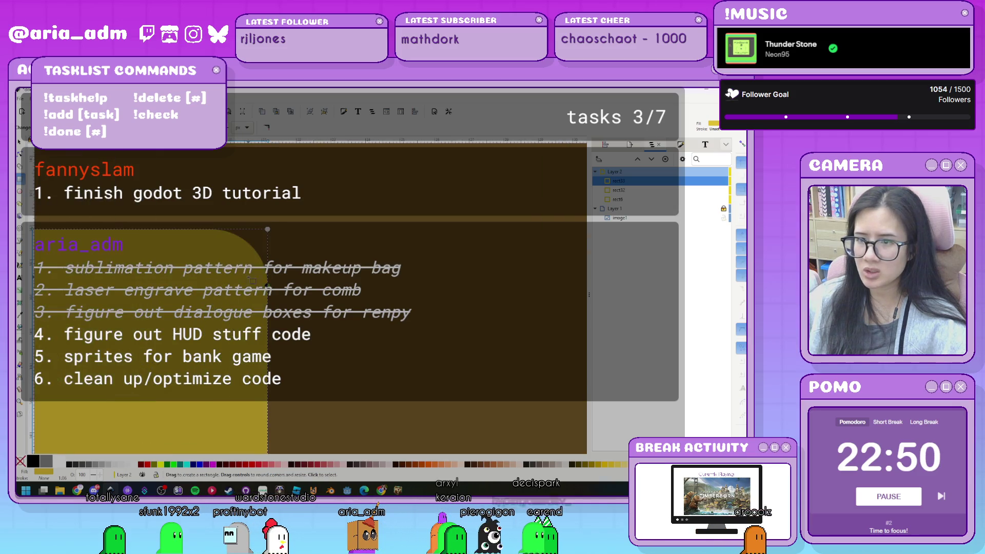
pyautogui.moveTo(267, 259); pyautogui.dragTo(241, 229)
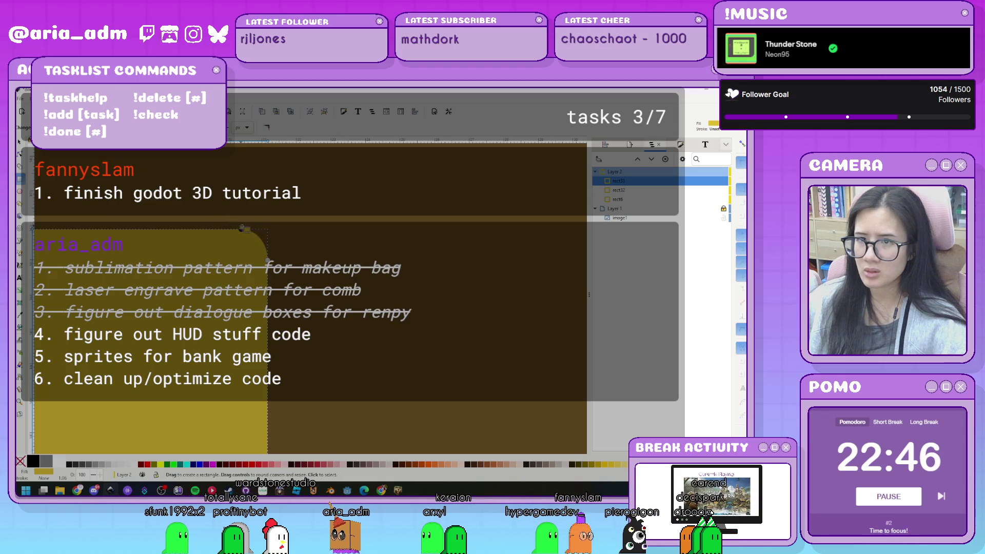
pyautogui.scroll(-3, 200, 254)
pyautogui.scroll(-2, 200, 253)
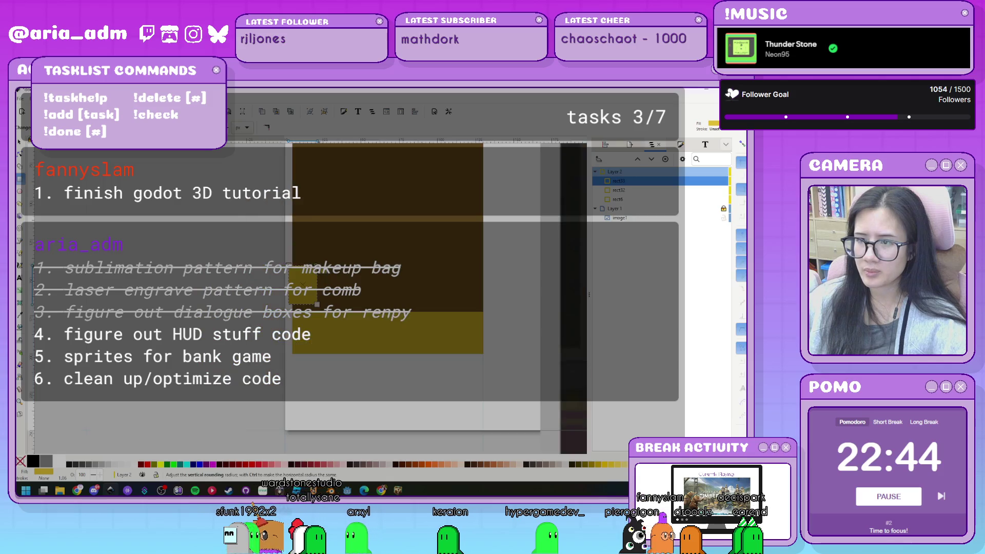
pyautogui.scroll(1, 238, 250)
# - Give both door rectangles an orange outline
pyautogui.press('s')
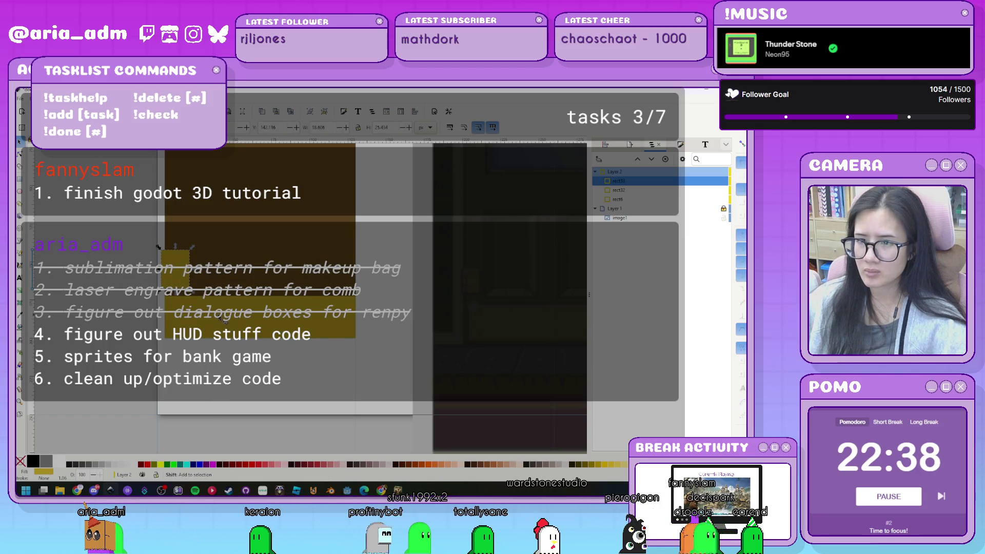
pyautogui.hotkey('ctrl', 'a')
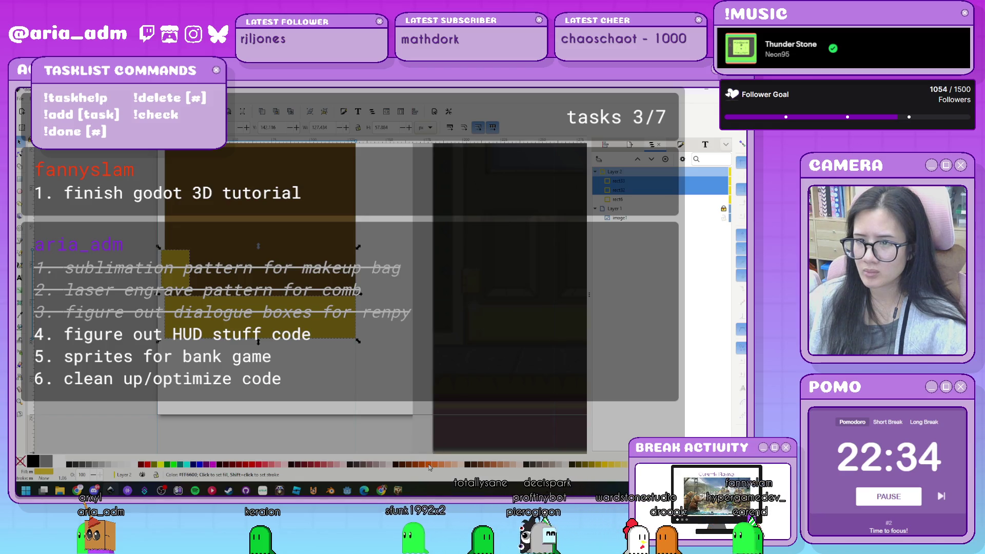
pyautogui.keyDown('shift'); pyautogui.click(429, 466); pyautogui.keyUp('shift')
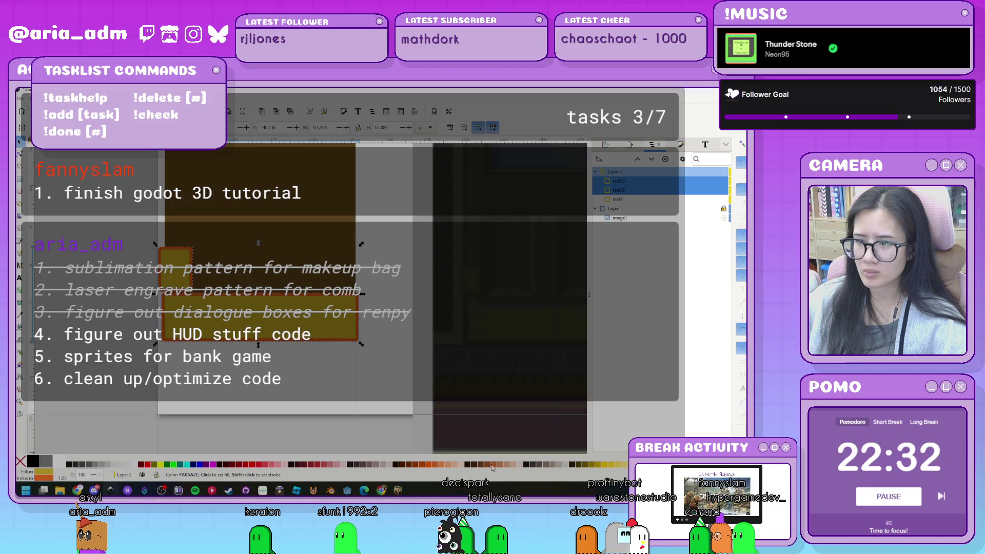
pyautogui.hotkey('ctrl', 'shift', 'f')
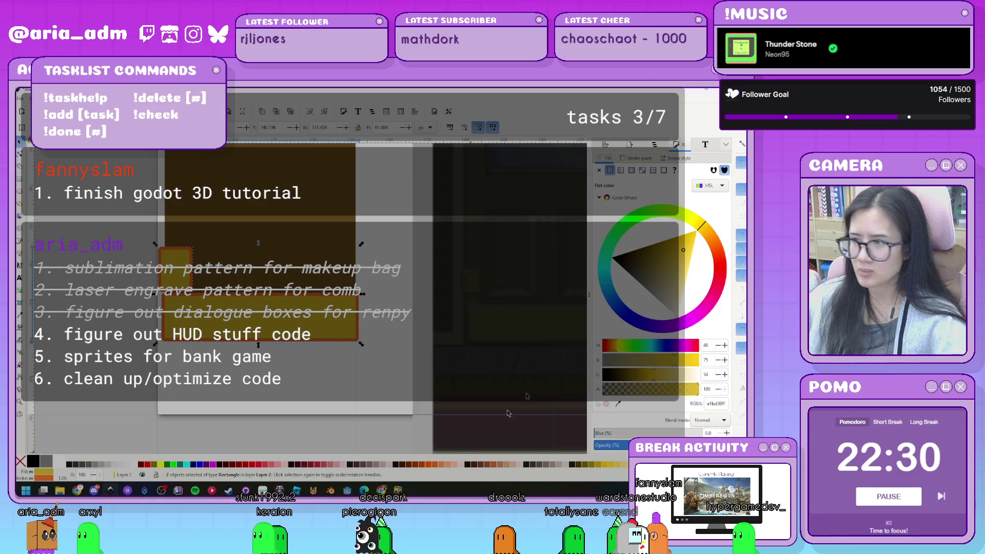
# - Set both rectangles' outline to the yellow fill colour e1bd30 with width 2
pyautogui.click(636, 158)
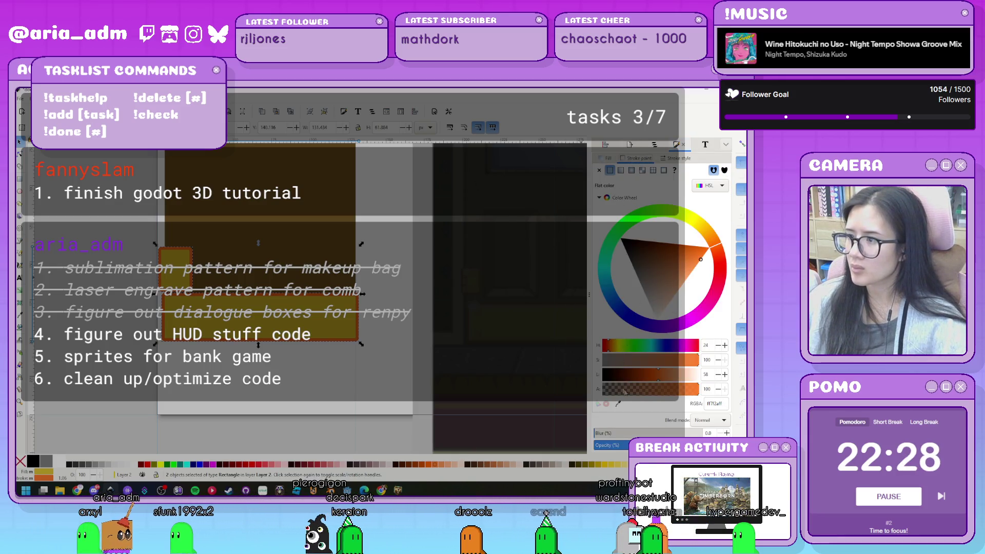
pyautogui.click(299, 322)
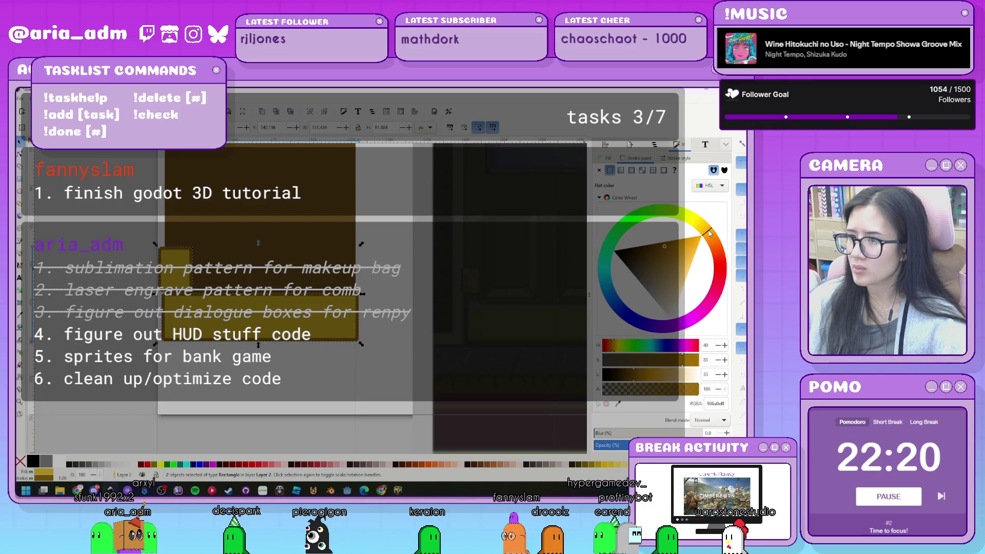
pyautogui.click(682, 159)
pyautogui.write('1')
pyautogui.press('Return')
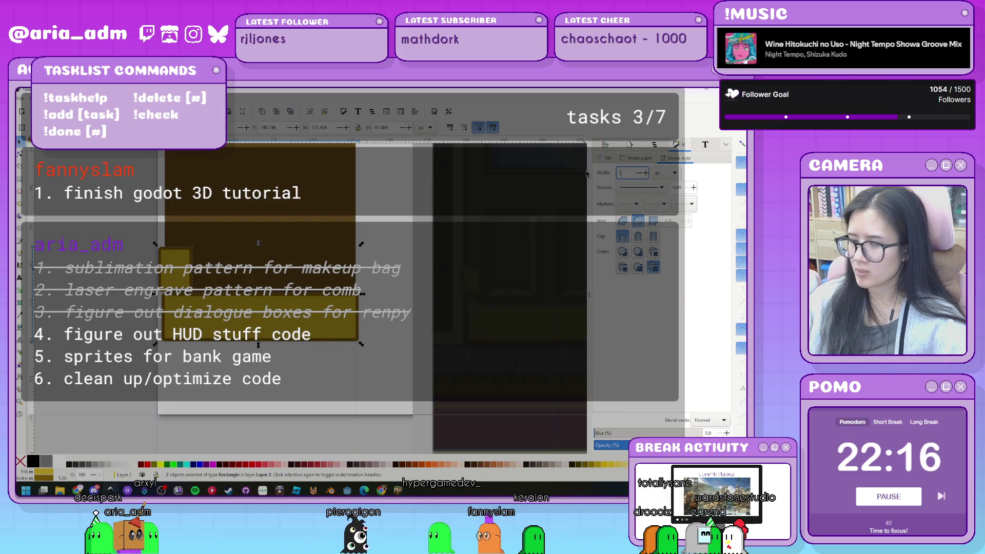
pyautogui.write('2')
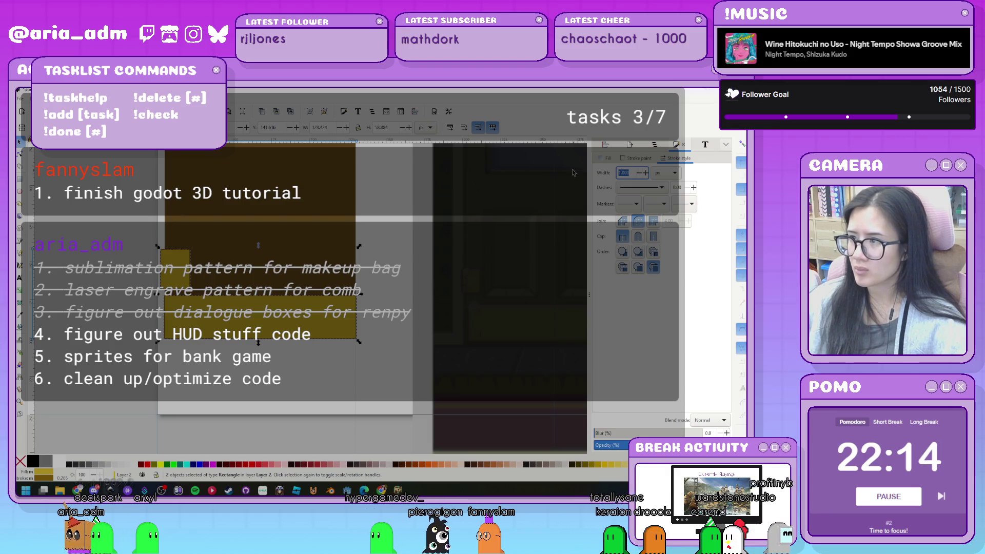
pyautogui.press('Return')
# - Reselect the yellow rectangle and resize it on the canvas
pyautogui.click(350, 361)
pyautogui.scroll(1, 353, 357)
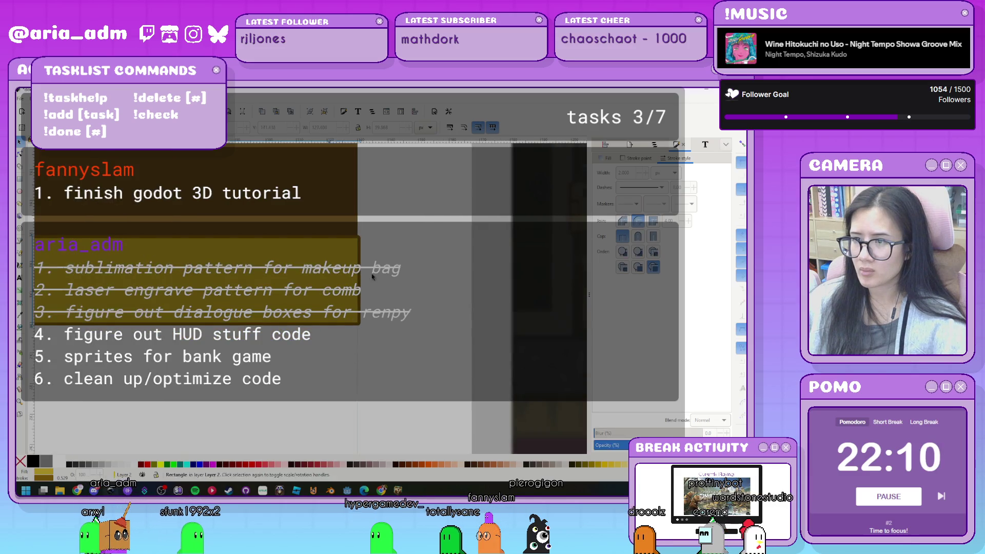
pyautogui.click(354, 303)
pyautogui.moveTo(362, 326)
pyautogui.mouseDown()
pyautogui.moveTo(340, 318)
pyautogui.moveTo(364, 330)
pyautogui.moveTo(351, 334)
pyautogui.mouseUp()
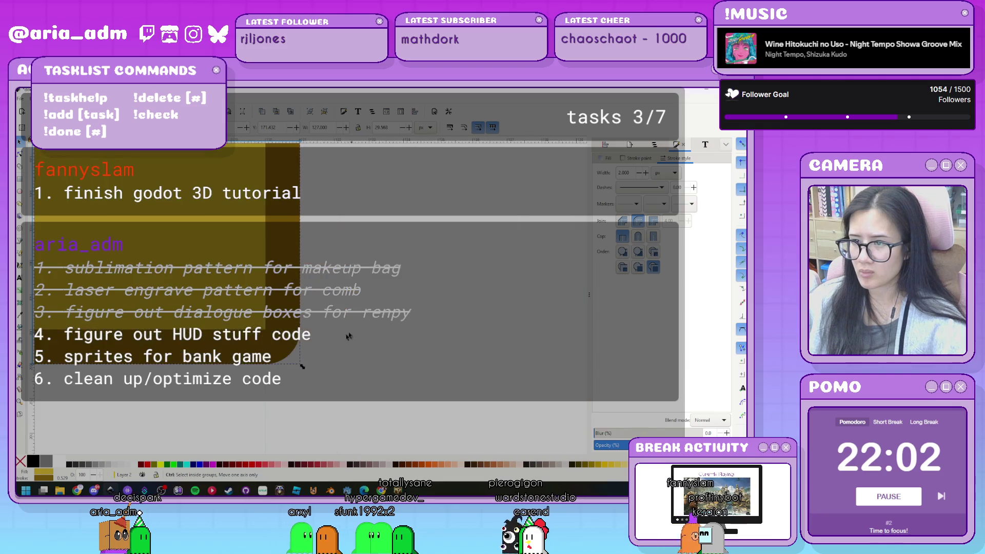
# - Scale the yellow rectangle on the door's left edge inward and narrow it slightly
pyautogui.moveTo(294, 361); pyautogui.dragTo(275, 343)
pyautogui.click(330, 351)
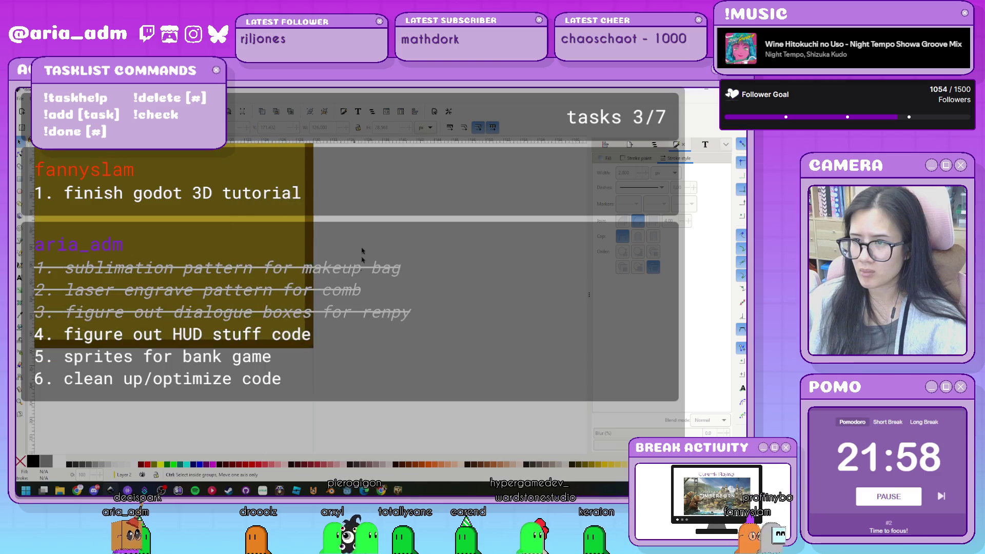
pyautogui.scroll(-2, 290, 286)
pyautogui.scroll(2, 292, 285)
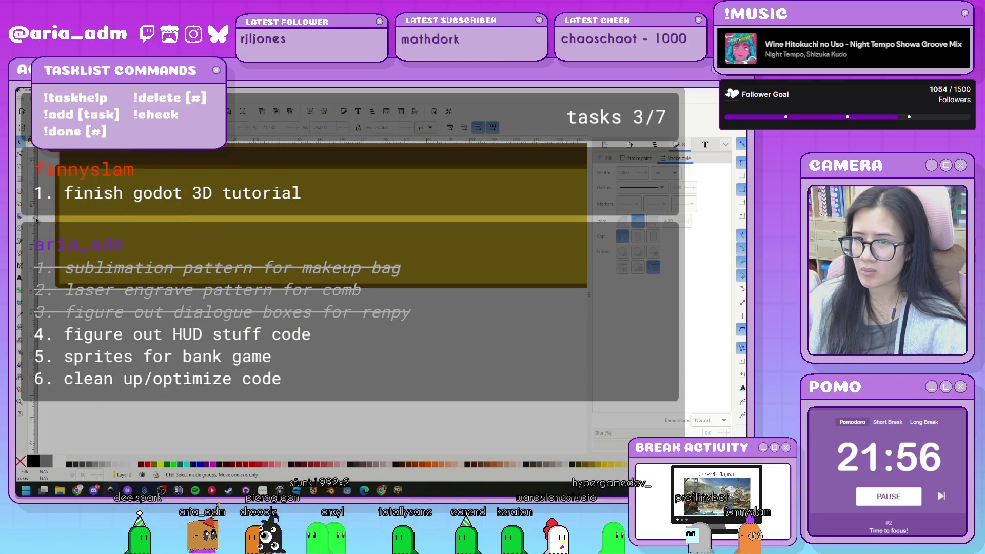
pyautogui.scroll(2, 78, 344)
pyautogui.click(78, 344)
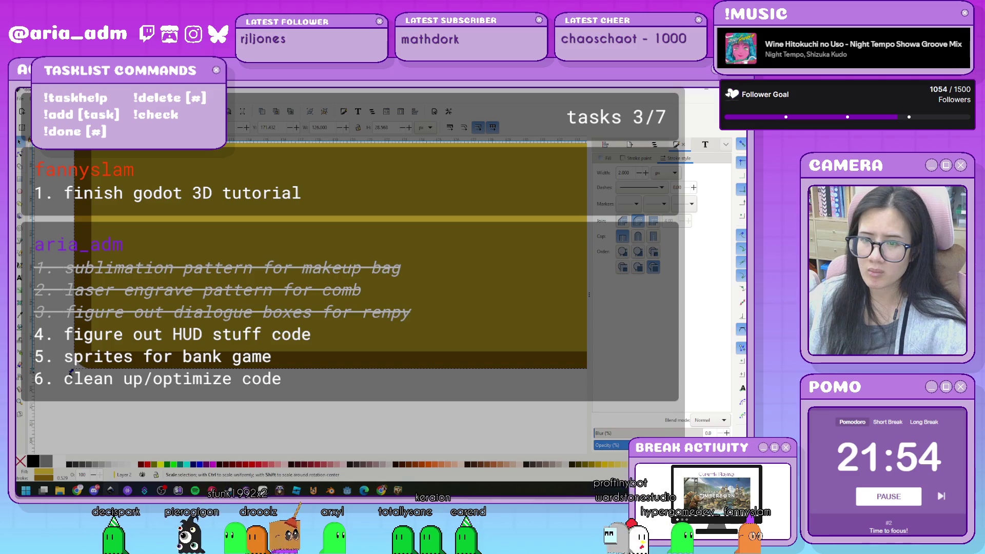
pyautogui.moveTo(78, 343); pyautogui.dragTo(88, 371)
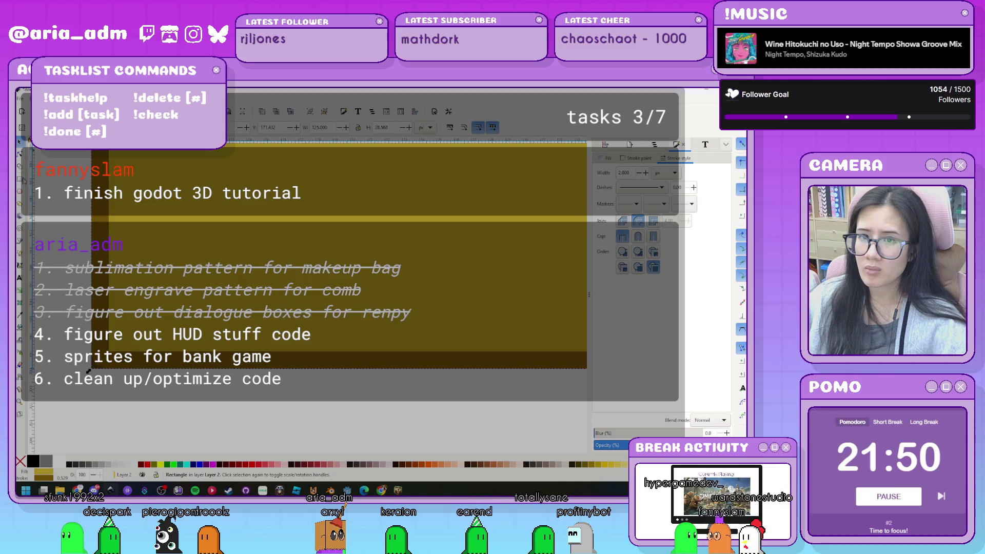
# - Try reshaping the olive rectangle into a wide bar, then undo that and earlier edits
pyautogui.press('r')
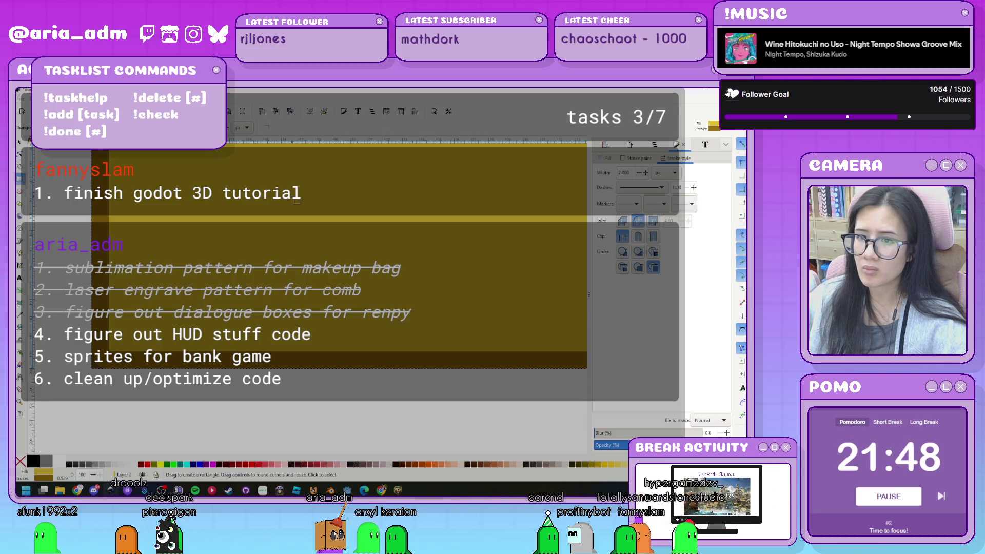
pyautogui.press('Escape')
pyautogui.click(231, 240)
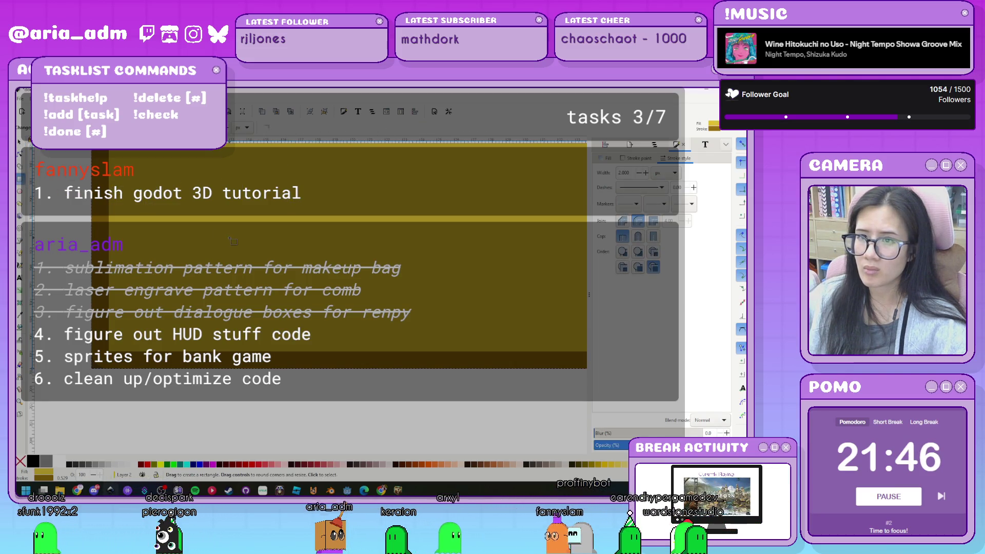
pyautogui.moveTo(162, 368); pyautogui.dragTo(303, 356)
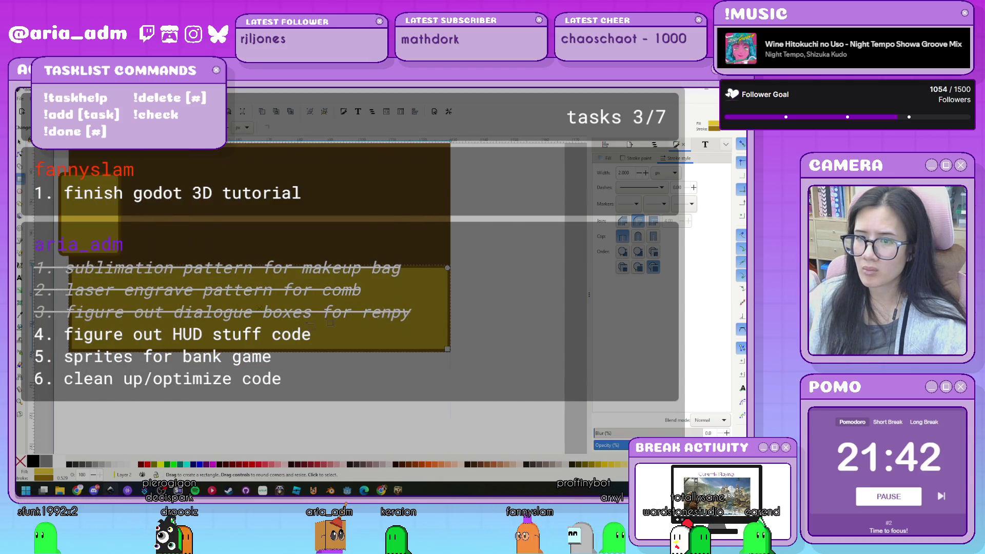
pyautogui.hotkey('ctrl', 'z')
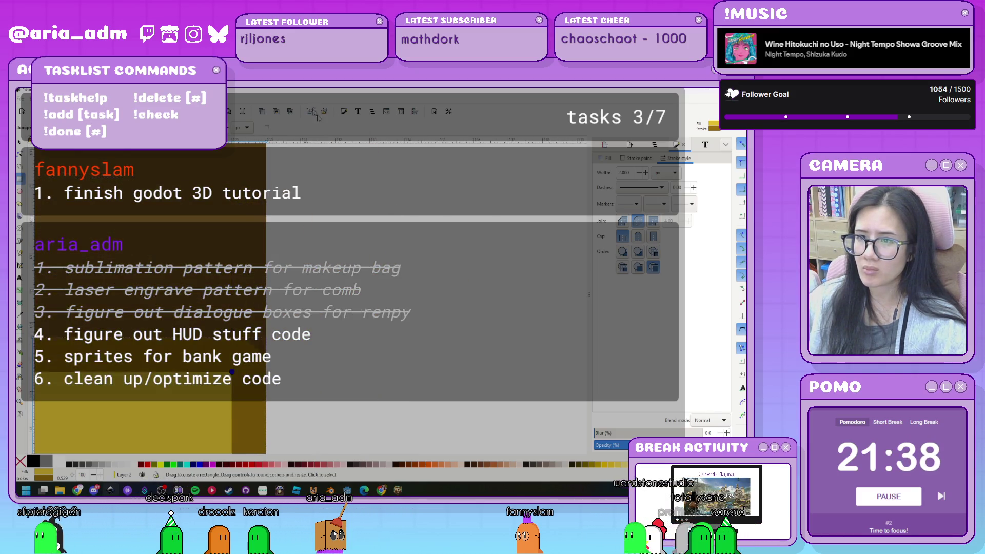
pyautogui.hotkey('ctrl', 'z')
pyautogui.press('s')
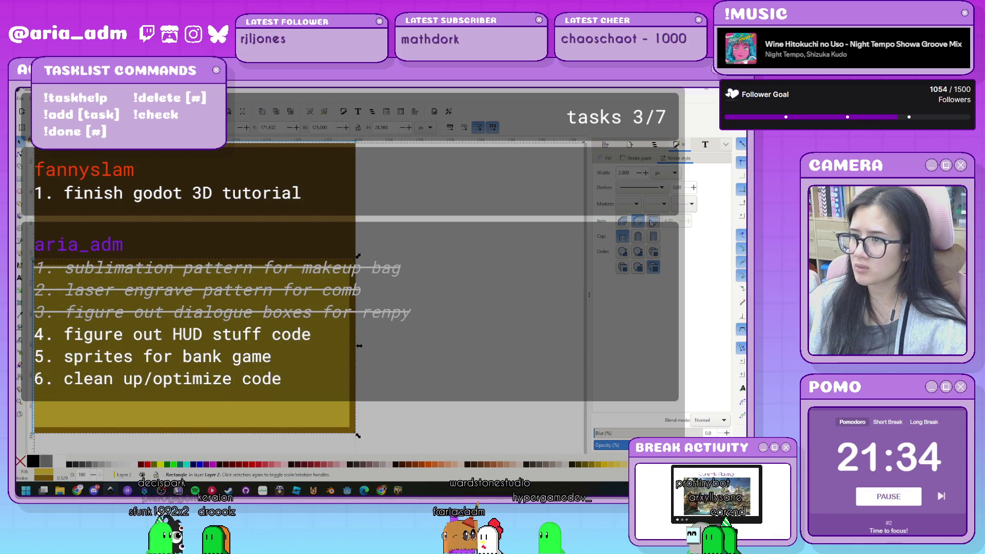
pyautogui.hotkey('ctrl', 'z')
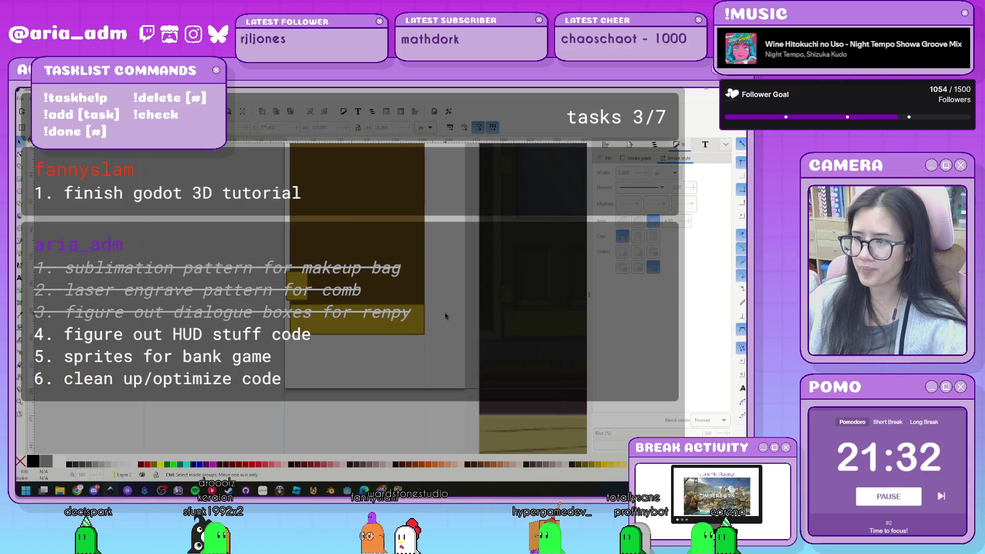
pyautogui.hotkey('ctrl', 'z')
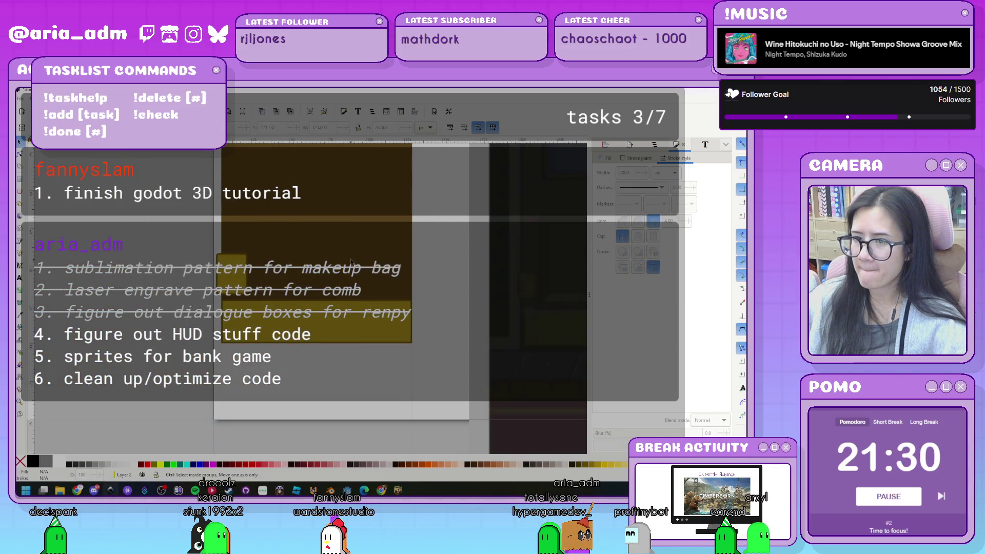
# - Nudge the small olive rectangle upward and shift the yellow rectangle slightly lower
pyautogui.scroll(2, 271, 282)
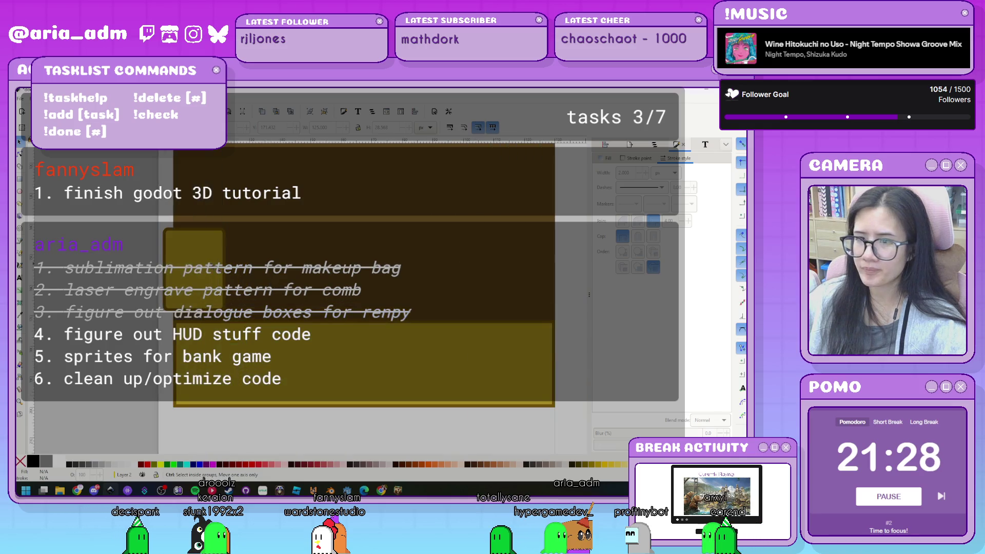
pyautogui.click(163, 253)
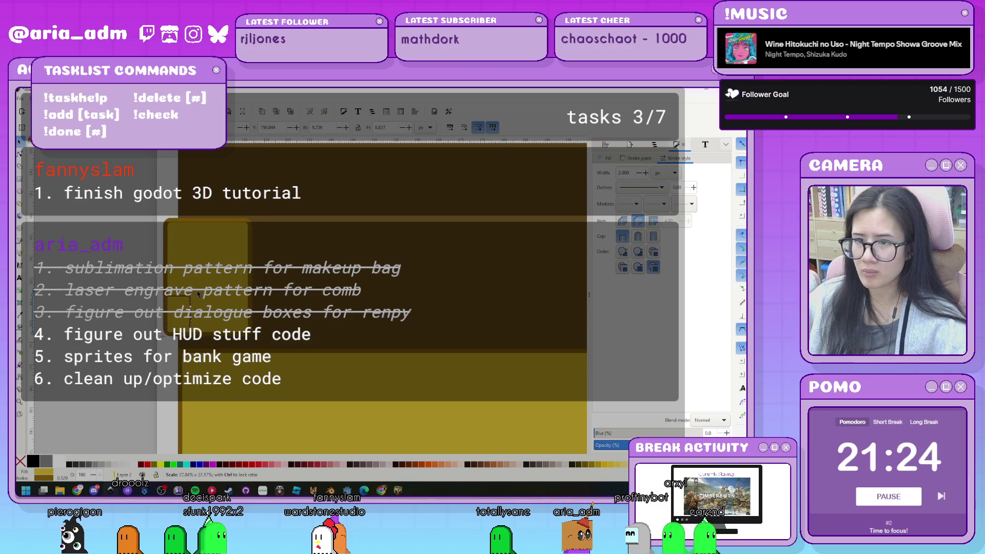
pyautogui.scroll(2, 188, 286)
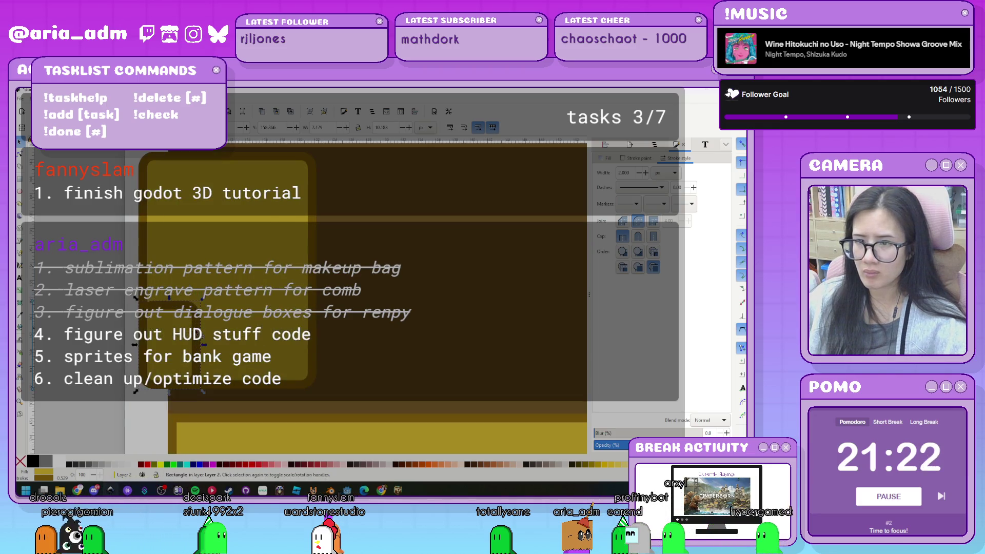
pyautogui.press('Up')
pyautogui.press('Up')
pyautogui.press('Up')
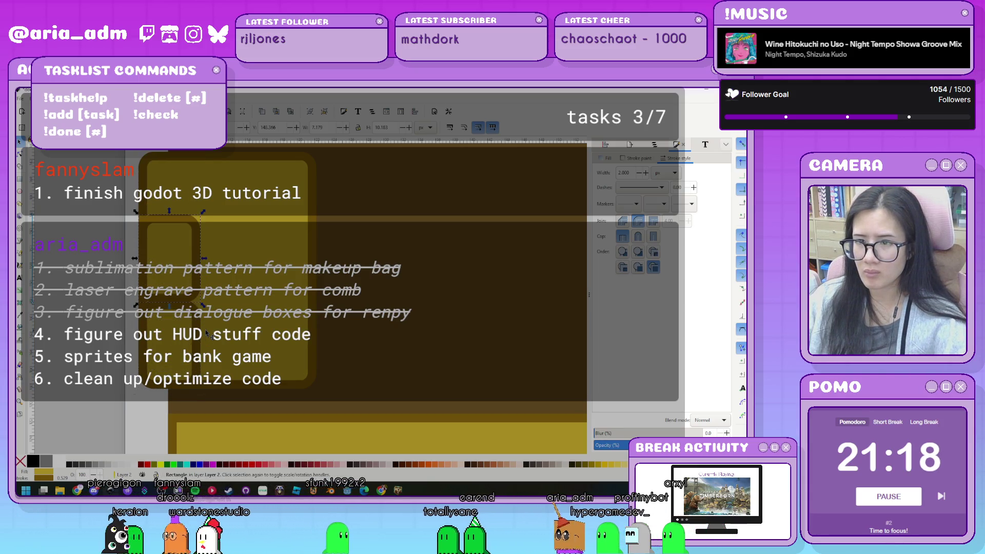
pyautogui.press('Up')
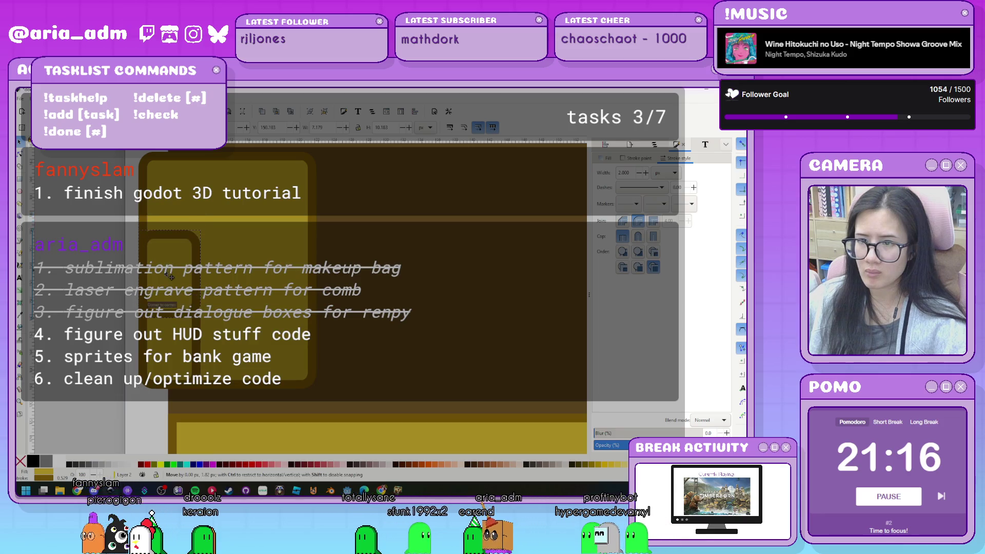
pyautogui.moveTo(170, 274); pyautogui.dragTo(171, 276)
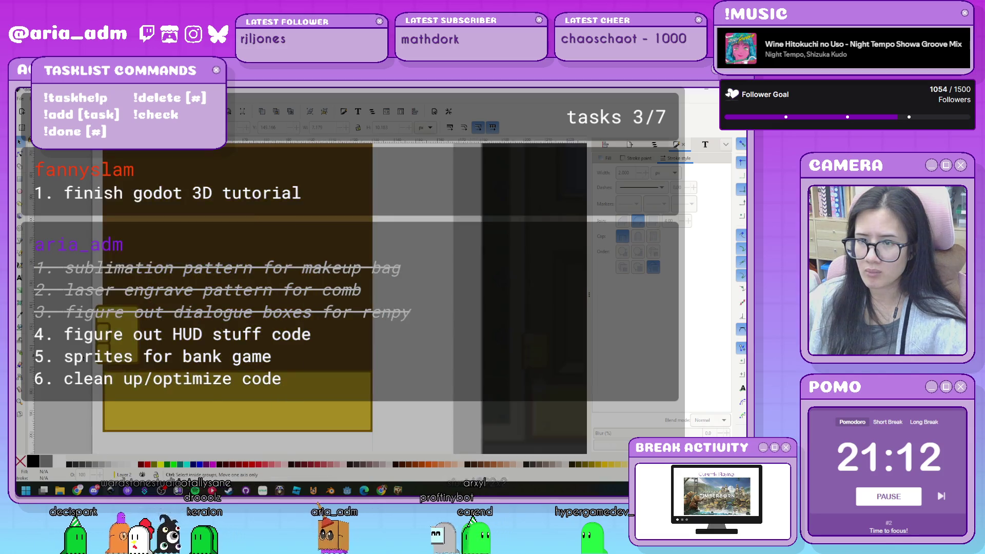
# - Narrow the small yellow rectangle, widen the two small pieces, and narrow a left-side rectangle
pyautogui.keyDown('ctrl'); pyautogui.scroll(1, 77, 370); pyautogui.keyUp('ctrl')
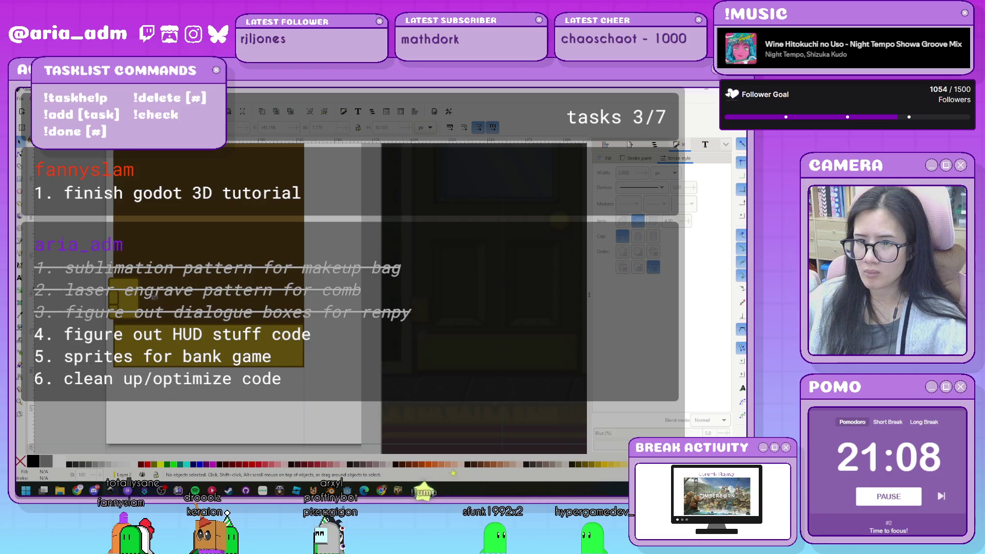
pyautogui.keyDown('ctrl'); pyautogui.scroll(1, 73, 308); pyautogui.keyUp('ctrl')
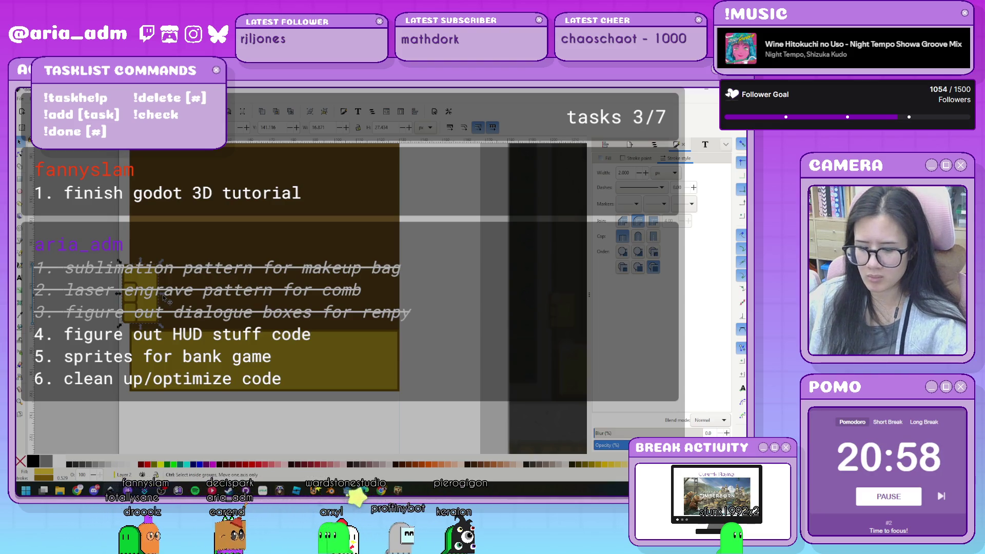
pyautogui.scroll(3, 163, 297)
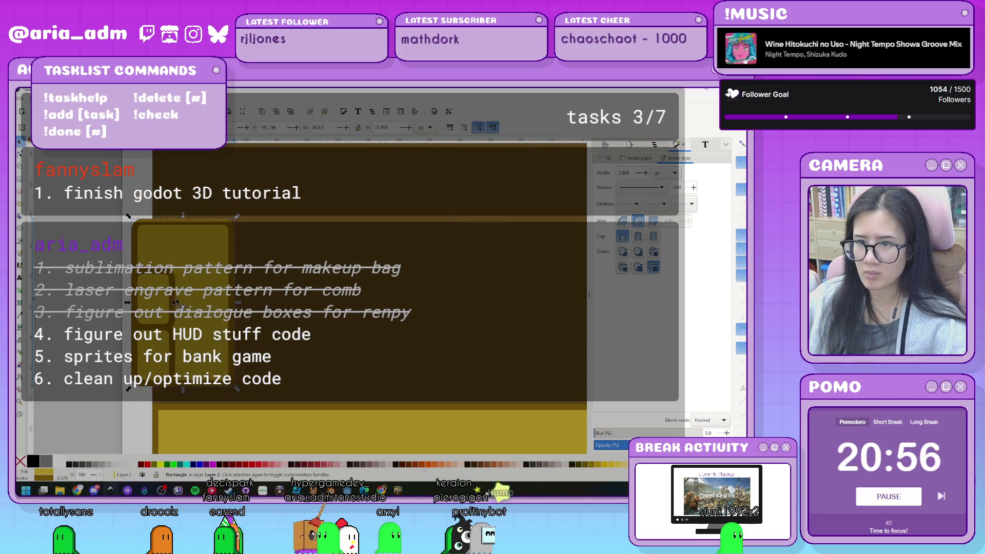
pyautogui.scroll(1, 105, 311)
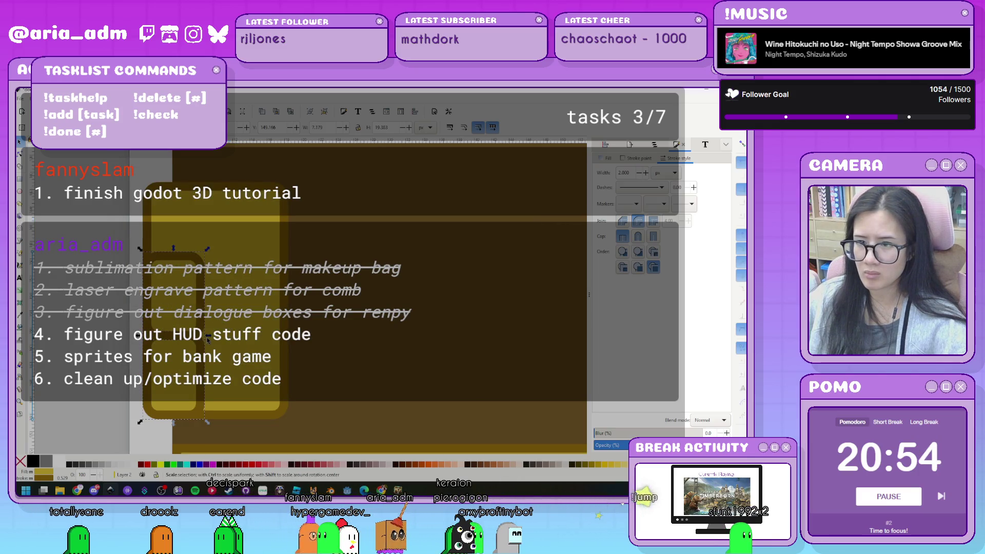
pyautogui.moveTo(207, 334); pyautogui.dragTo(188, 336)
pyautogui.moveTo(174, 334); pyautogui.dragTo(166, 321)
pyautogui.press('Escape')
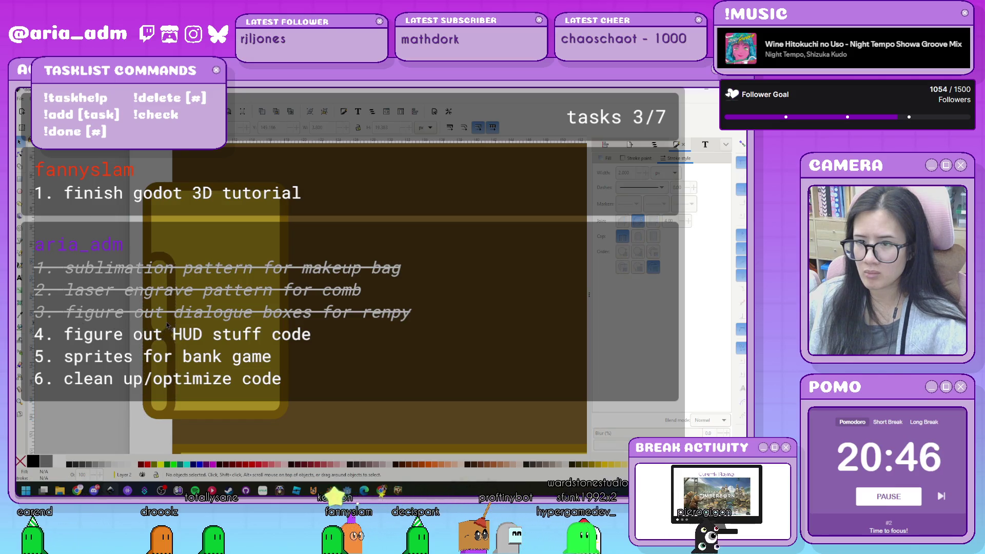
pyautogui.click(173, 324)
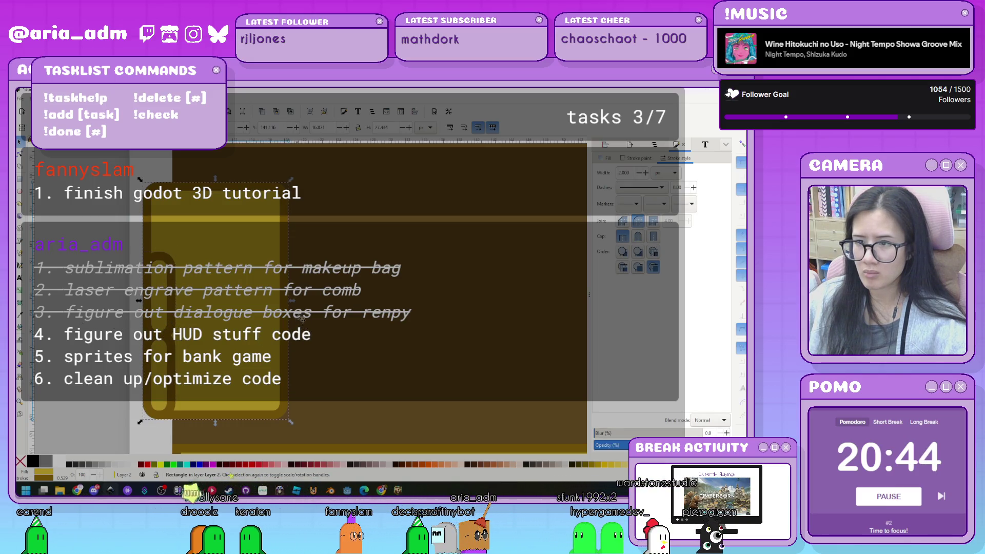
pyautogui.moveTo(294, 303); pyautogui.dragTo(240, 305)
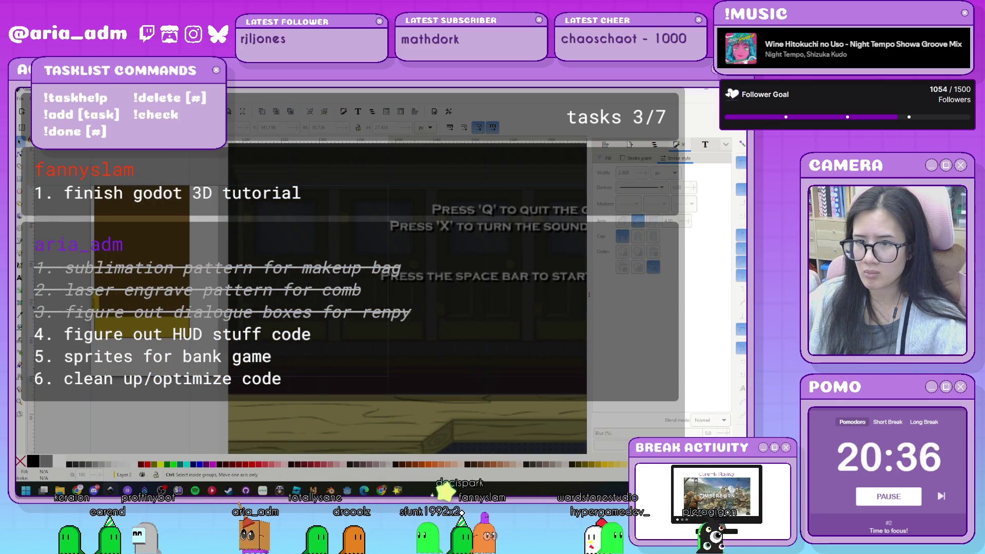
# - Shorten the small yellow rectangle from the top and stretch the two neighbouring pieces wider
pyautogui.press('space')
pyautogui.hscroll(2, 96, 301)
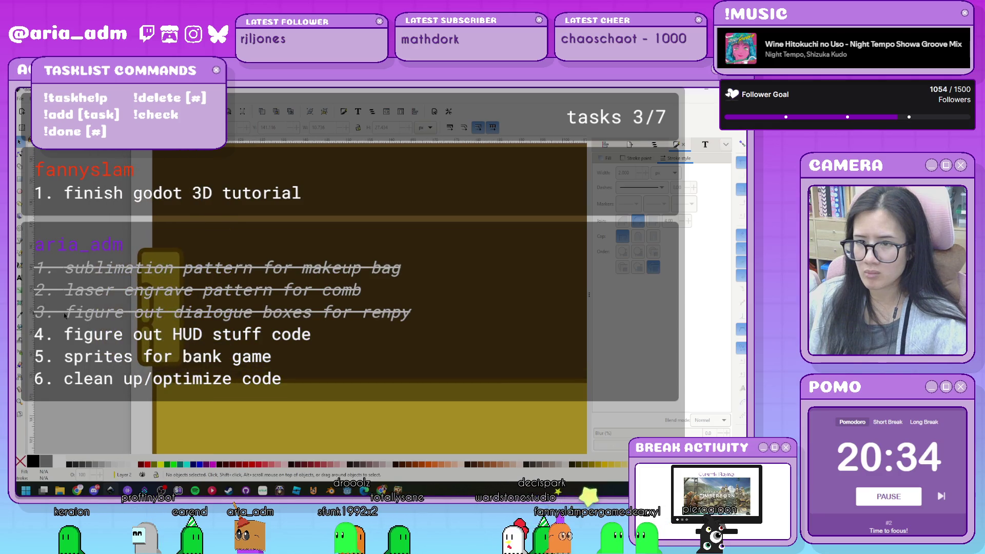
pyautogui.click(145, 318)
pyautogui.moveTo(160, 244); pyautogui.dragTo(161, 274)
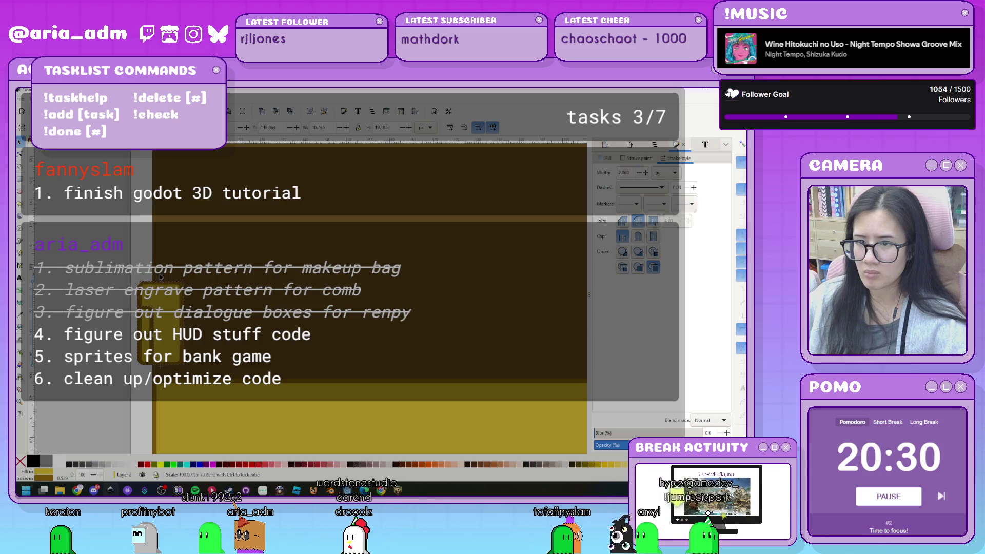
pyautogui.click(131, 329)
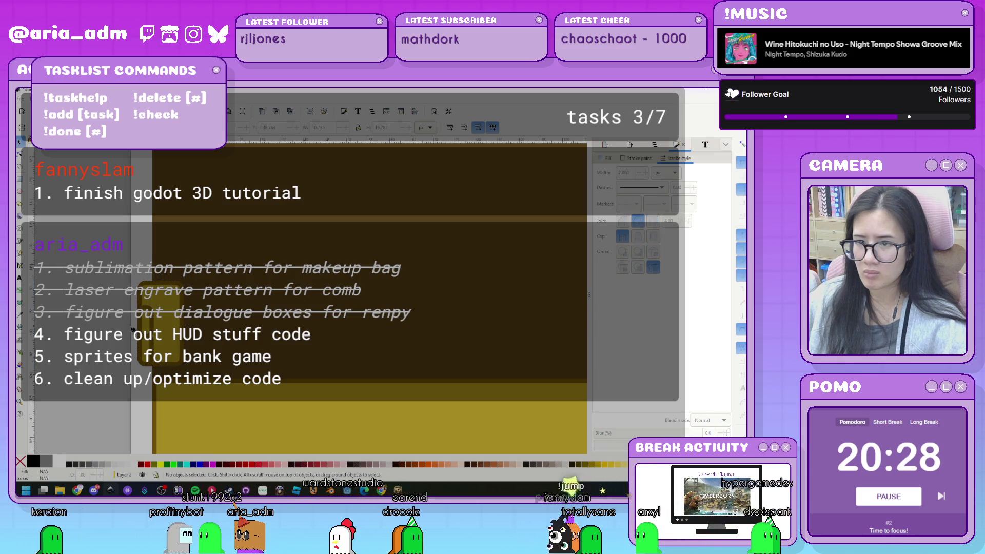
pyautogui.click(155, 319)
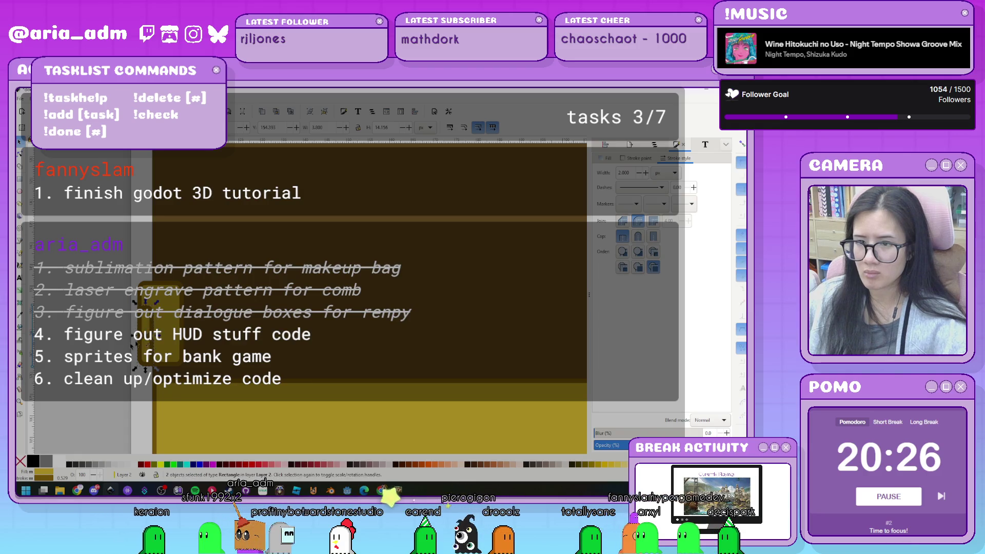
pyautogui.keyDown('shift'); pyautogui.click(177, 343); pyautogui.keyUp('shift')
pyautogui.moveTo(158, 283); pyautogui.dragTo(205, 313)
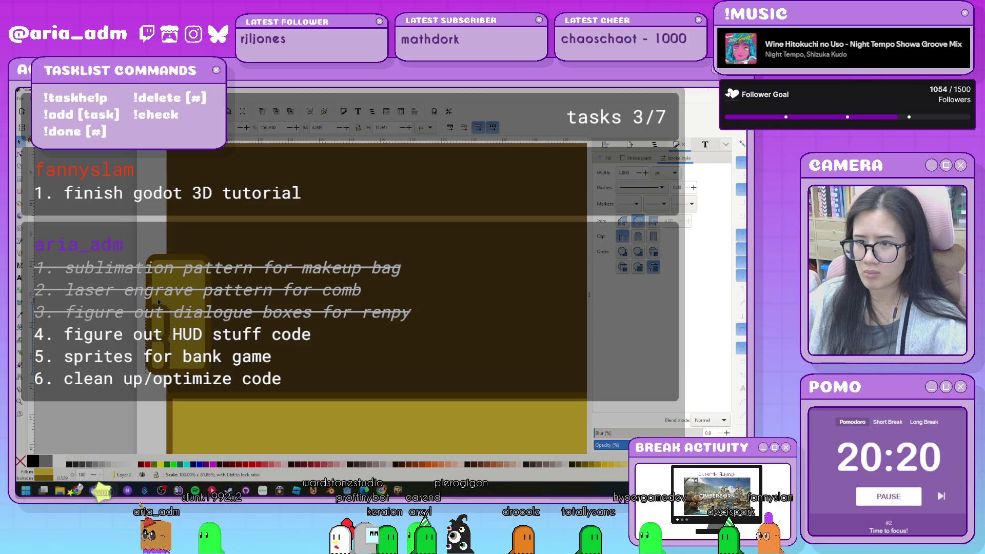
pyautogui.click(86, 346)
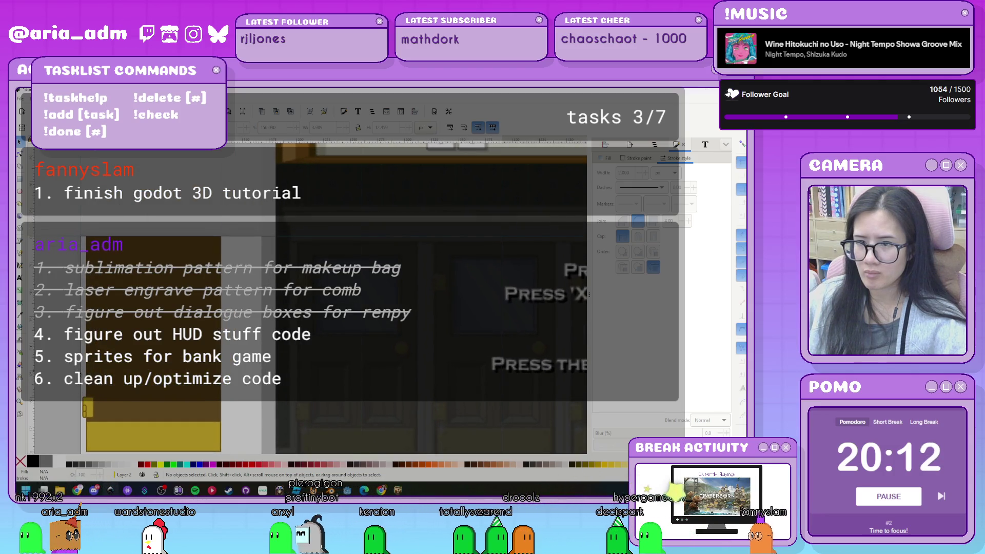
# - Move the three-piece yellow group higher up the door's edge
pyautogui.click(87, 408)
pyautogui.hotkey('shift', 'Up')
pyautogui.hotkey('shift', 'Up')
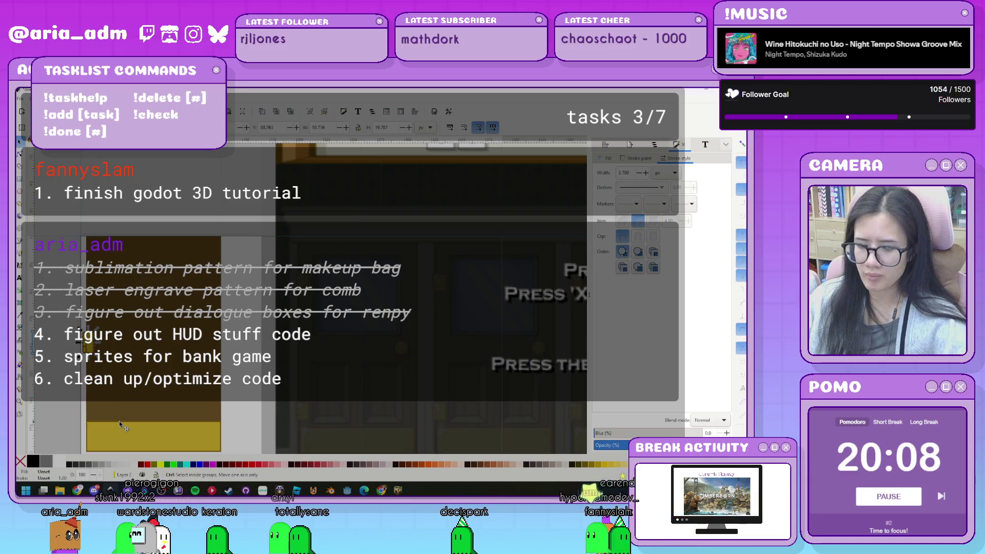
pyautogui.hotkey('shift', 'Down')
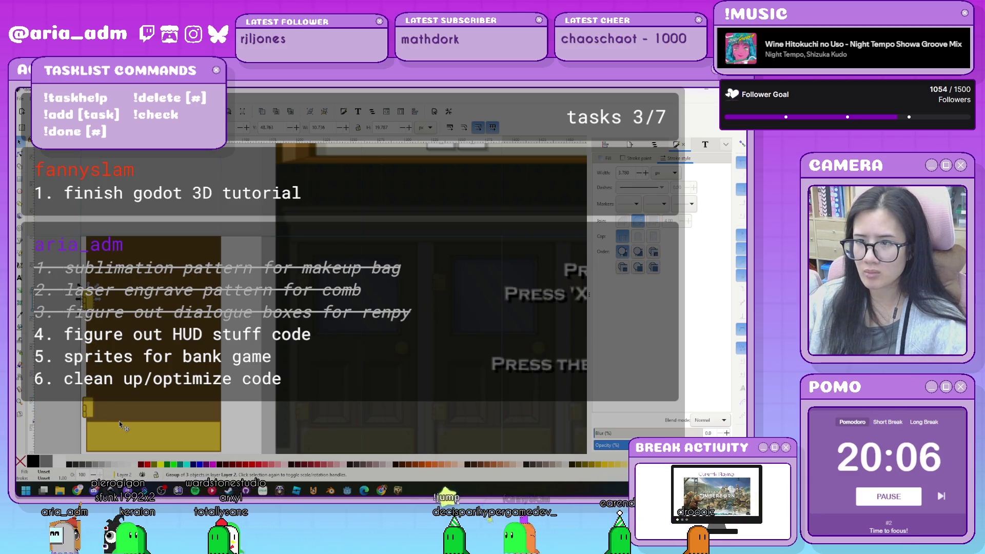
pyautogui.hotkey('shift', 'Up')
pyautogui.hotkey('shift', 'Up')
pyautogui.hotkey('shift', 'Up')
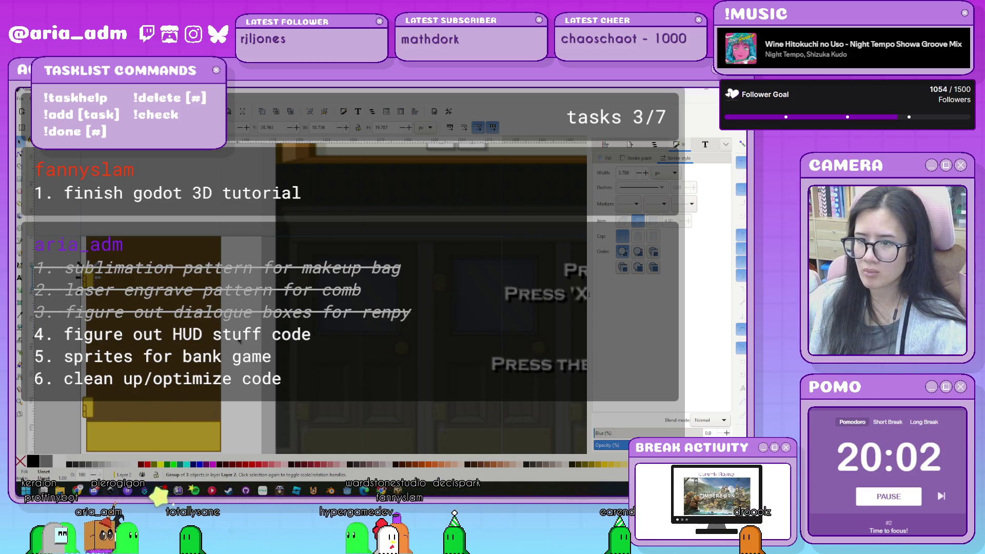
pyautogui.keyDown('ctrl'); pyautogui.scroll(-3, 239, 340); pyautogui.keyUp('ctrl')
# - Fill the large door rectangle with a light blue
pyautogui.keyDown('ctrl'); pyautogui.scroll(1, 239, 340); pyautogui.keyUp('ctrl')
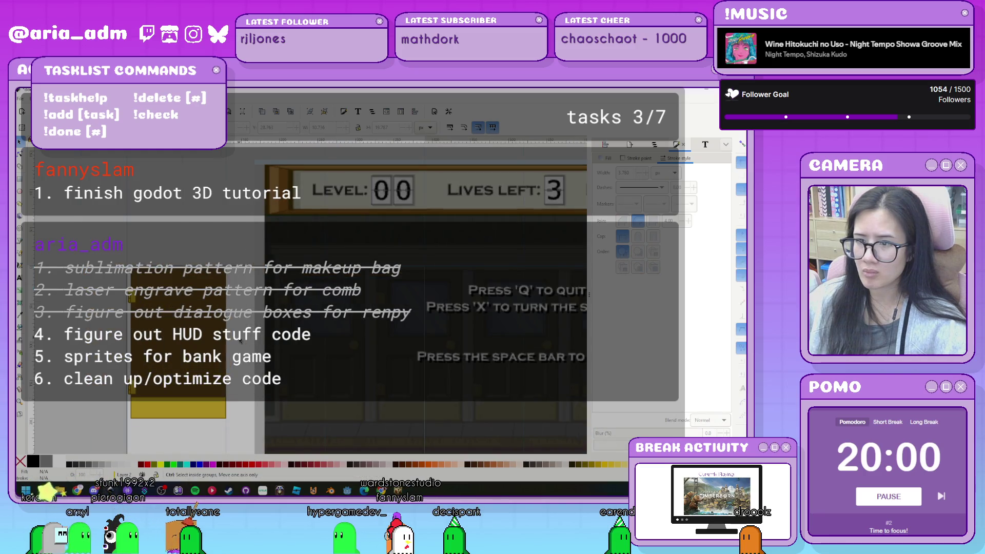
pyautogui.click(204, 337)
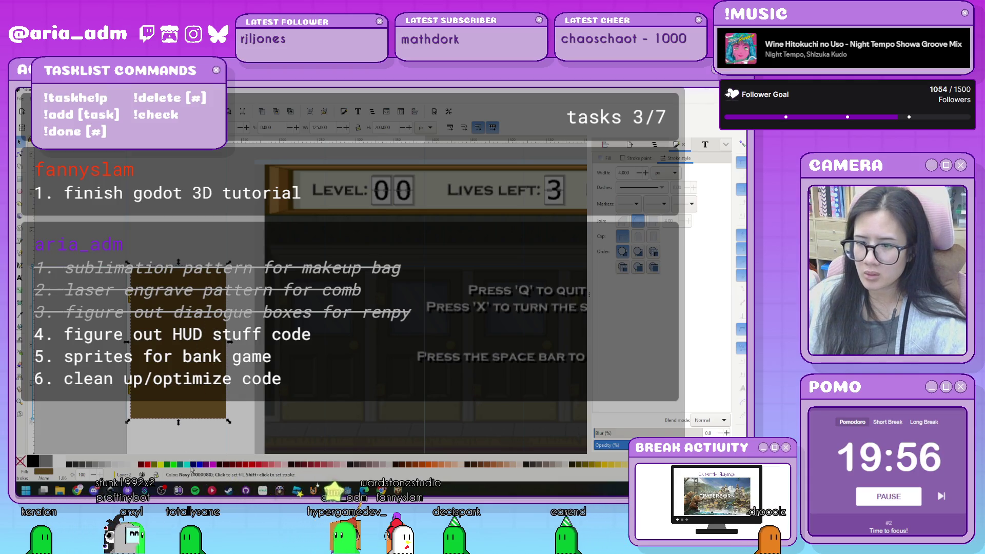
pyautogui.click(605, 158)
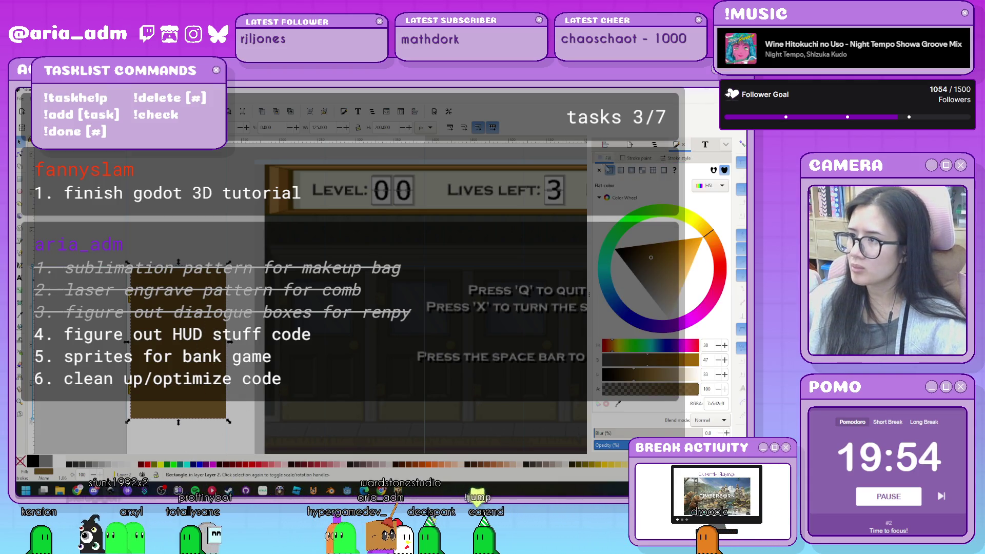
pyautogui.moveTo(630, 225); pyautogui.dragTo(610, 300)
pyautogui.moveTo(647, 272)
pyautogui.mouseDown()
pyautogui.moveTo(618, 259)
pyautogui.moveTo(641, 224)
pyautogui.mouseUp()
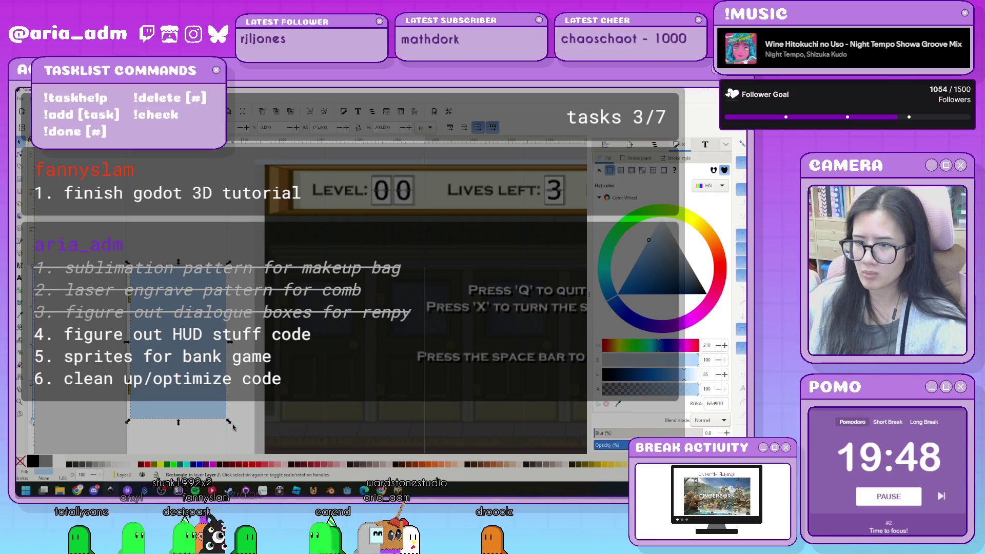
# - Shrink the blue rectangle down to window-pane size on the door
pyautogui.moveTo(229, 421)
pyautogui.mouseDown()
pyautogui.moveTo(210, 335)
pyautogui.moveTo(203, 339)
pyautogui.mouseUp()
pyautogui.scroll(2, 211, 335)
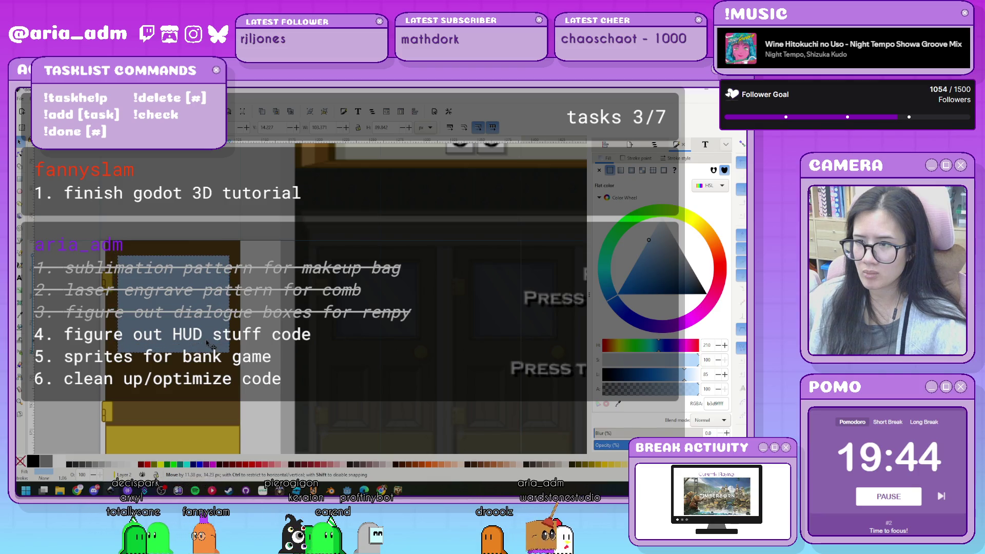
pyautogui.scroll(1, 208, 342)
pyautogui.moveTo(233, 350); pyautogui.dragTo(210, 328)
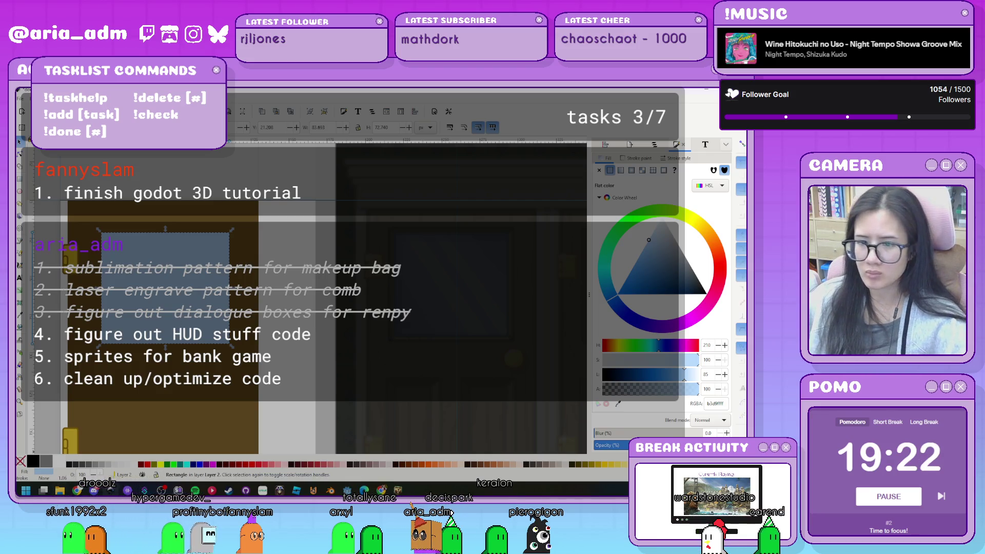
# - Outline the blue pane in dark brown, adjust its fill and stroke style, and enlarge it slightly
pyautogui.keyDown('shift'); pyautogui.click(402, 465); pyautogui.keyUp('shift')
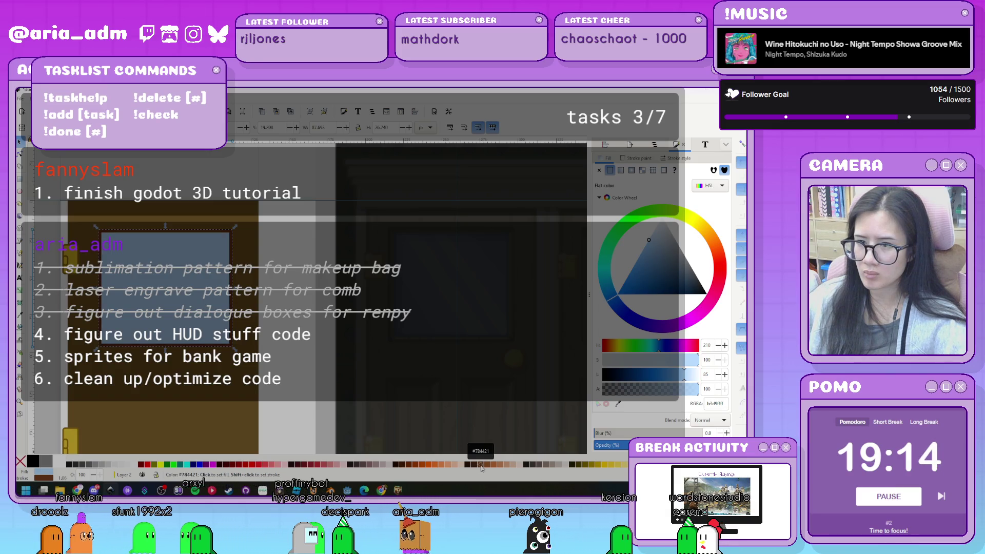
pyautogui.scroll(-4, 237, 345)
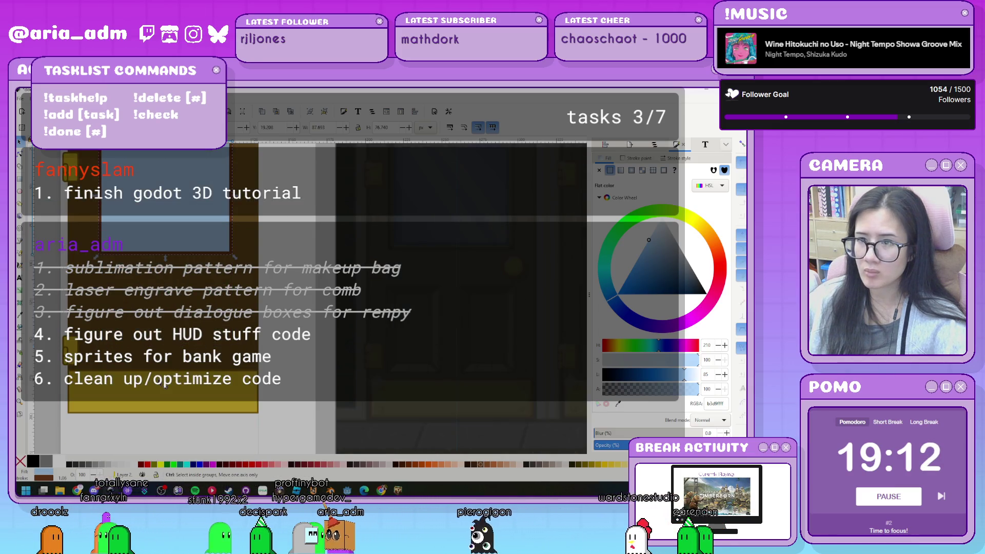
pyautogui.scroll(4, 165, 385)
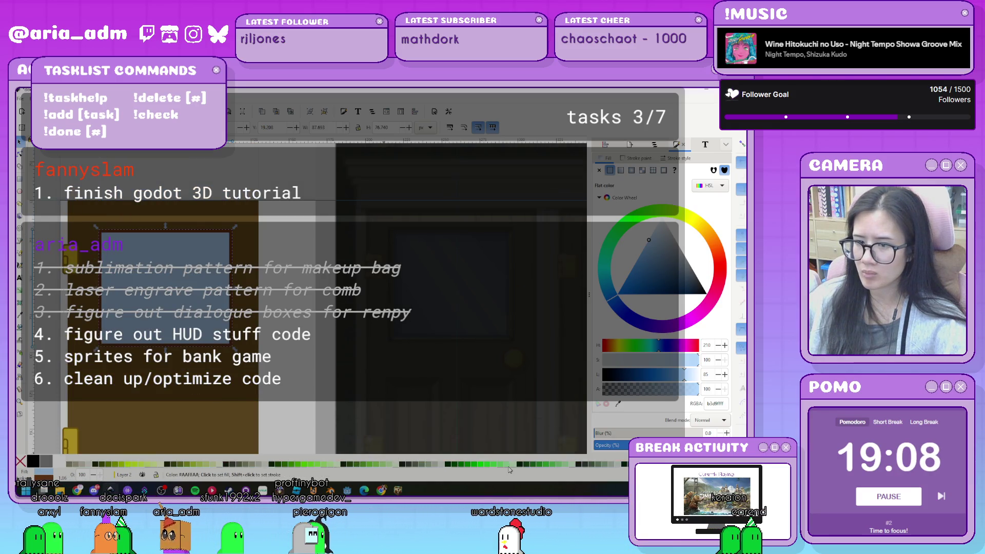
pyautogui.scroll(-3, 509, 467)
pyautogui.scroll(3, 509, 467)
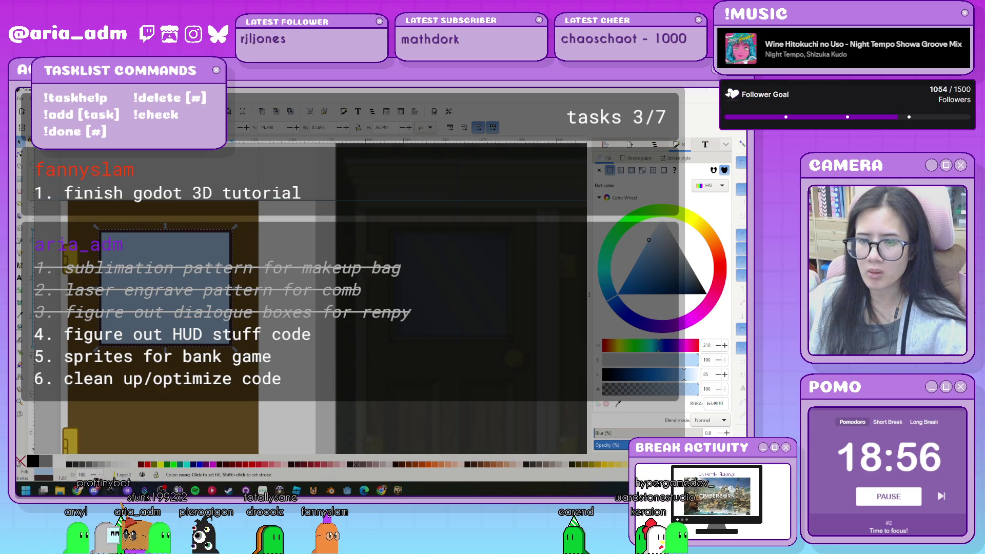
pyautogui.click(20, 460)
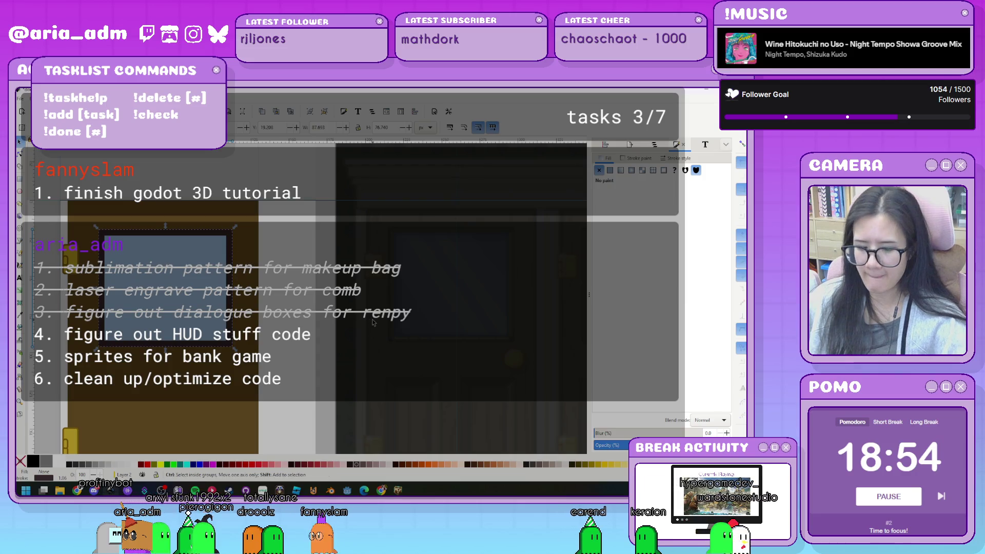
pyautogui.click(678, 159)
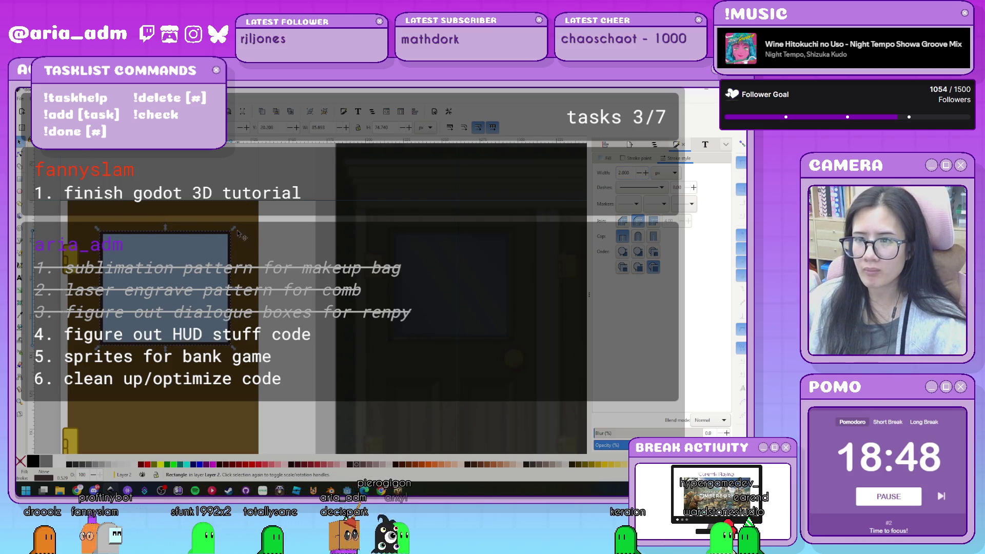
pyautogui.moveTo(234, 228)
pyautogui.mouseDown()
pyautogui.moveTo(266, 218)
pyautogui.moveTo(243, 226)
pyautogui.mouseUp()
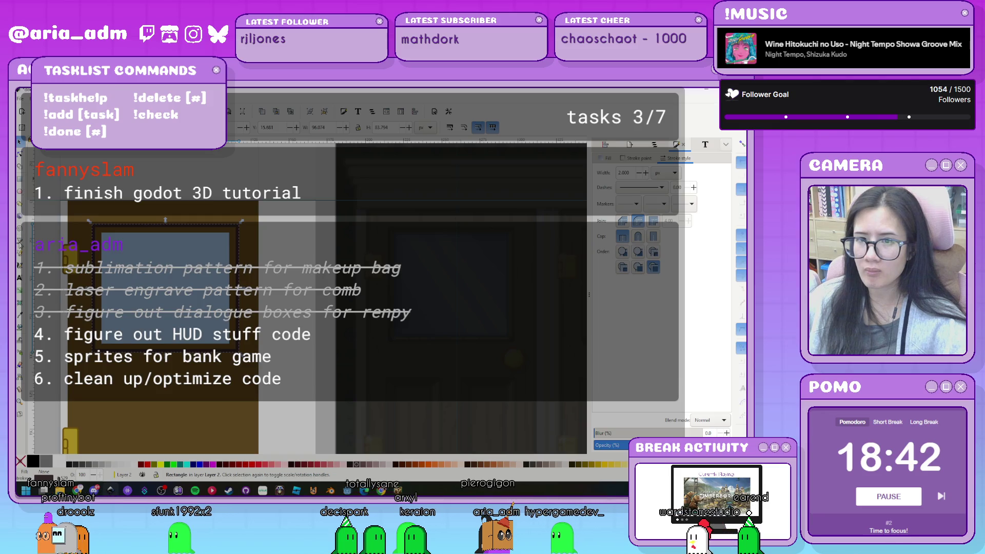
# - Sketch an X of two snapped diagonal lines across the window, then undo it
pyautogui.press('b')
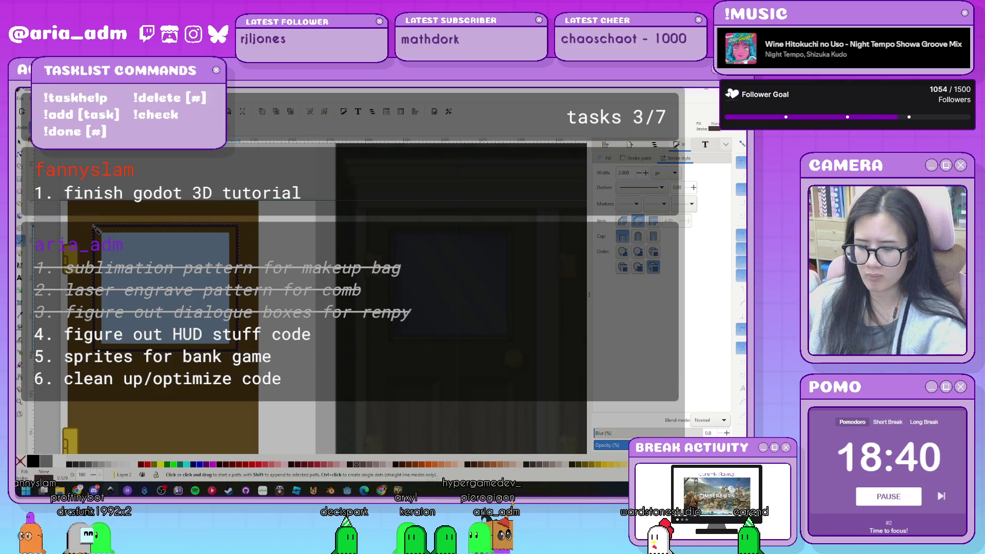
pyautogui.press('%')
pyautogui.click(95, 228)
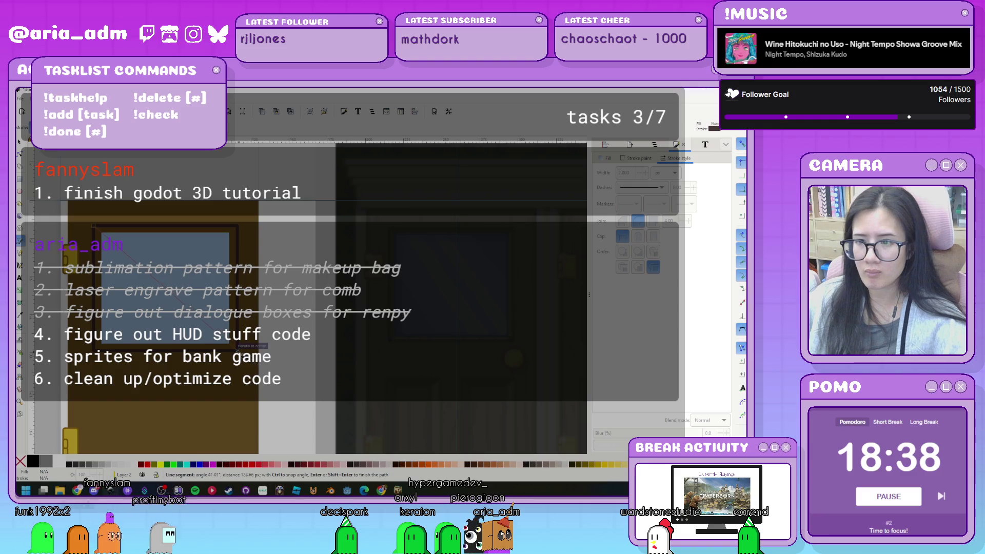
pyautogui.doubleClick(237, 352)
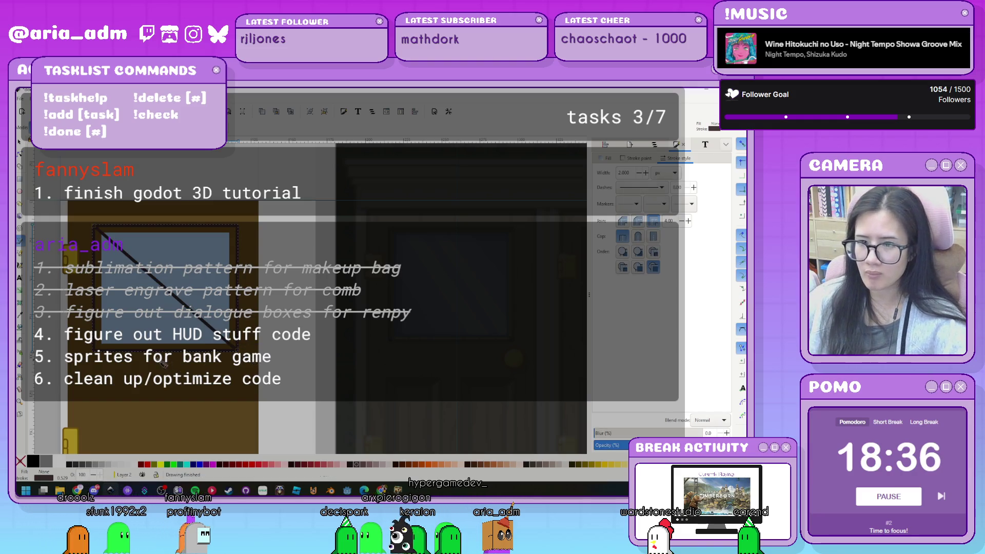
pyautogui.click(94, 352)
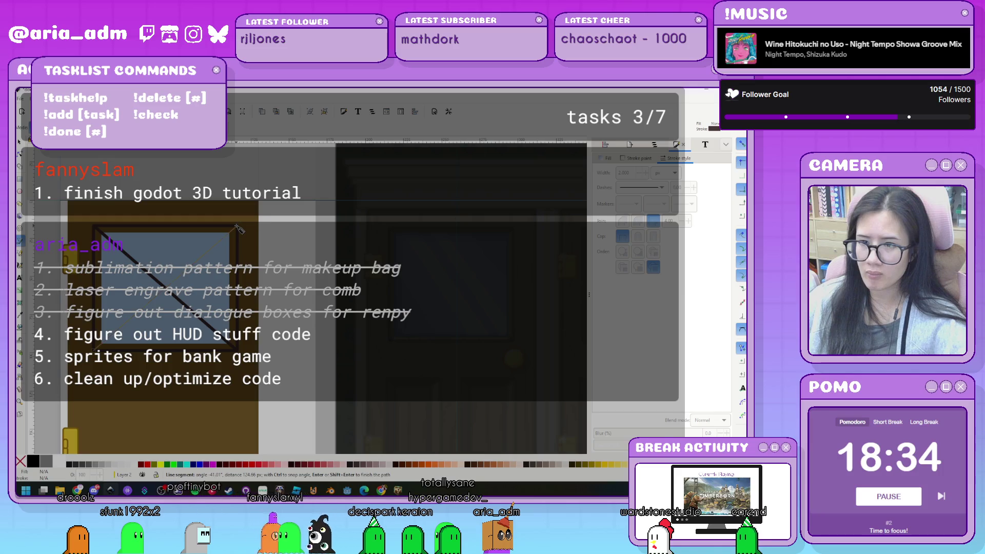
pyautogui.doubleClick(237, 228)
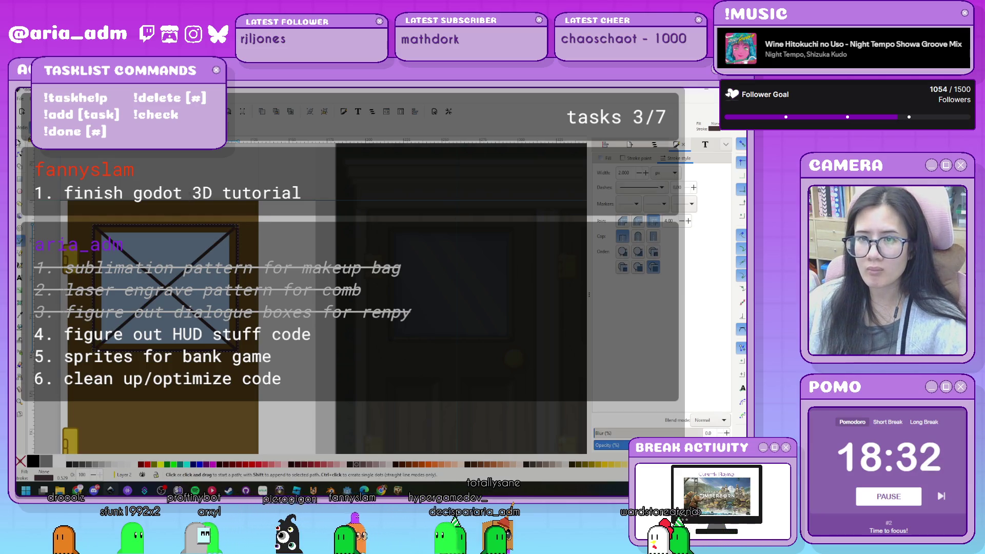
pyautogui.hotkey('ctrl', 'z')
pyautogui.hotkey('ctrl', 'z')
pyautogui.press('s')
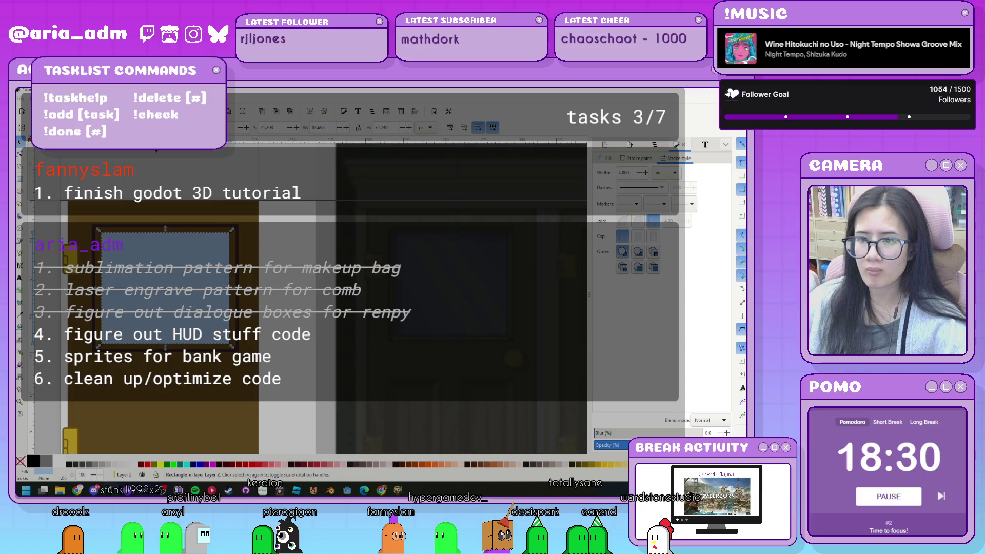
pyautogui.click(299, 356)
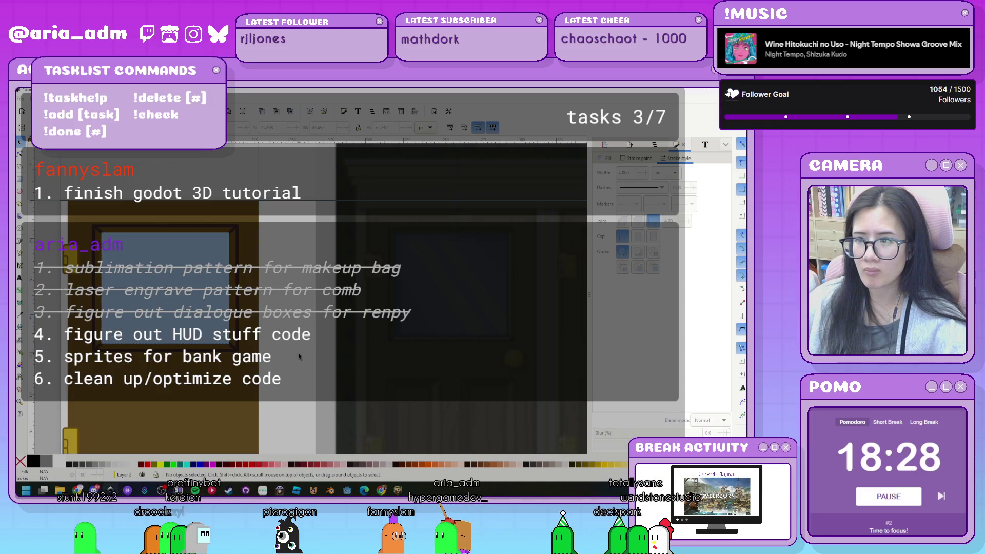
# - Give the window rectangle a flat pale greyish-blue outline
pyautogui.click(196, 434)
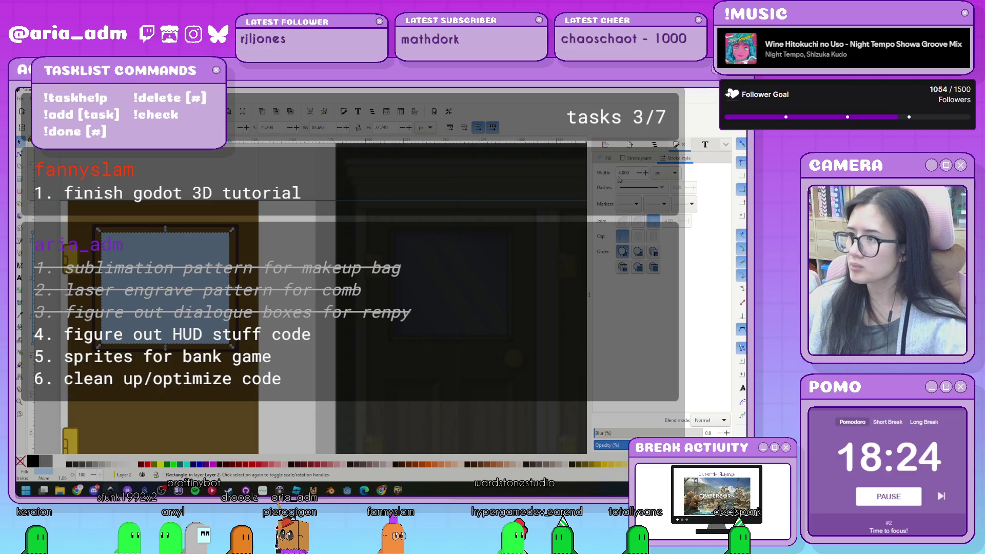
pyautogui.click(639, 159)
pyautogui.click(610, 170)
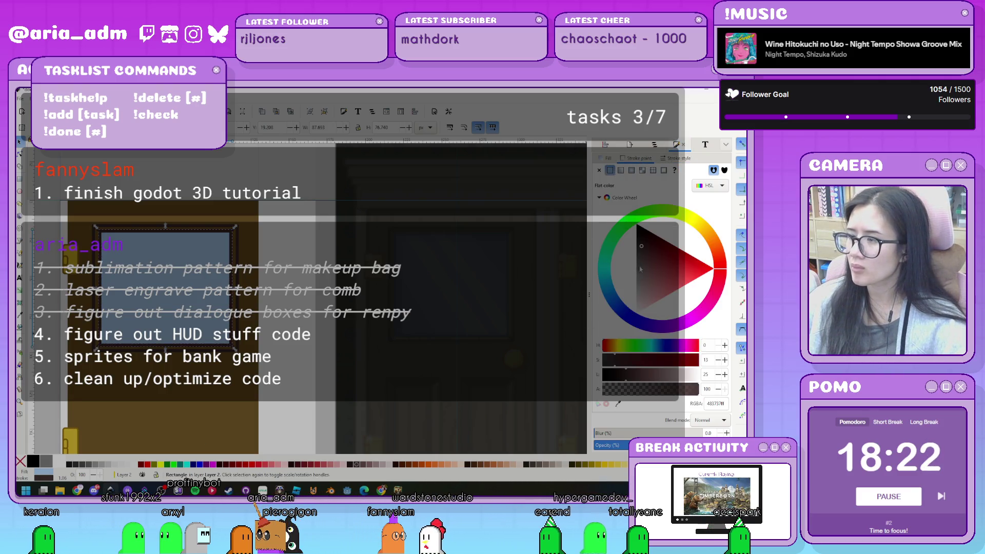
pyautogui.click(608, 287)
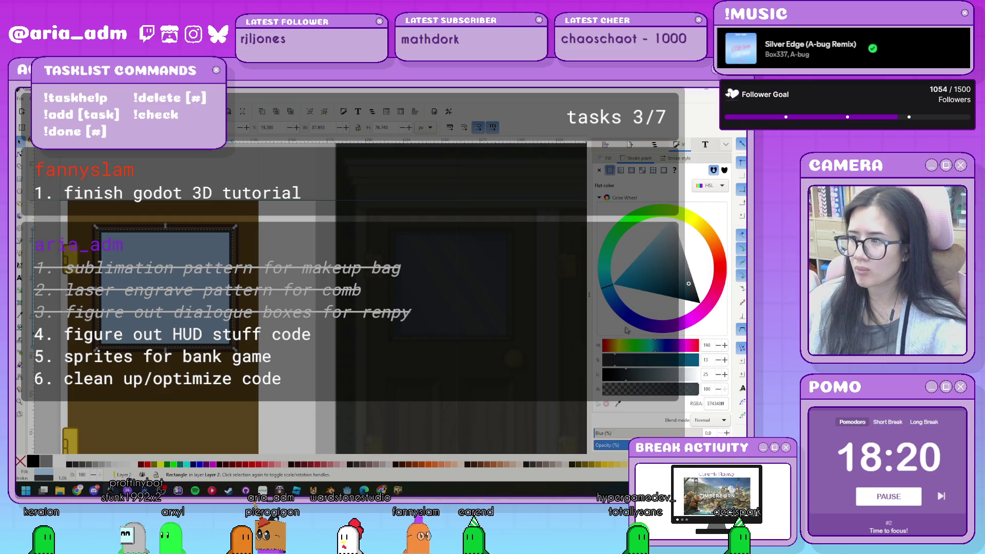
pyautogui.click(649, 240)
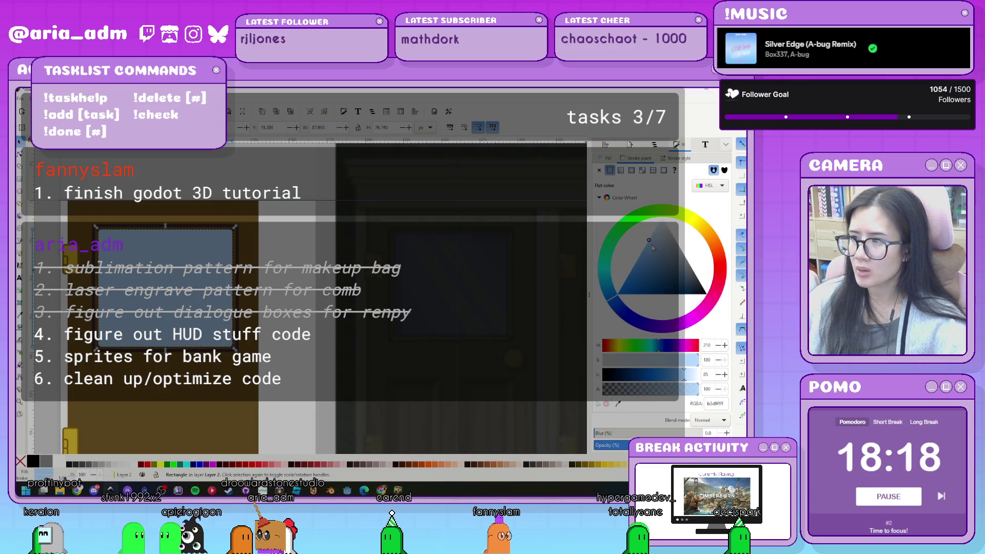
pyautogui.click(658, 245)
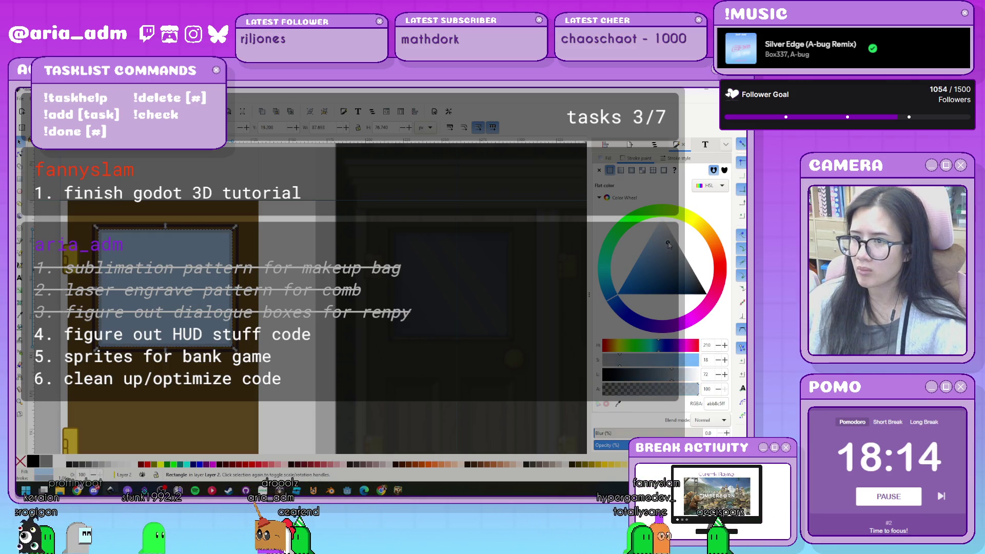
# - Darken the grey-blue outline slightly and set its width to 2
pyautogui.moveTo(668, 244); pyautogui.dragTo(669, 251)
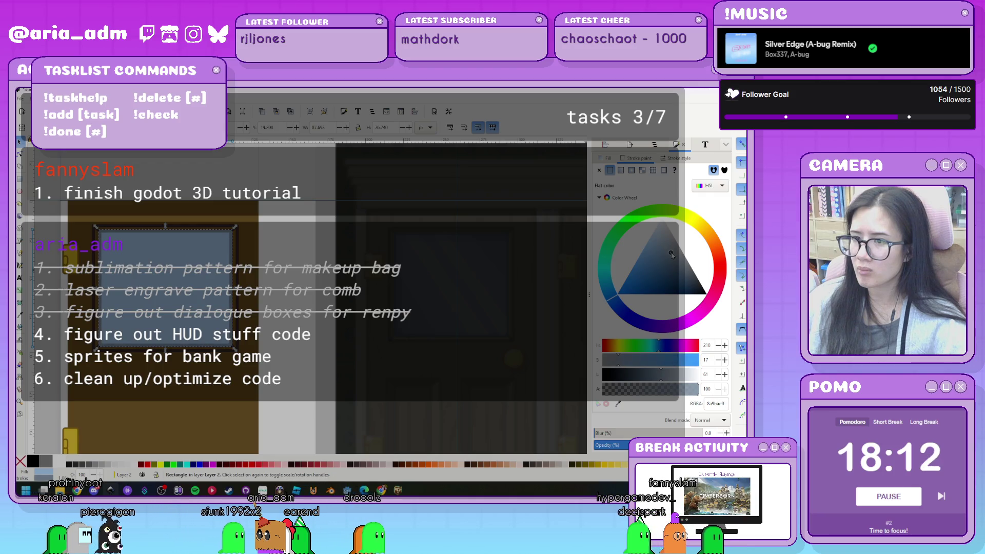
pyautogui.click(676, 158)
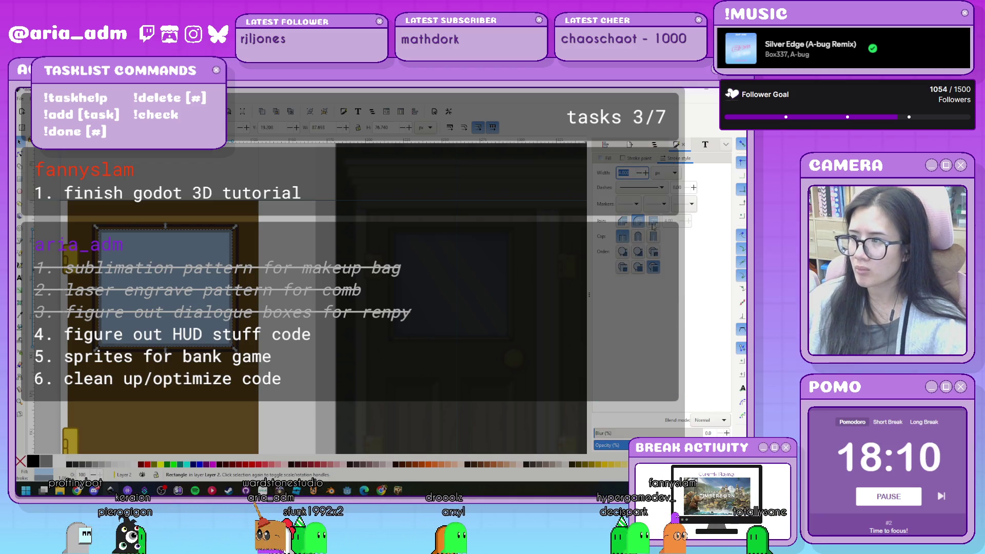
pyautogui.click(636, 158)
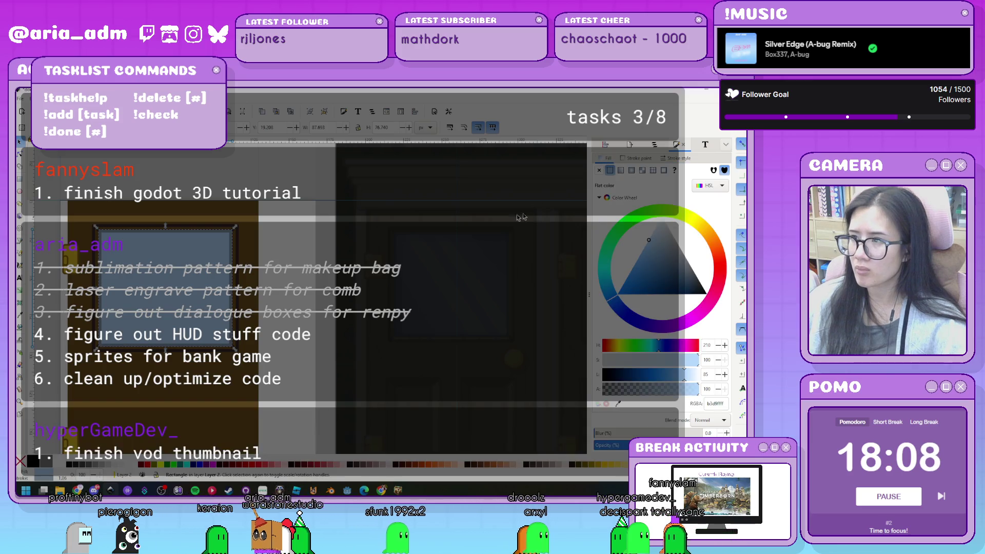
pyautogui.click(667, 159)
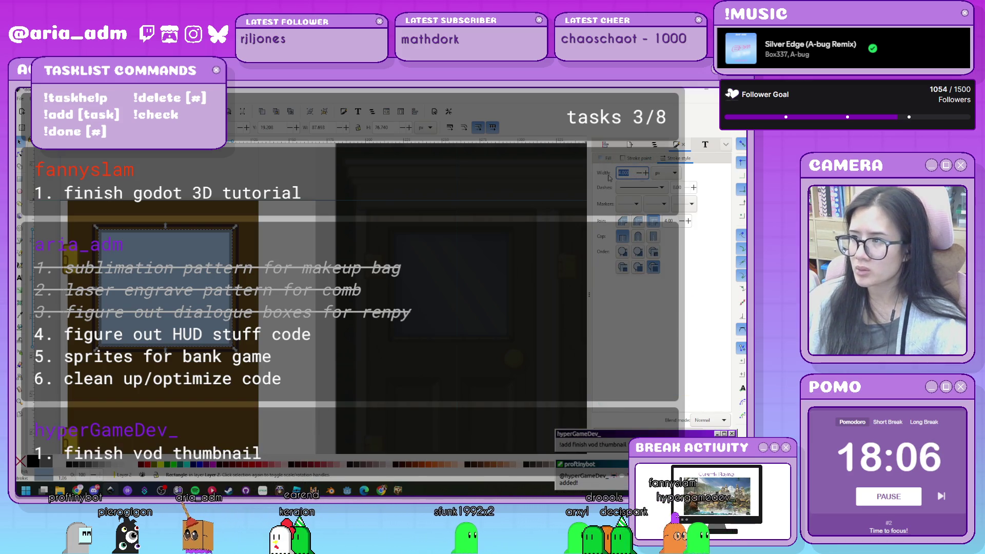
pyautogui.write('2')
pyautogui.press('Return')
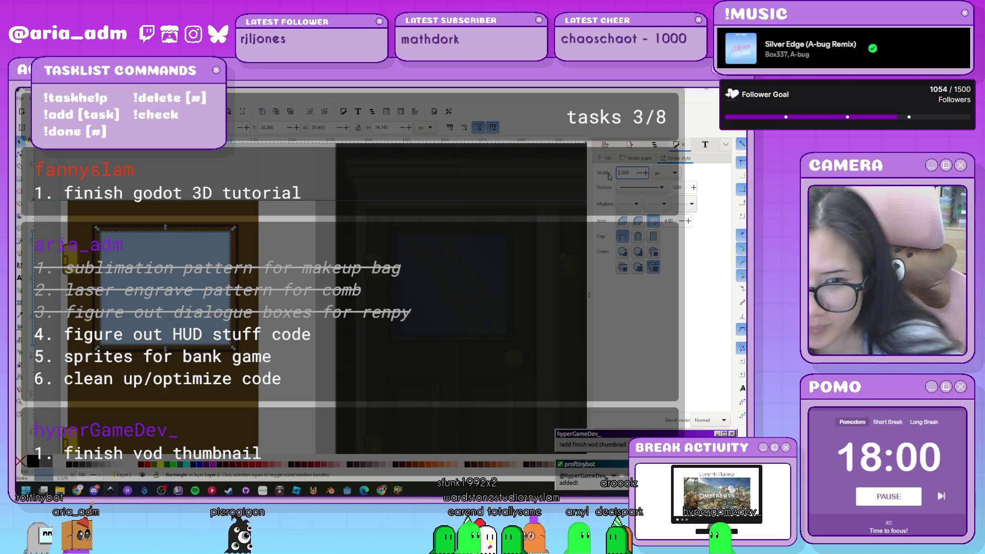
# - Reduce the outline width to 1
pyautogui.click(291, 300)
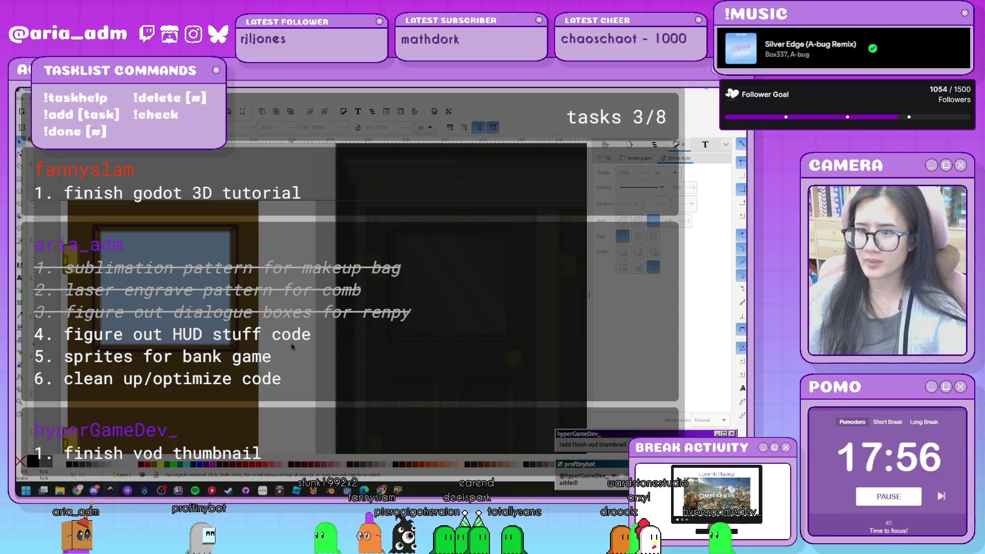
pyautogui.scroll(3, 87, 226)
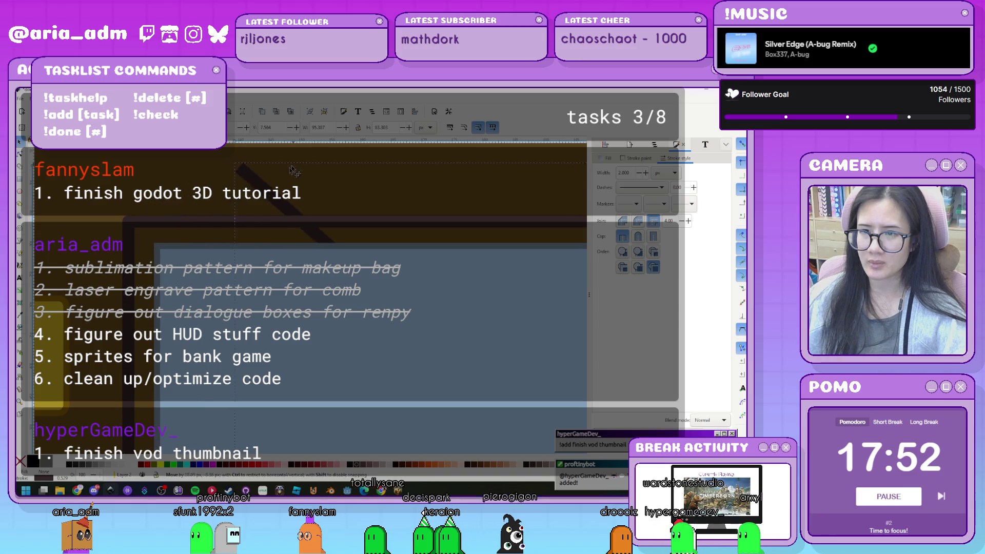
pyautogui.scroll(-2, 153, 325)
pyautogui.scroll(2, 174, 276)
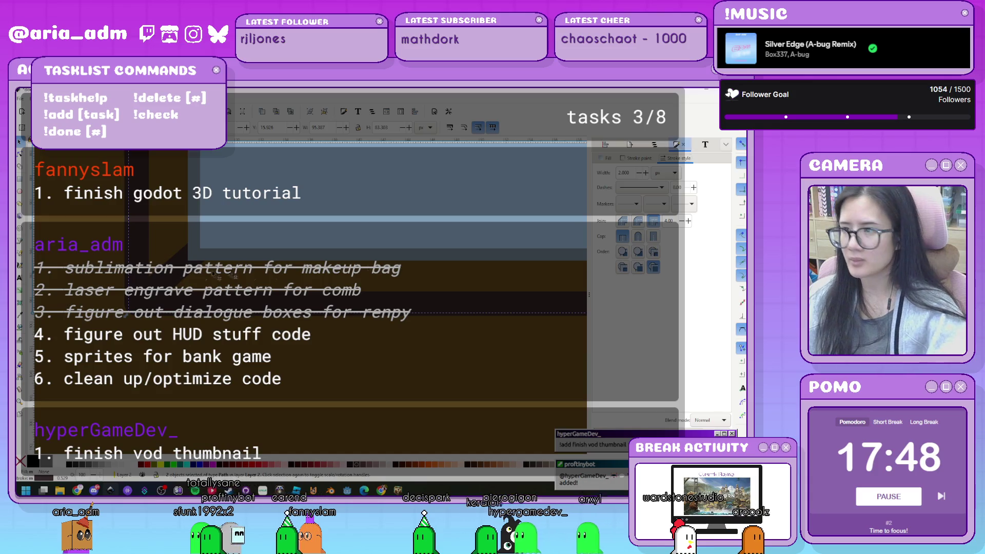
pyautogui.doubleClick(624, 172)
pyautogui.write('1')
pyautogui.press('Return')
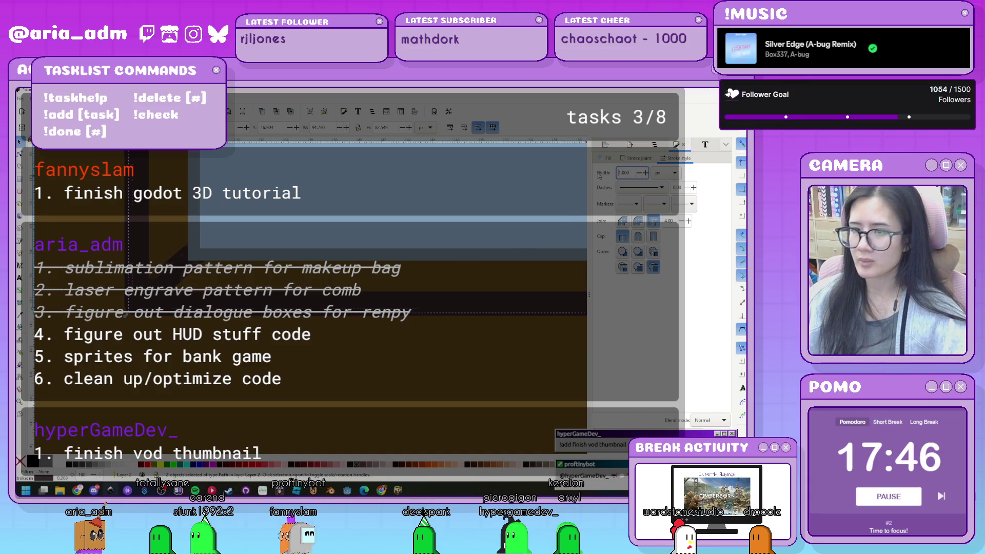
# - Colour the window frame paths' outlines golden brown (715526)
pyautogui.scroll(-3, 316, 374)
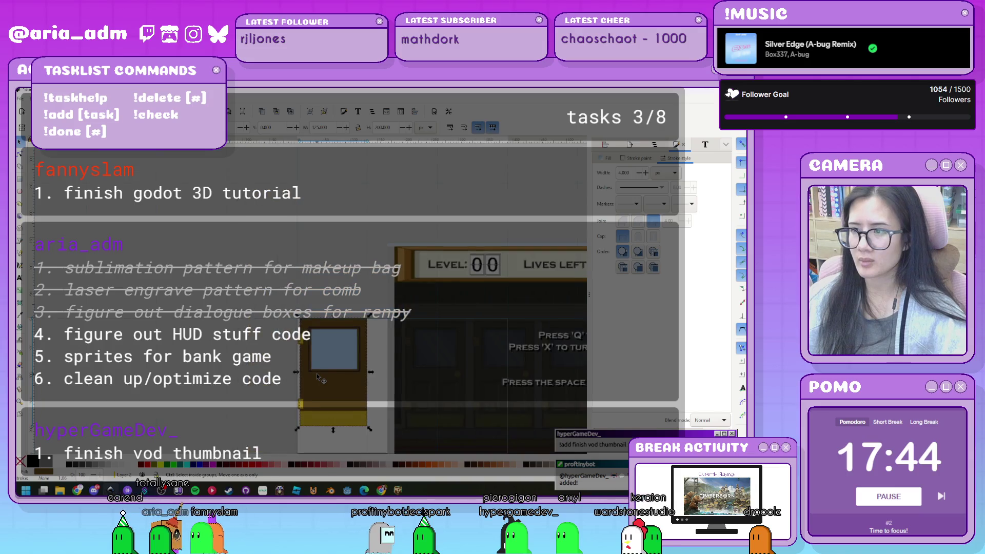
pyautogui.click(316, 374)
pyautogui.scroll(2, 359, 369)
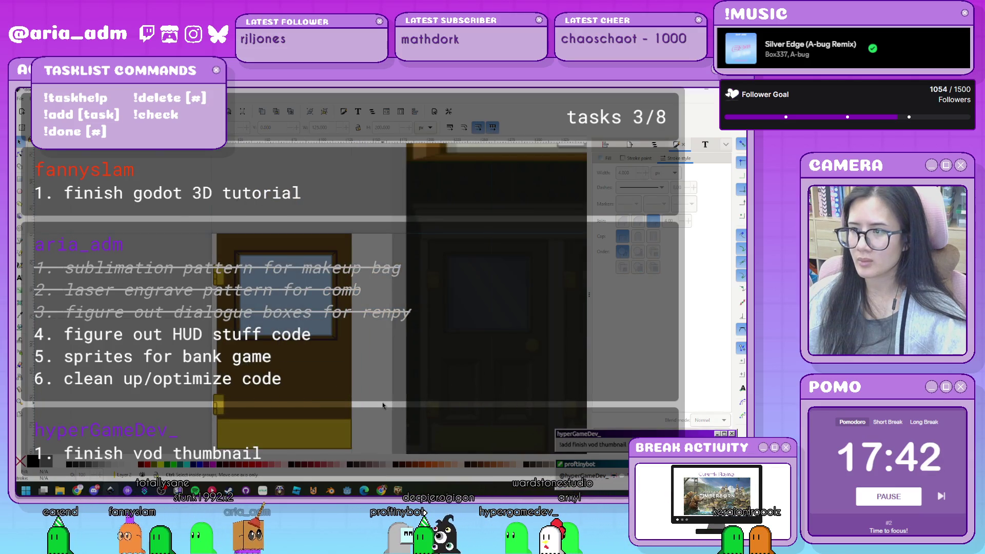
pyautogui.scroll(1, 328, 338)
pyautogui.scroll(1, 312, 315)
pyautogui.scroll(1, 312, 315)
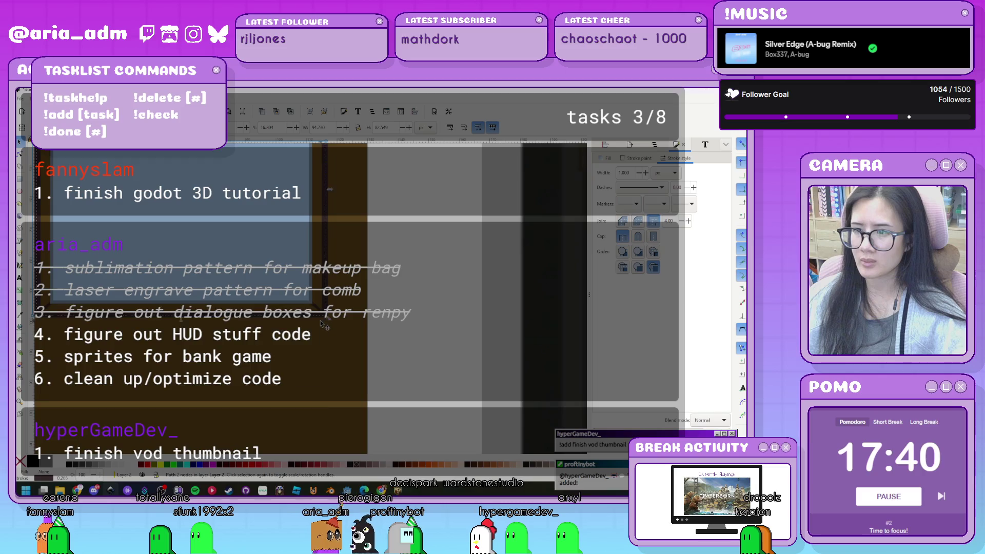
pyautogui.click(304, 187)
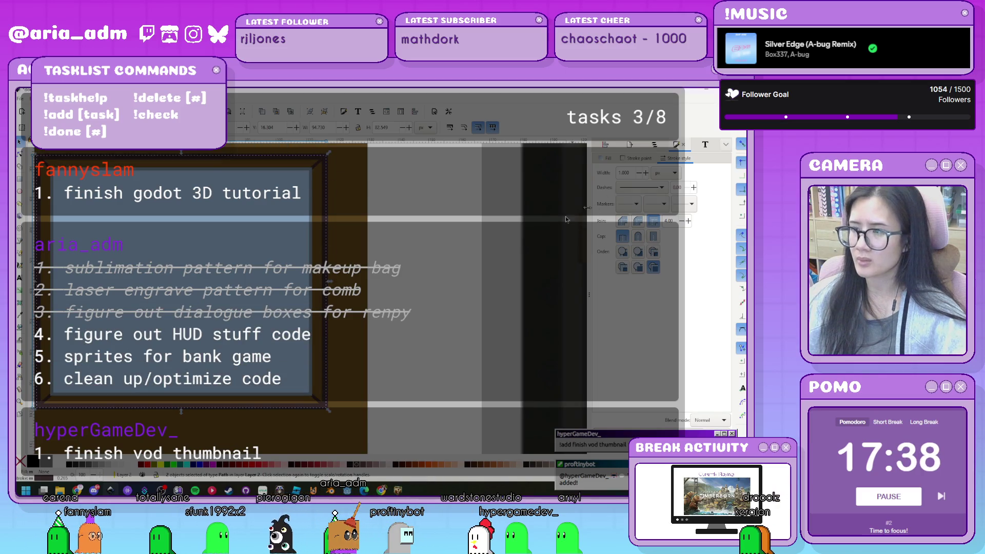
pyautogui.click(638, 160)
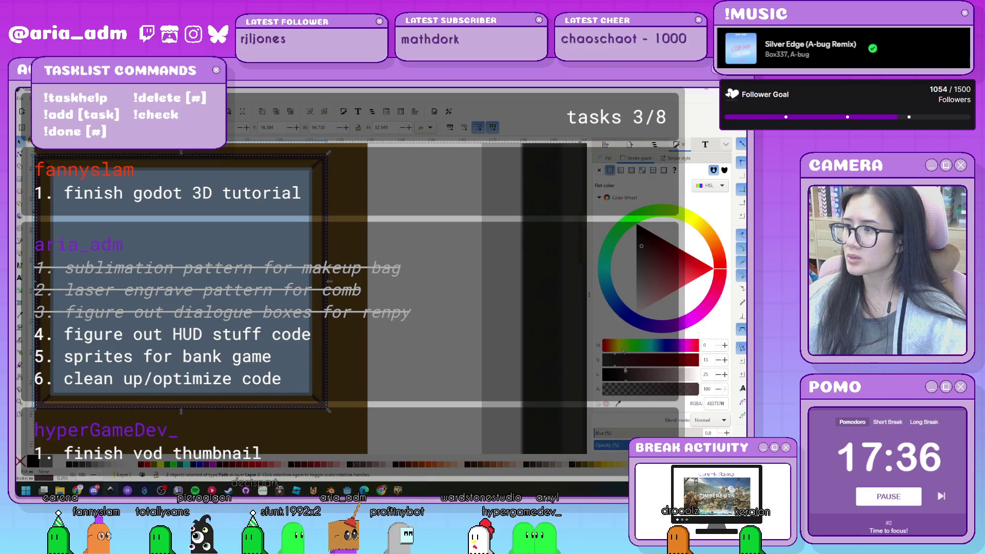
pyautogui.click(709, 231)
pyautogui.click(652, 258)
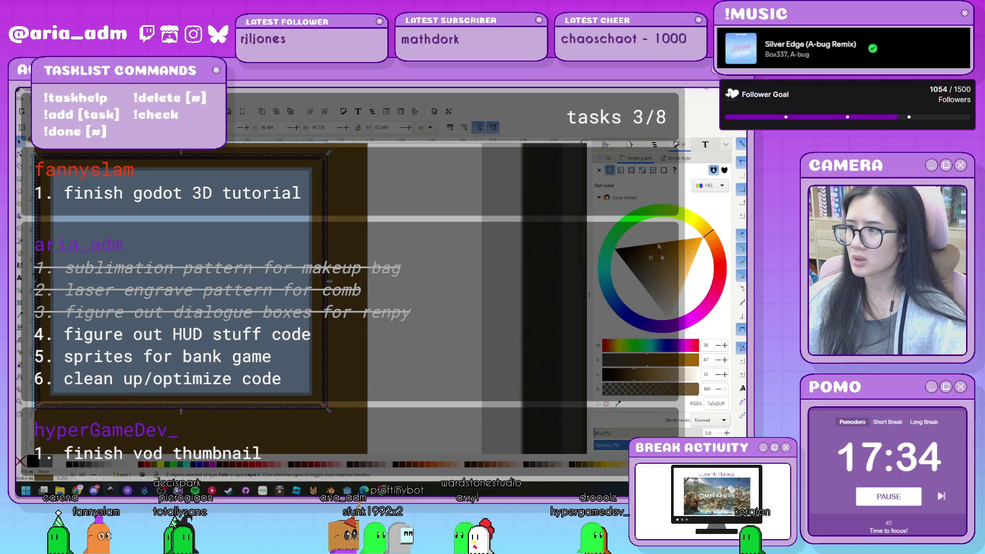
pyautogui.moveTo(655, 258); pyautogui.dragTo(643, 256)
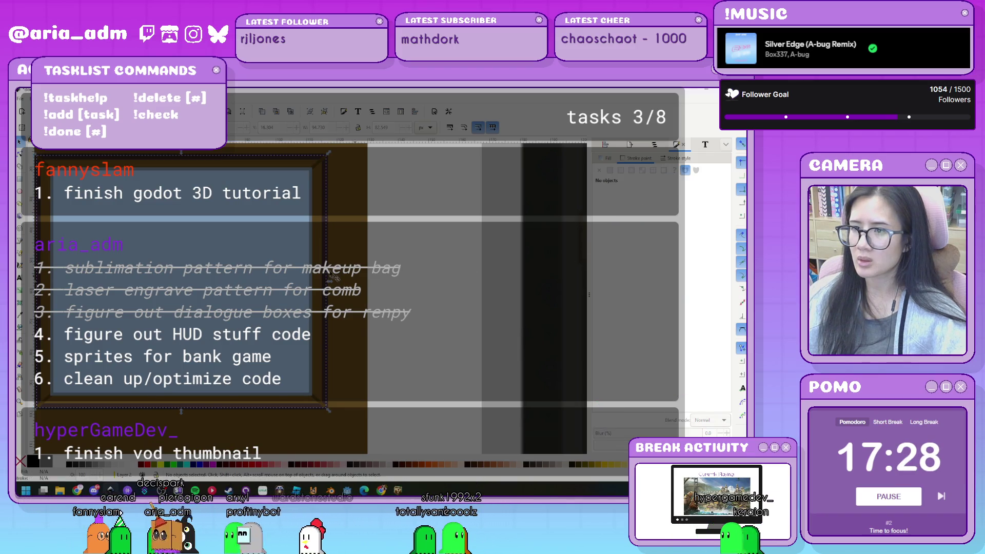
pyautogui.press('Tab')
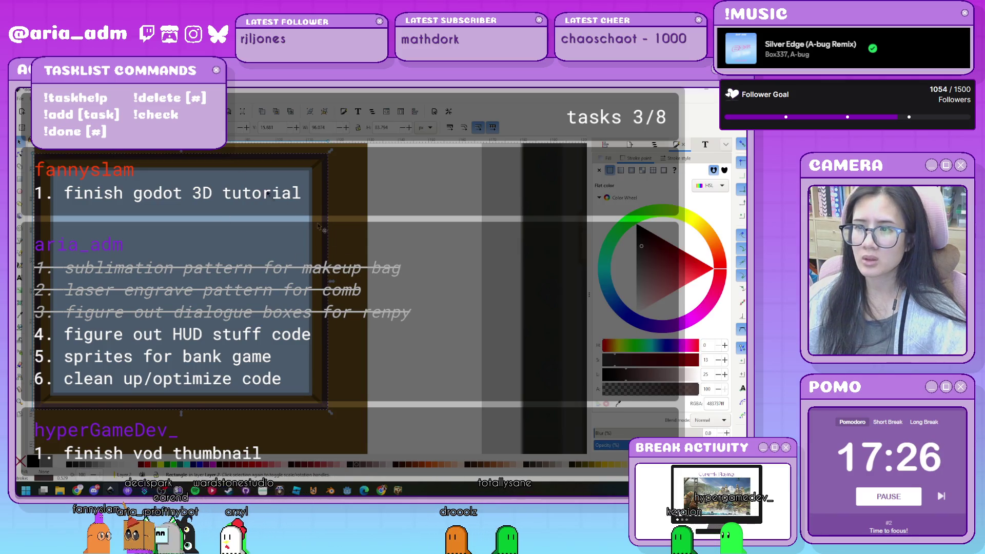
# - Zoom in on the door and select its light blue window pane to show the fill settings
pyautogui.press('Escape')
pyautogui.scroll(-4, 412, 293)
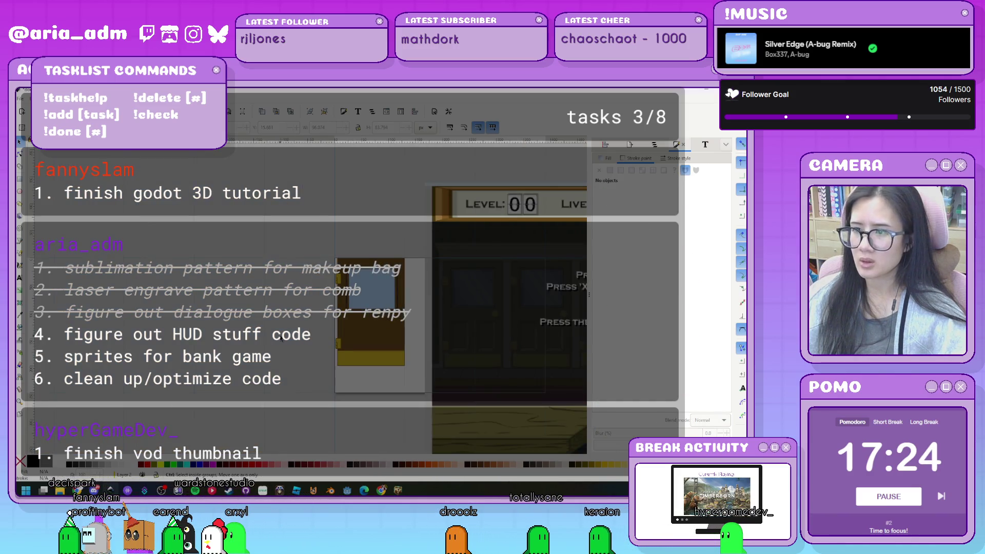
pyautogui.scroll(3, 281, 337)
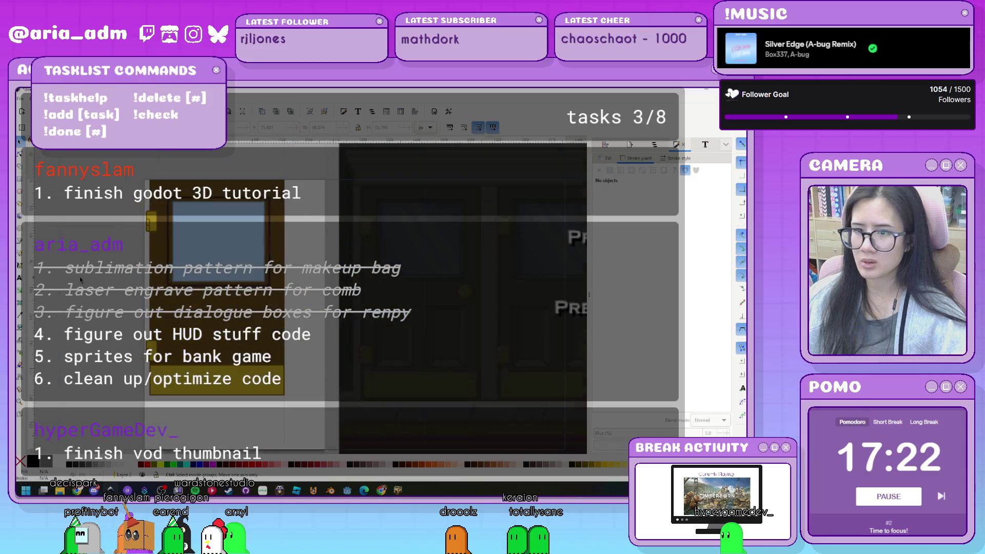
pyautogui.scroll(2, 81, 279)
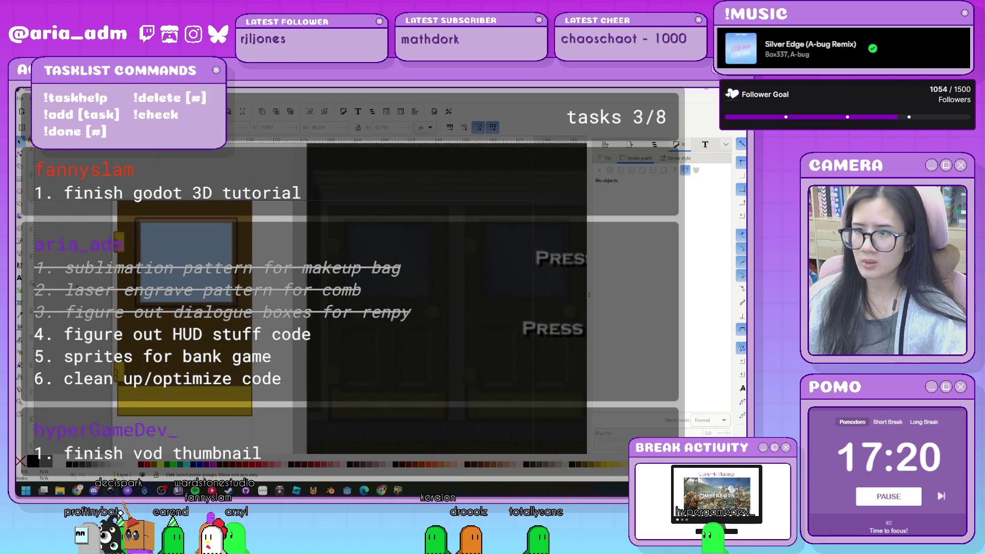
pyautogui.scroll(1, 76, 286)
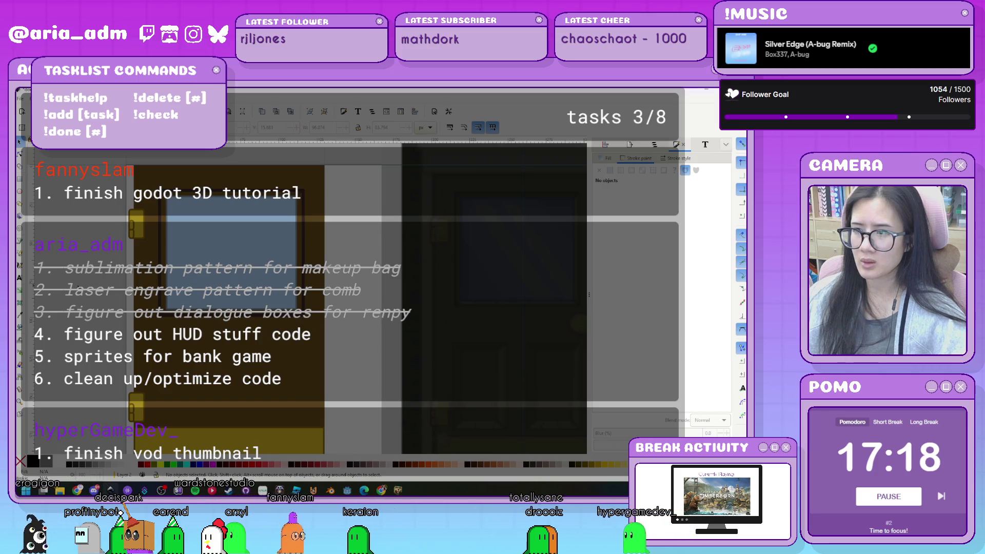
pyautogui.scroll(-1, 67, 290)
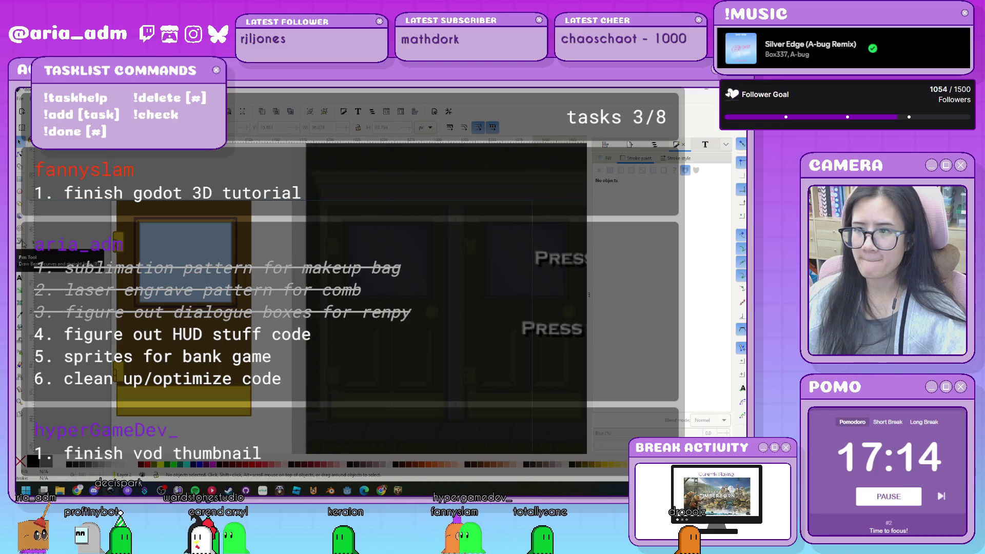
pyautogui.click(21, 240)
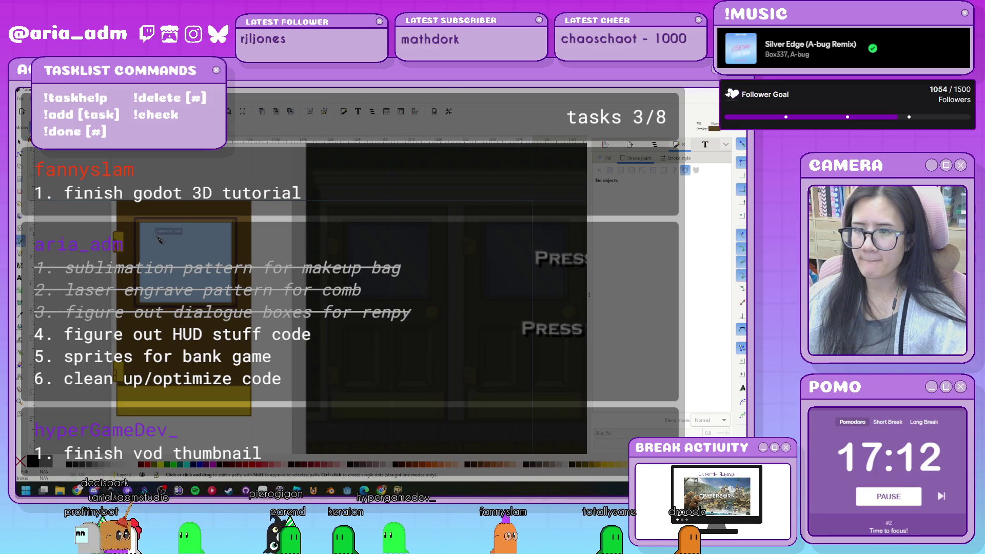
pyautogui.click(21, 143)
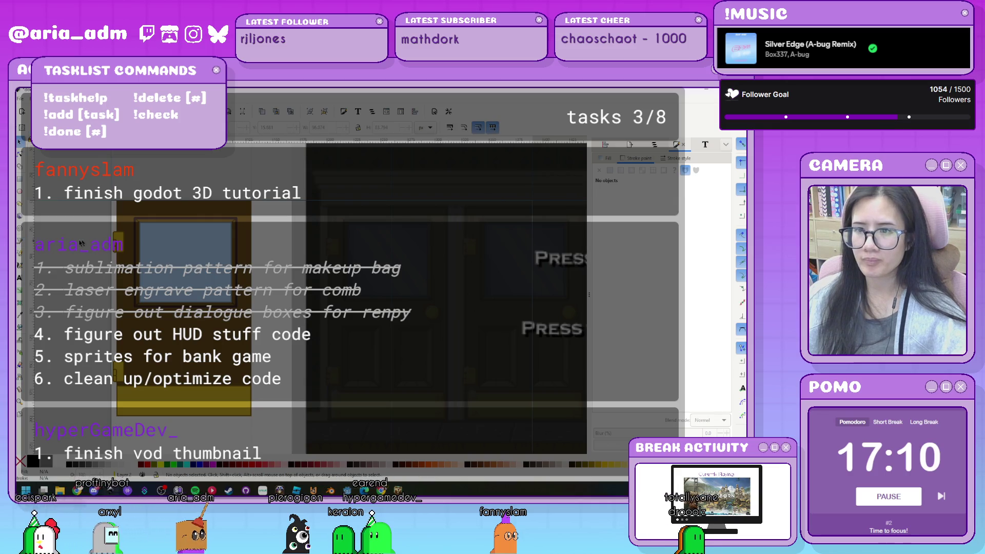
pyautogui.scroll(1, 78, 252)
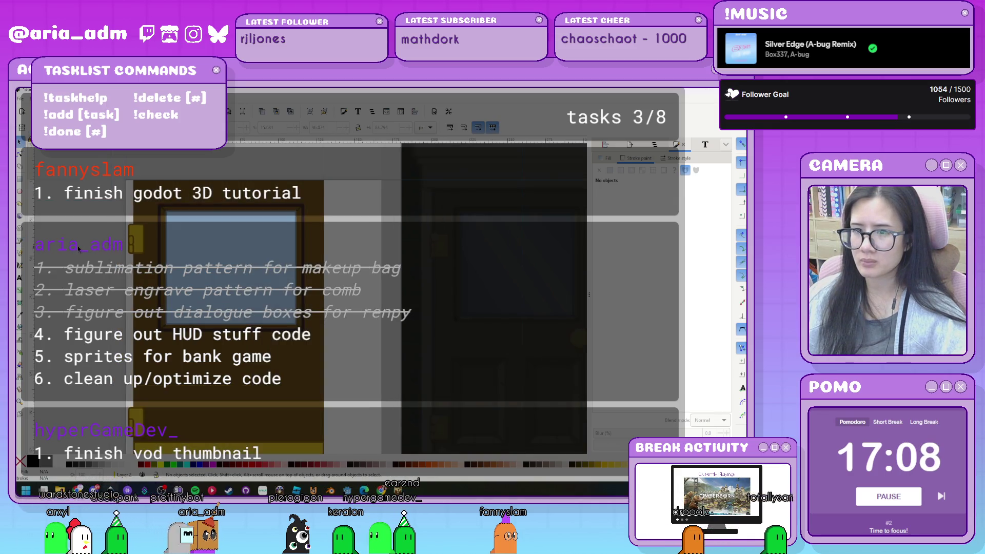
pyautogui.scroll(-1, 141, 252)
pyautogui.scroll(1, 180, 271)
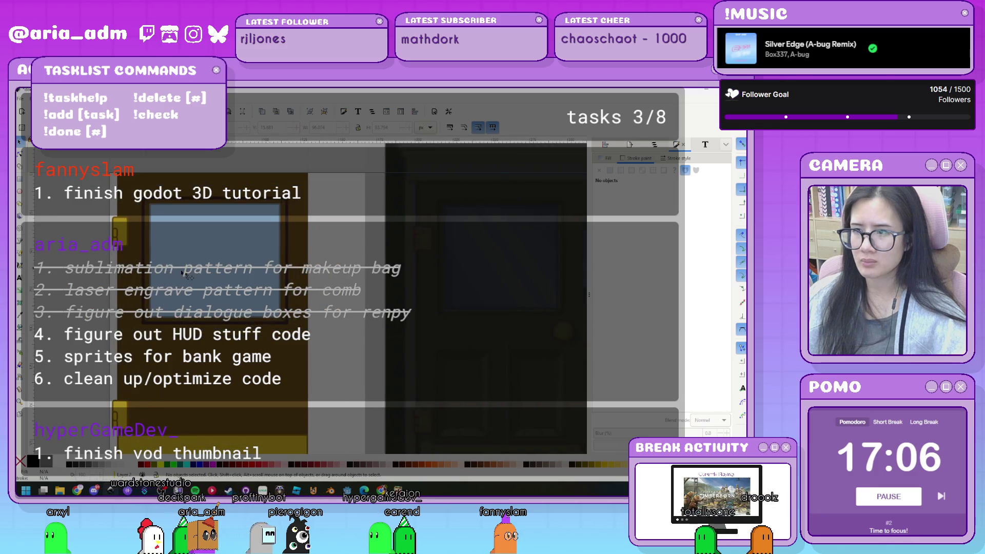
pyautogui.click(198, 276)
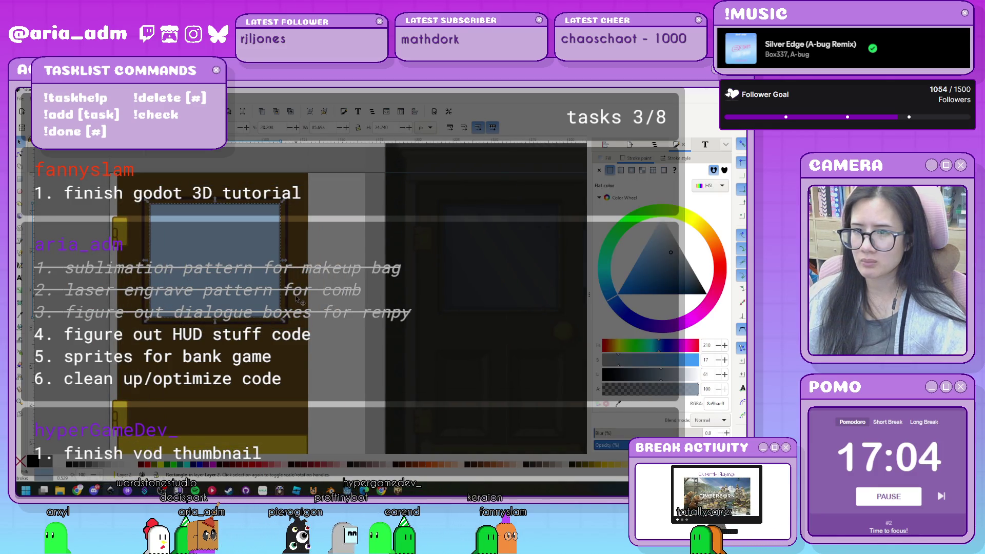
# - Give the window pane's fill a linear gradient
pyautogui.click(622, 171)
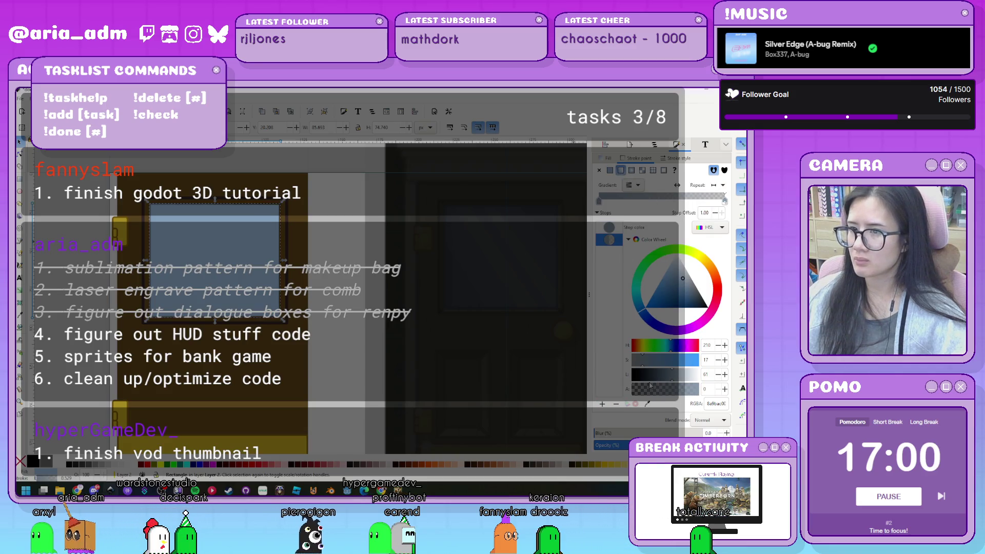
pyautogui.hotkey('ctrl', 'z')
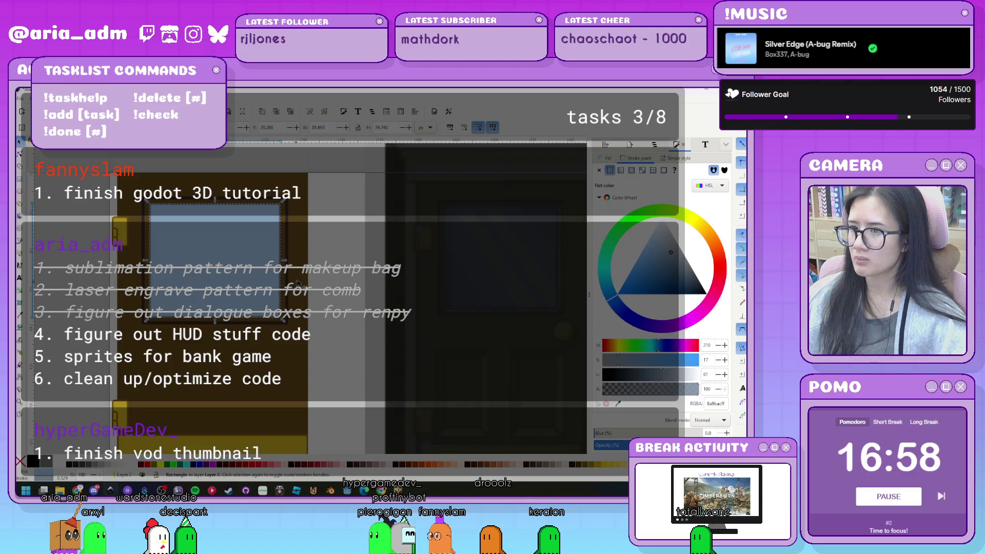
pyautogui.click(612, 159)
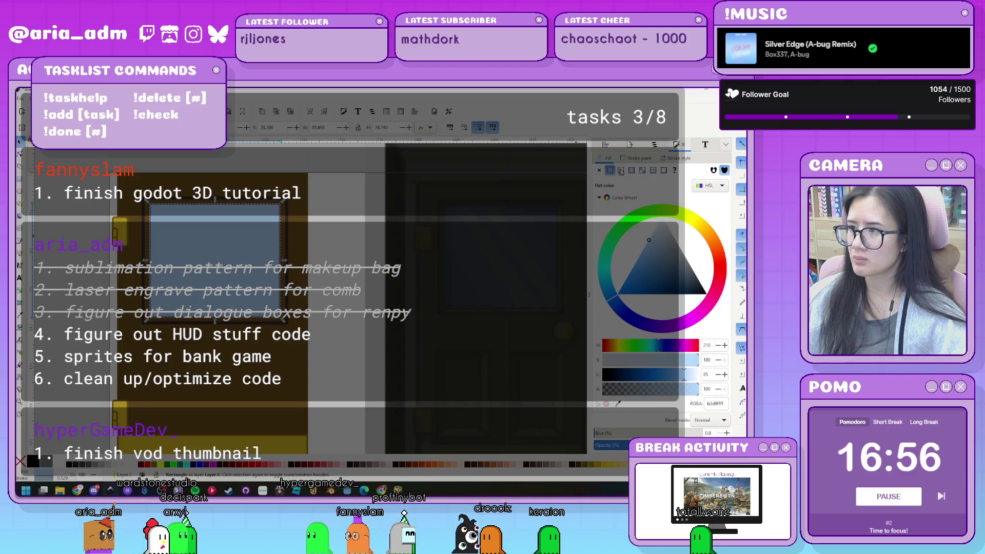
pyautogui.click(620, 172)
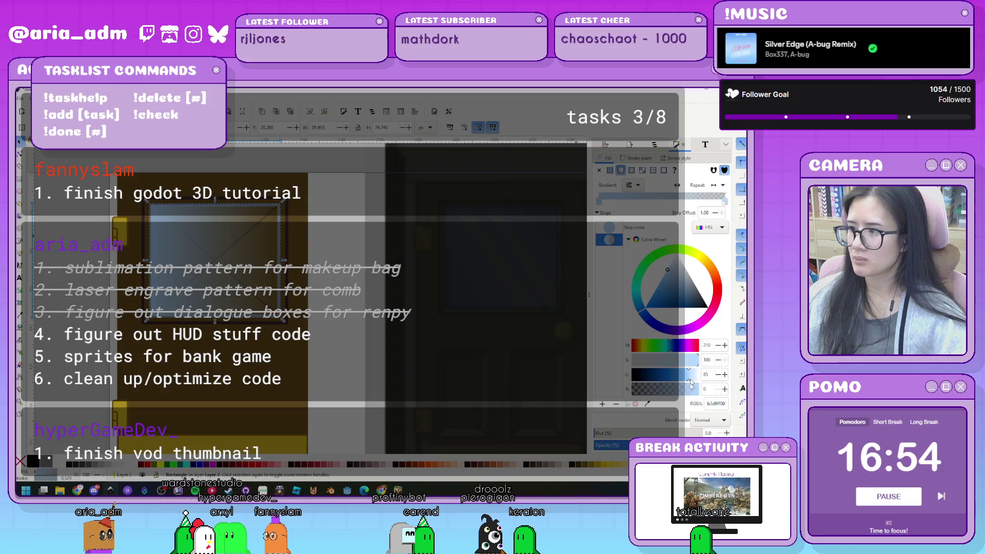
# - Add several stops to the glass gradient and make the 0.75 stop pure white
pyautogui.click(609, 239)
pyautogui.click(602, 404)
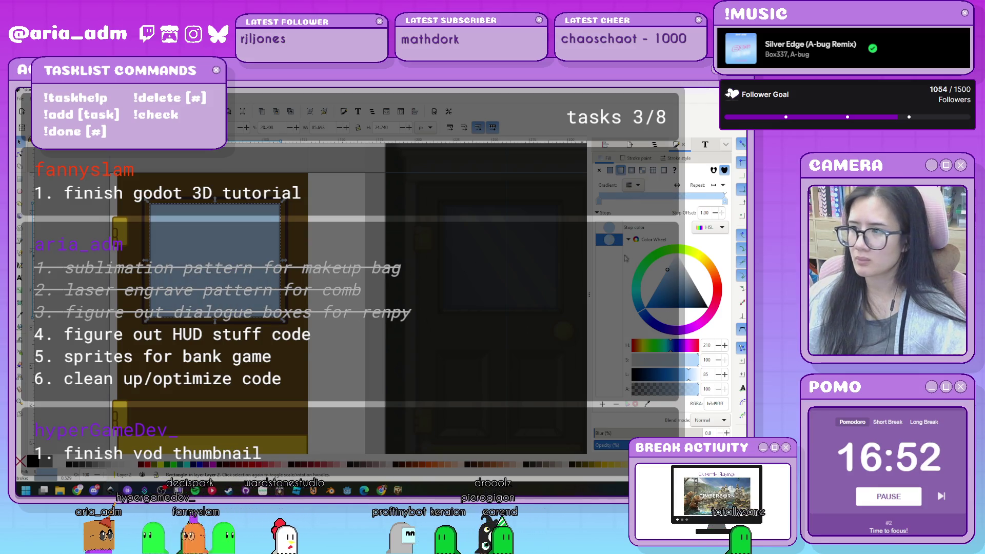
pyautogui.click(602, 404)
pyautogui.click(603, 404)
pyautogui.click(603, 404)
pyautogui.click(602, 404)
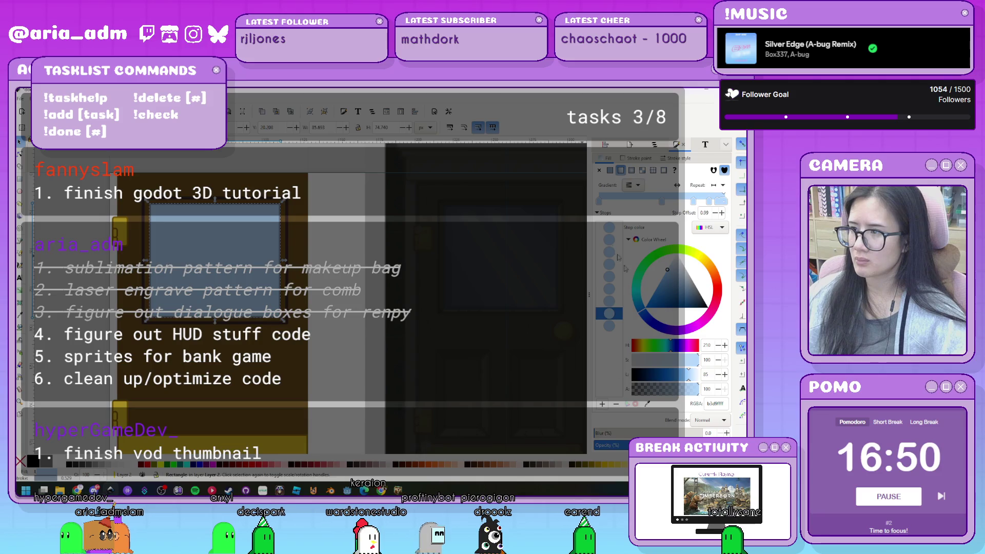
pyautogui.click(603, 404)
pyautogui.click(603, 404)
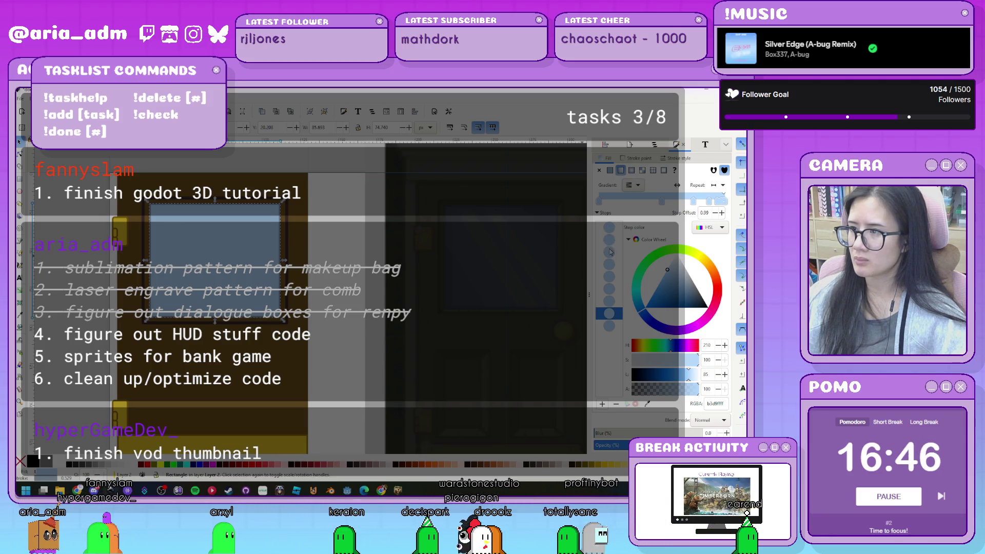
pyautogui.click(608, 252)
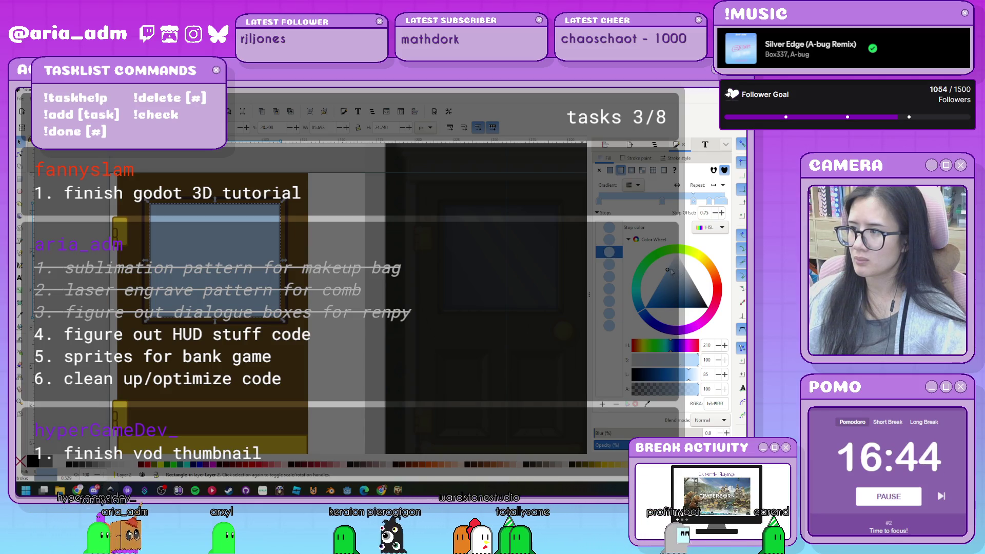
pyautogui.moveTo(670, 272); pyautogui.dragTo(677, 253)
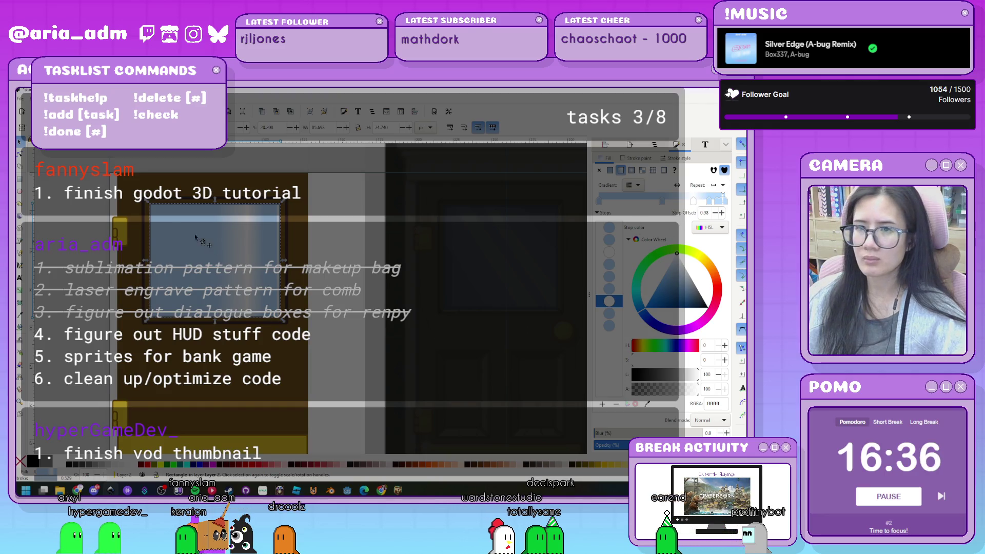
# - Run the gradient from the pane's bottom to its top-right corner and add a mid stop
pyautogui.click(20, 153)
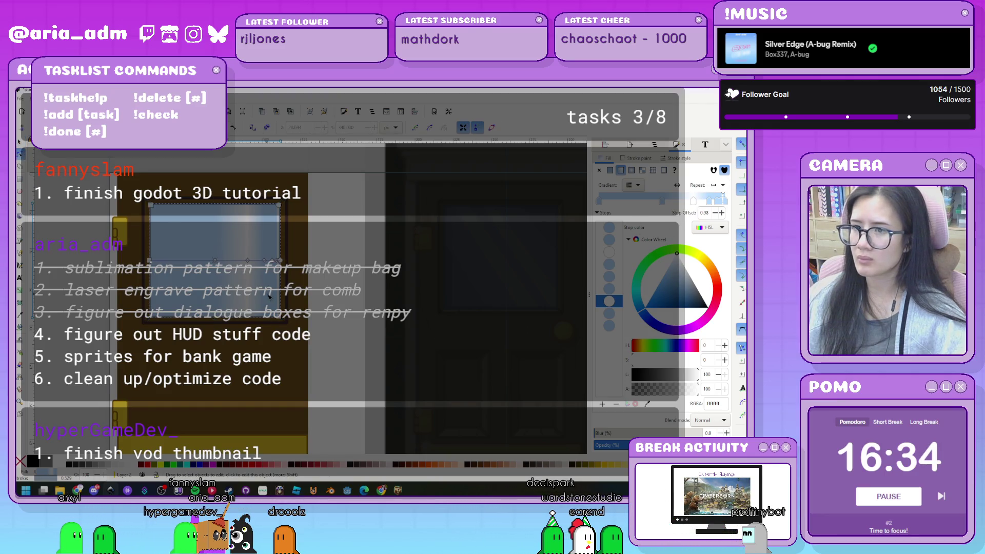
pyautogui.moveTo(151, 320); pyautogui.dragTo(153, 322)
pyautogui.click(152, 320)
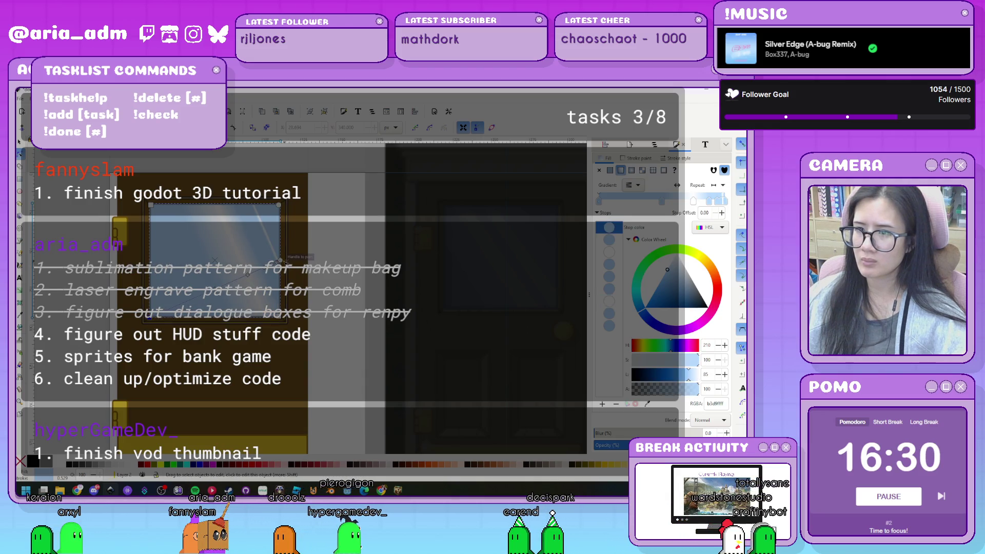
pyautogui.moveTo(281, 259); pyautogui.dragTo(279, 204)
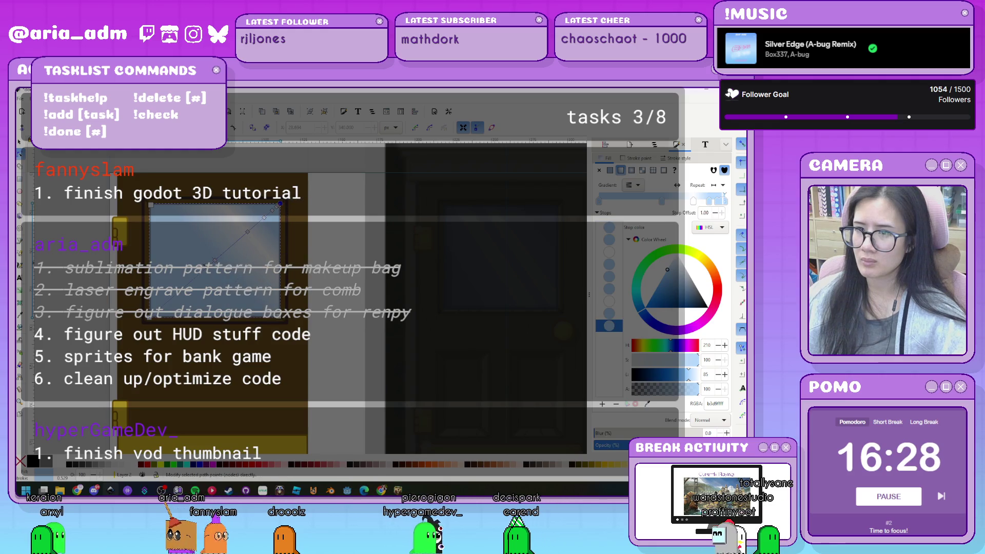
pyautogui.doubleClick(215, 261)
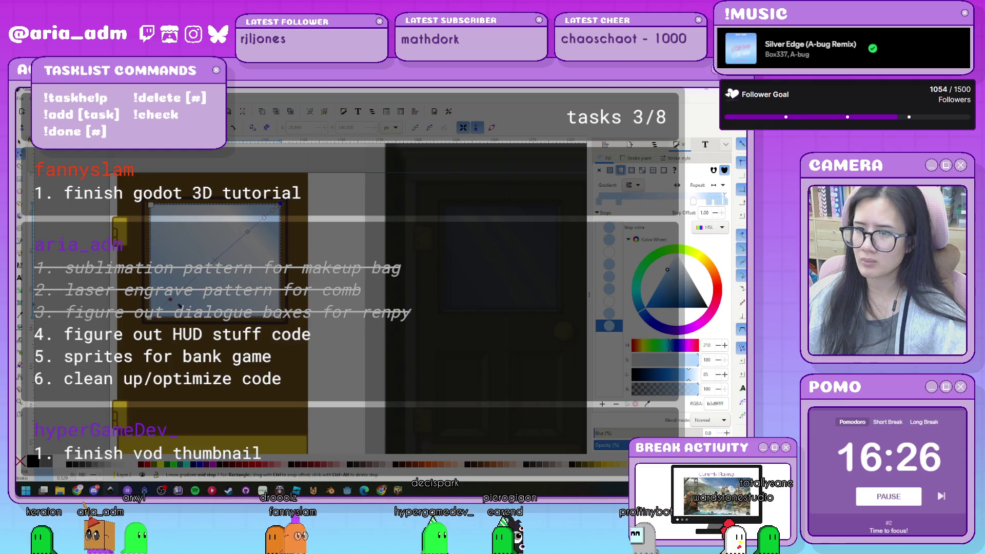
pyautogui.click(189, 283)
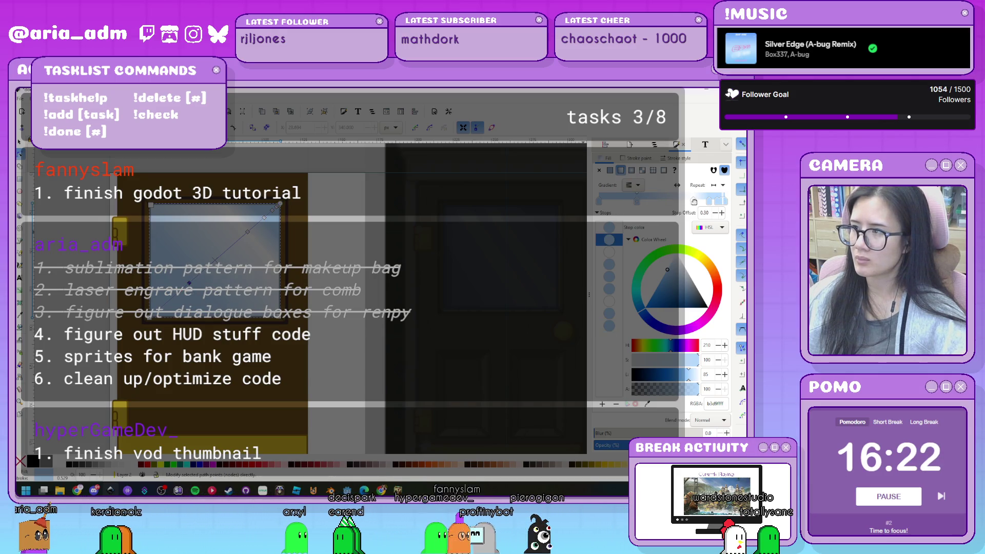
# - Go through the glass gradient stops and retint the 0.65 stop to pale blue cde0f2
pyautogui.click(644, 201)
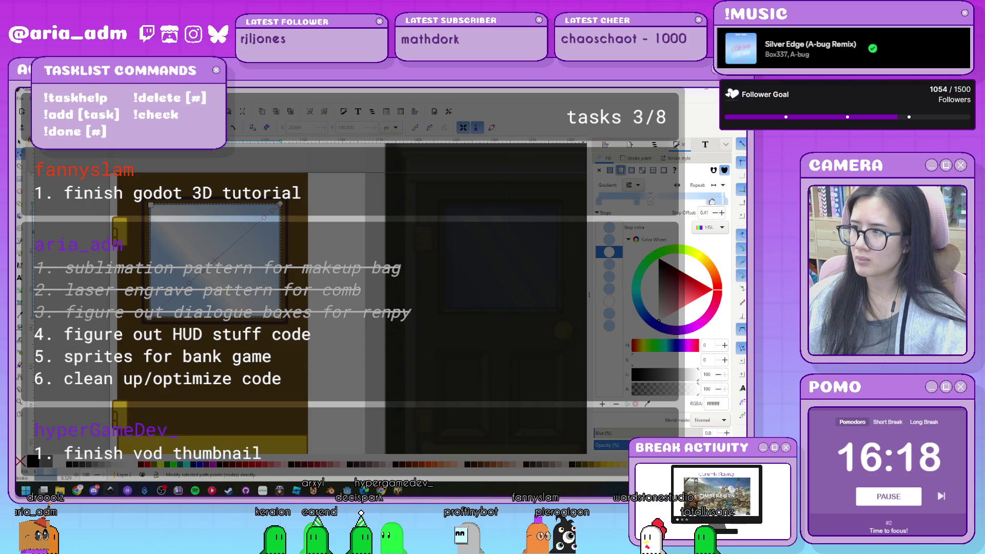
pyautogui.click(675, 201)
pyautogui.click(678, 200)
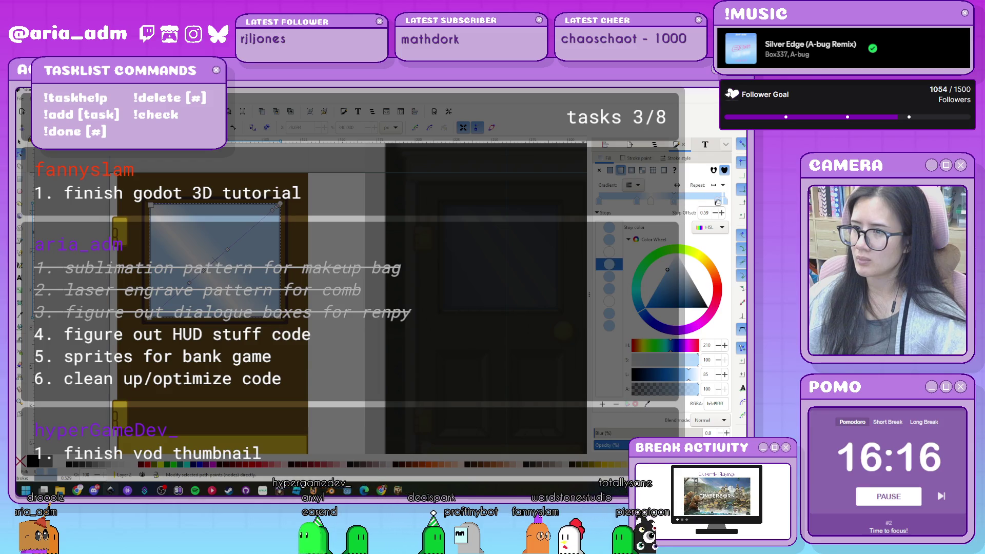
pyautogui.click(705, 201)
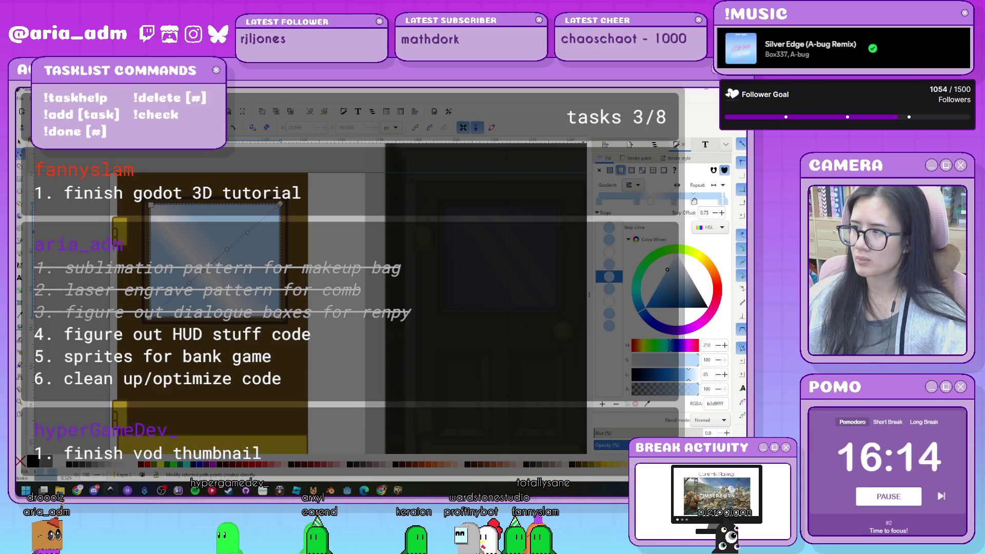
pyautogui.click(713, 202)
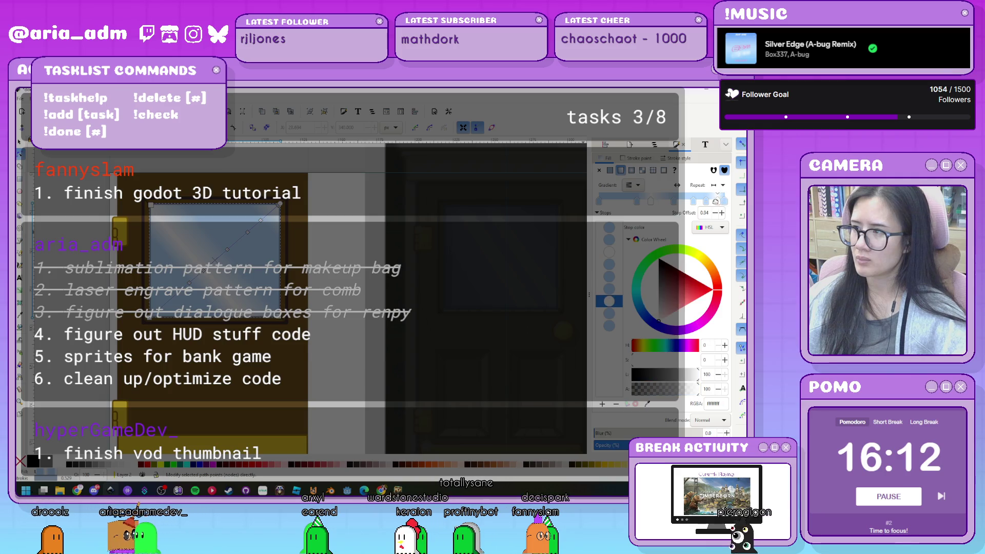
pyautogui.click(664, 201)
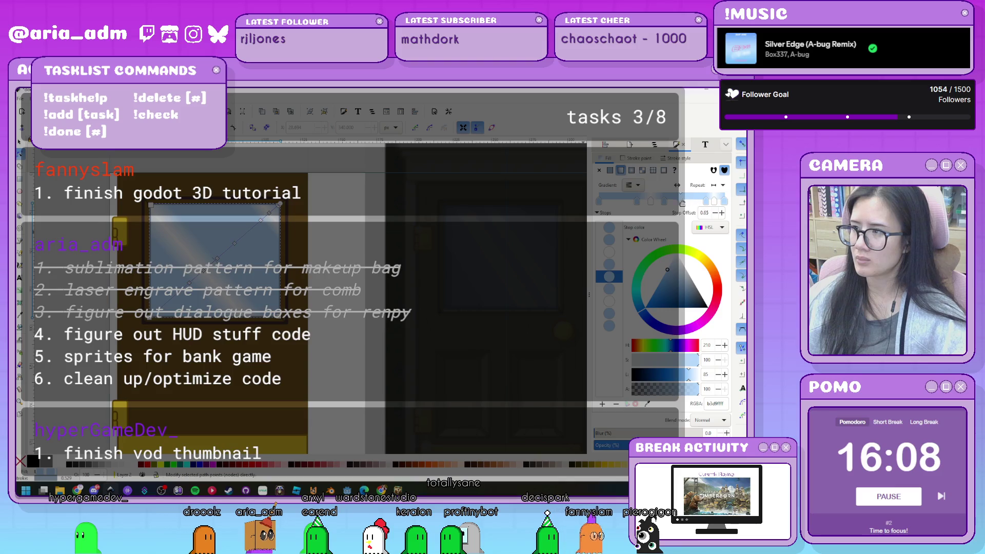
pyautogui.click(699, 202)
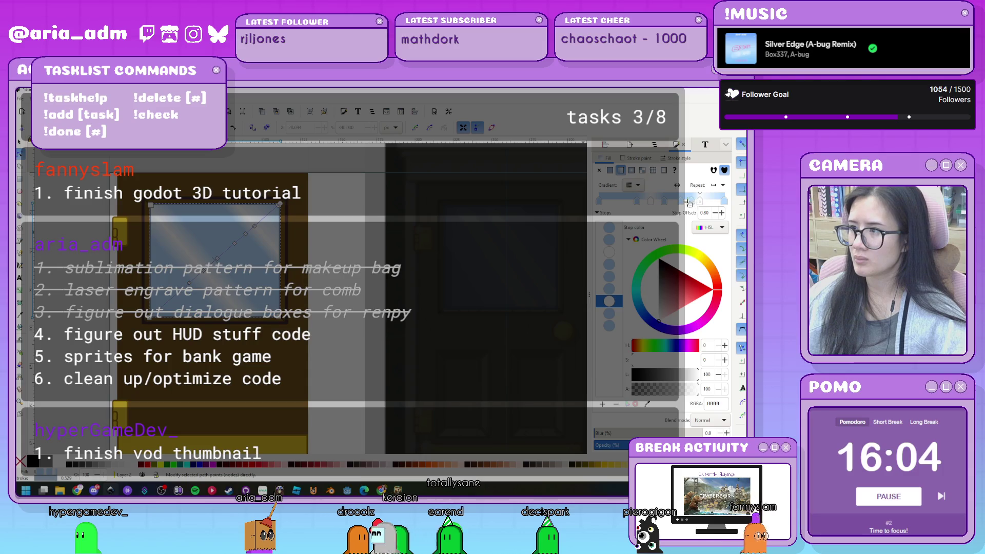
pyautogui.click(680, 201)
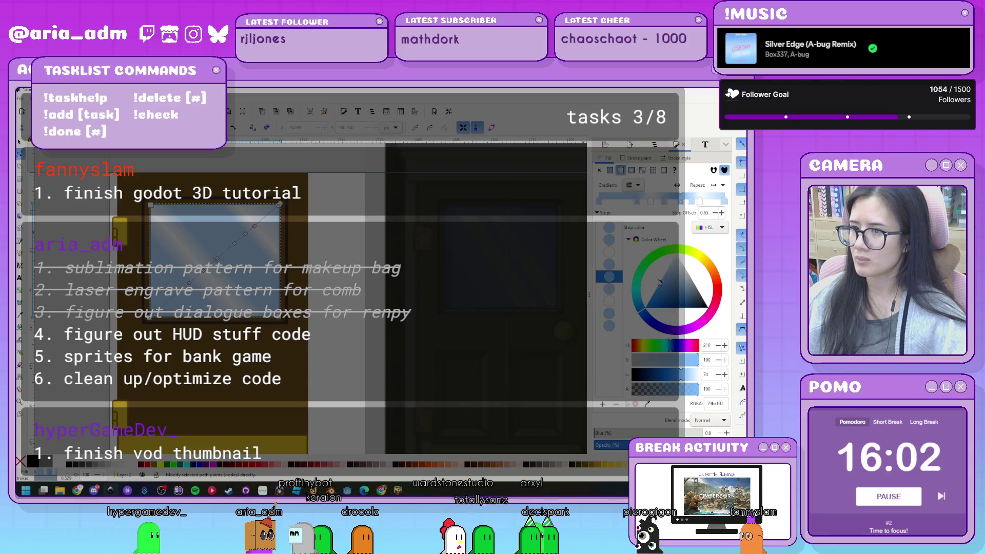
pyautogui.click(659, 281)
pyautogui.click(679, 271)
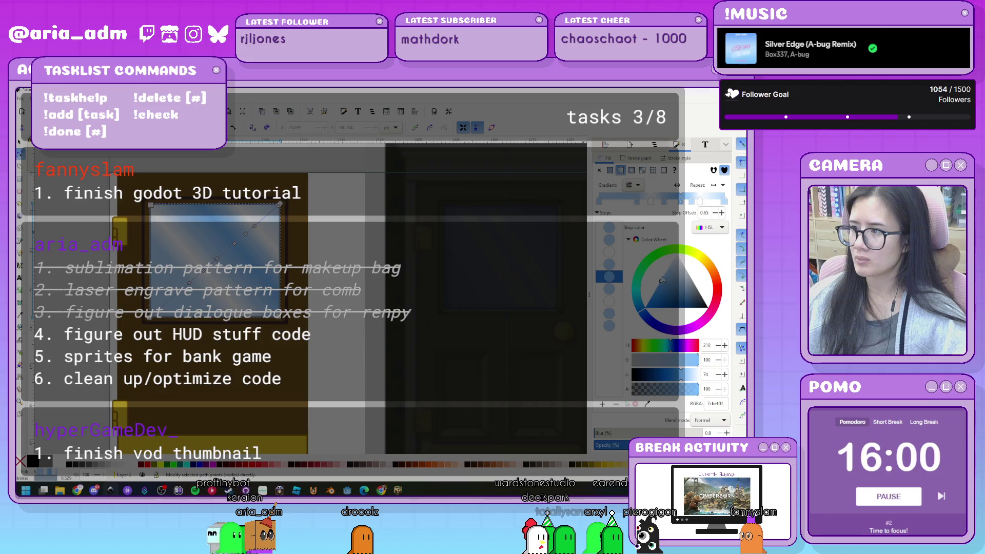
pyautogui.click(674, 265)
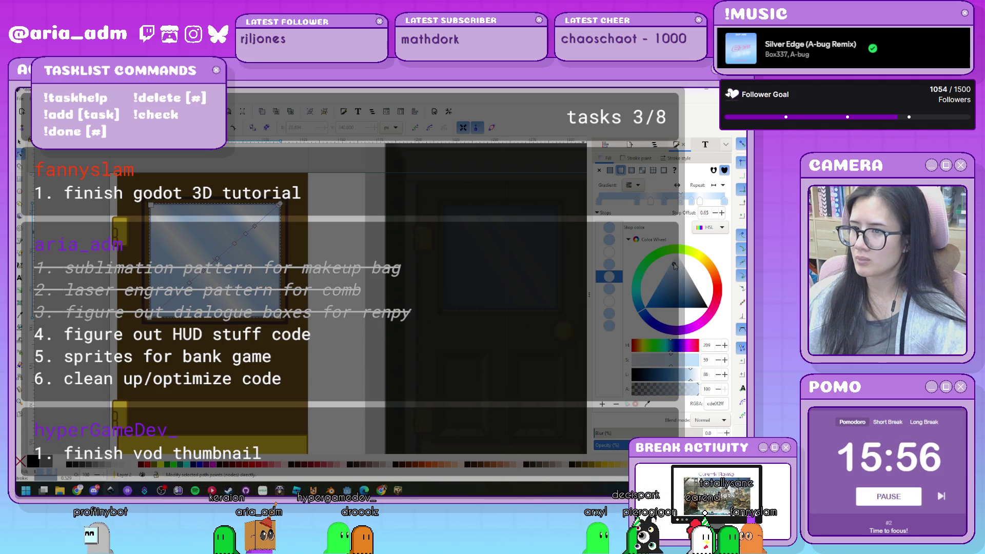
# - Give the yellow rectangle a fully opaque linear gradient with a pale cream stop
pyautogui.click(121, 348)
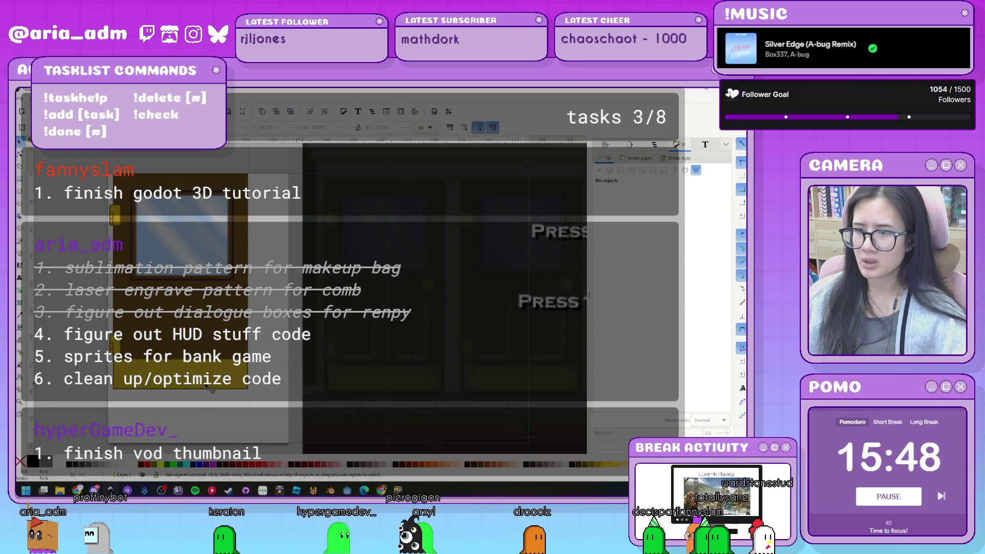
pyautogui.click(209, 388)
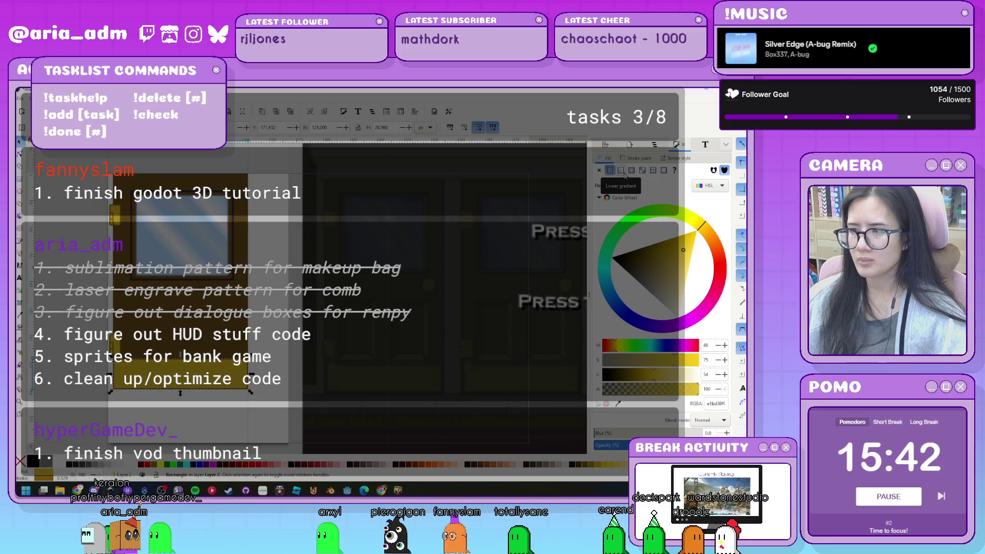
pyautogui.click(624, 174)
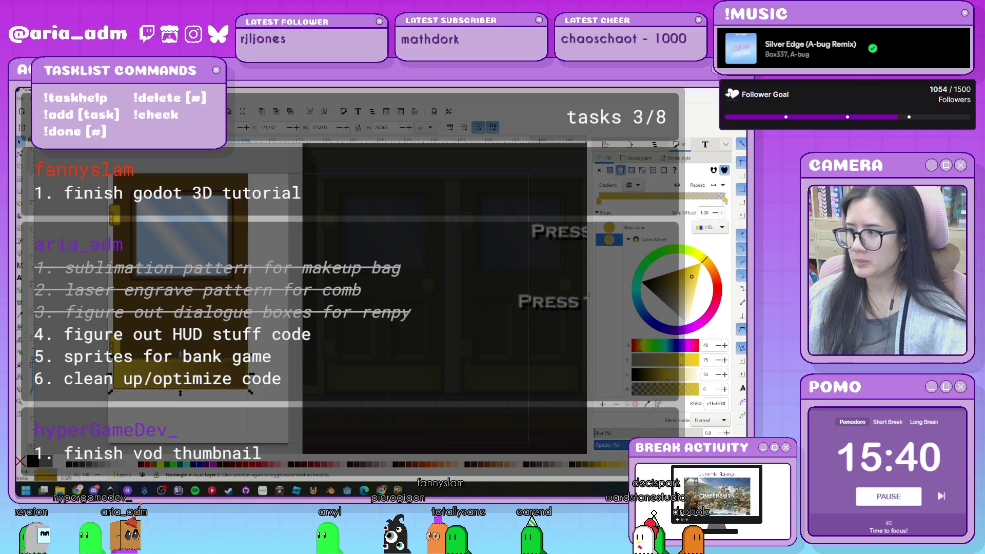
pyautogui.click(697, 388)
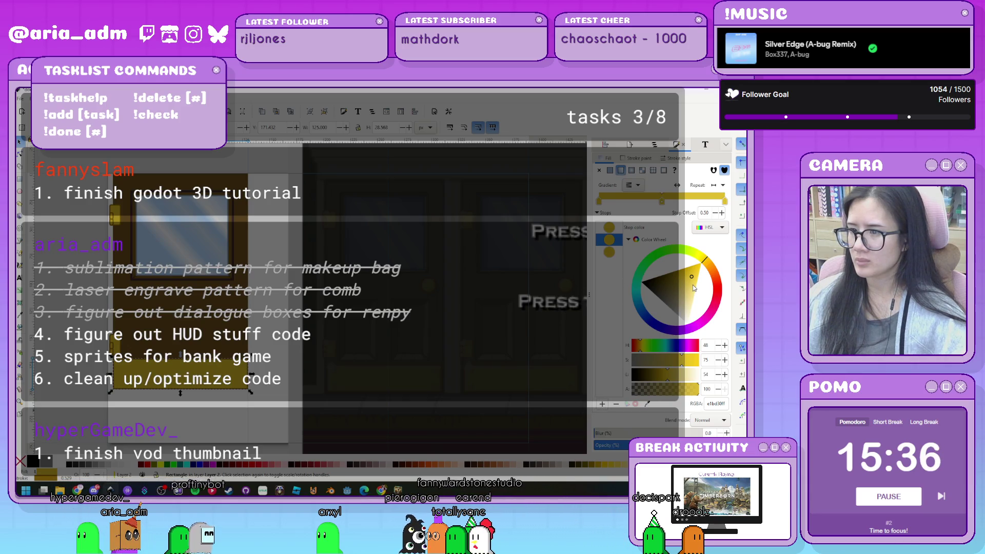
pyautogui.moveTo(693, 287)
pyautogui.mouseDown()
pyautogui.moveTo(713, 338)
pyautogui.moveTo(722, 331)
pyautogui.moveTo(724, 342)
pyautogui.mouseUp()
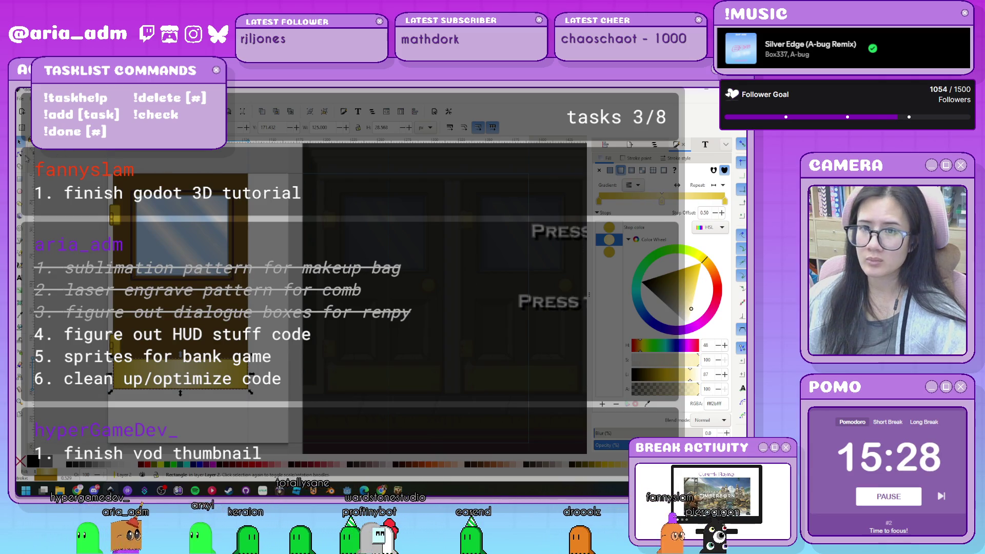
# - Inspect the rectangle's gradient handles, selecting its end and start stops, then deselect
pyautogui.click(20, 153)
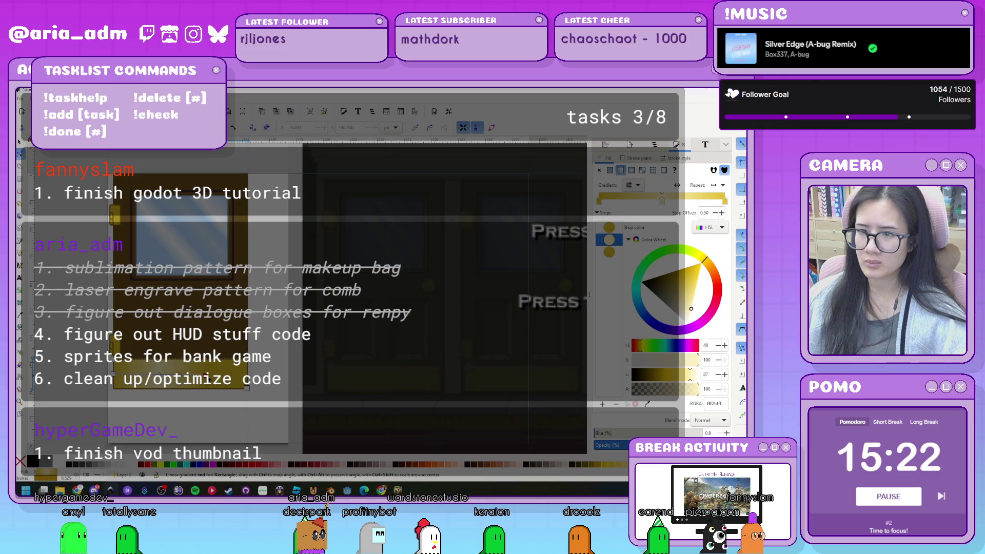
pyautogui.click(609, 251)
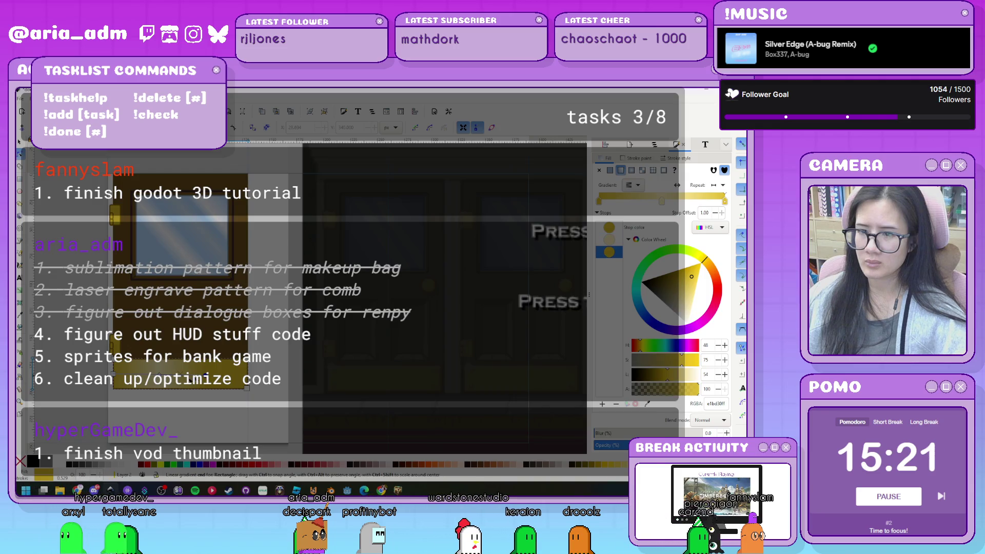
pyautogui.click(114, 389)
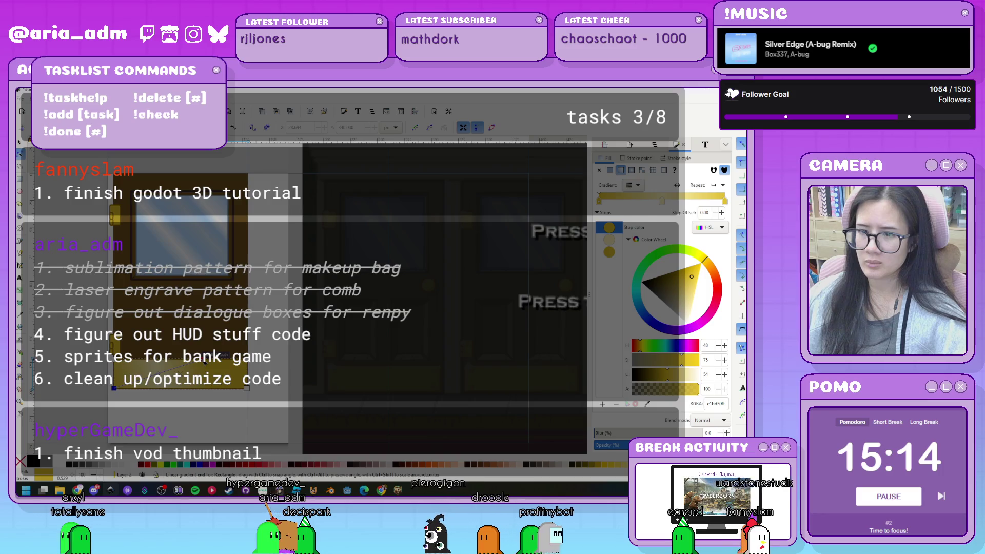
pyautogui.press('Escape')
pyautogui.scroll(-3, 204, 428)
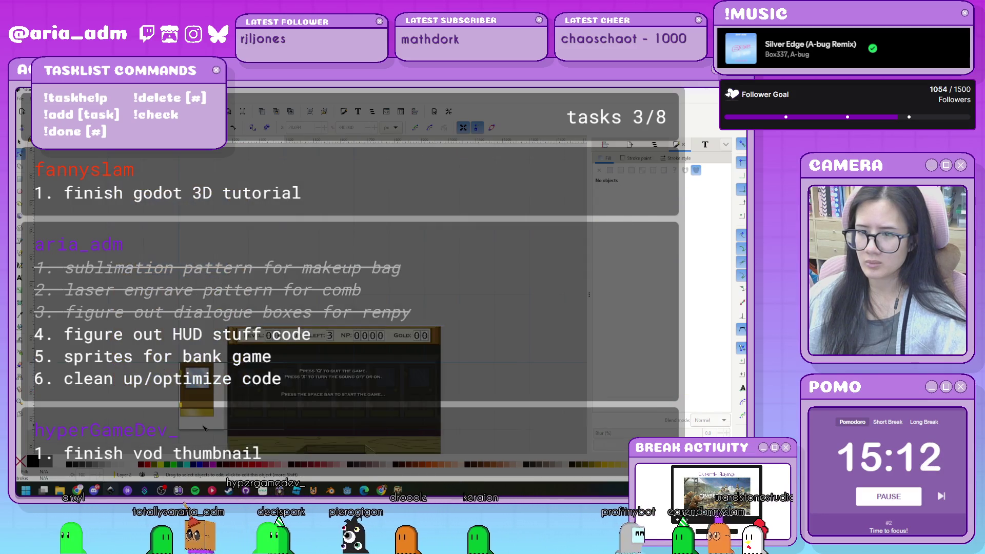
# - Draw a small circle for the doorknob and give it a flat fill
pyautogui.scroll(1, 204, 428)
pyautogui.scroll(2, 208, 423)
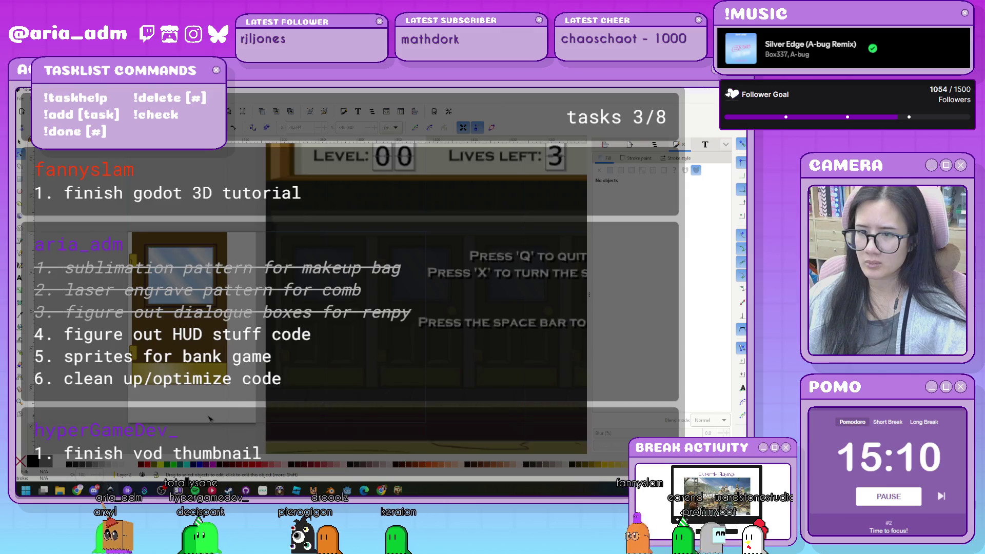
pyautogui.scroll(1, 209, 418)
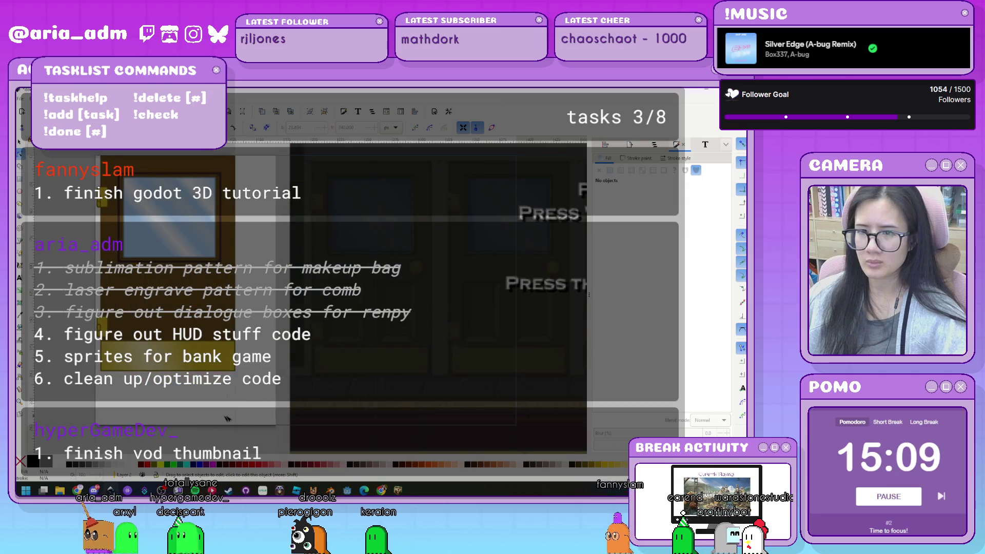
pyautogui.click(20, 192)
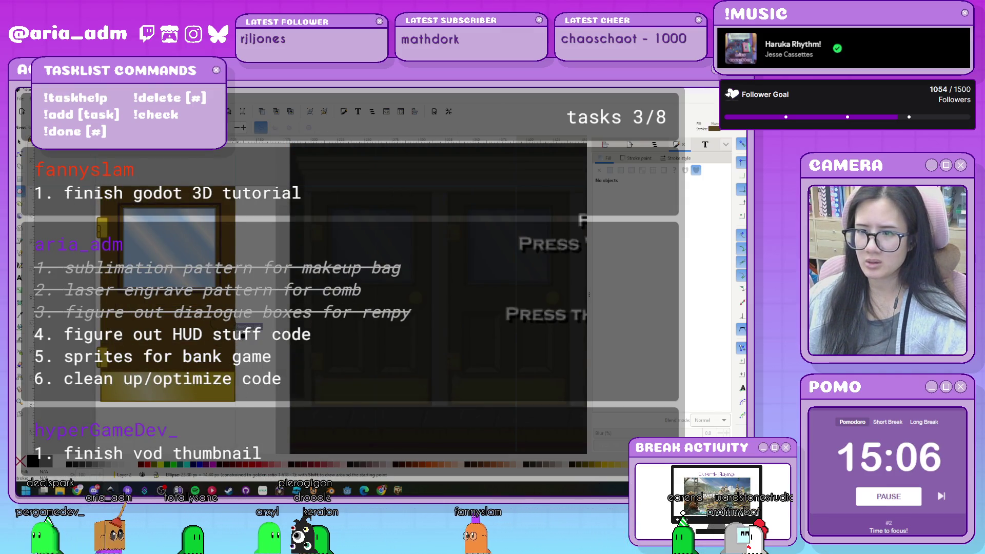
pyautogui.moveTo(210, 324); pyautogui.dragTo(229, 325)
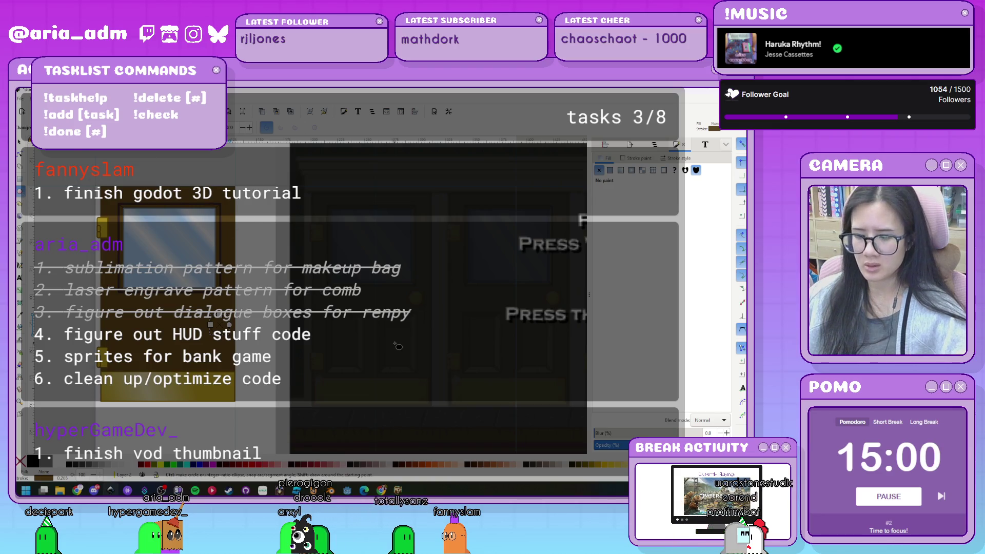
pyautogui.click(610, 170)
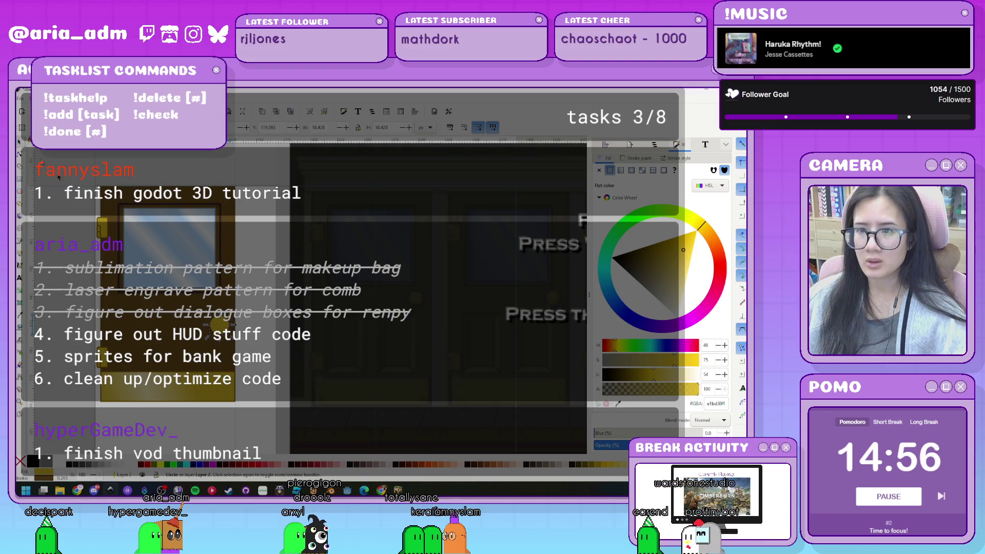
# - Move the circle up on the door and fill it with a golden brown sampled with the Dropper
pyautogui.press('s')
pyautogui.scroll(2, 265, 319)
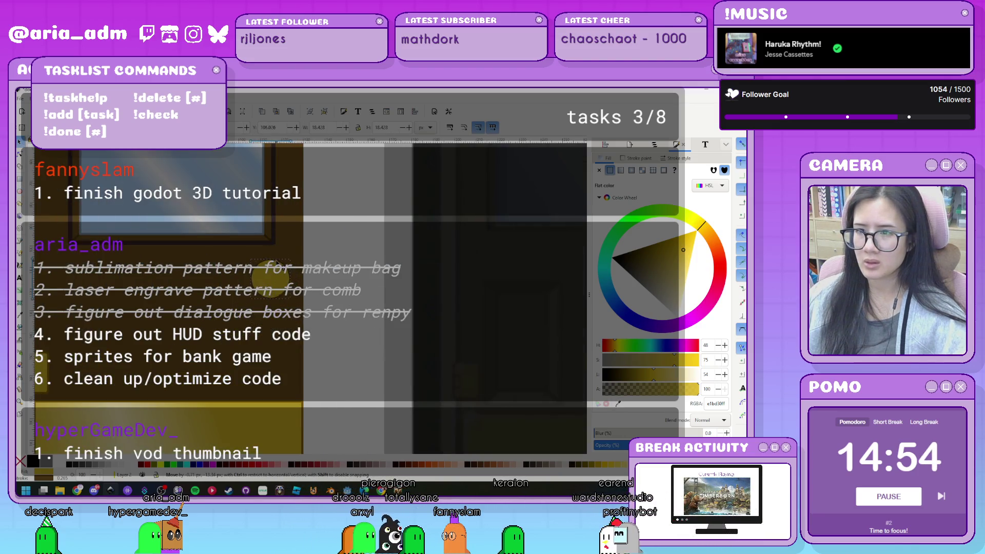
pyautogui.moveTo(265, 319); pyautogui.dragTo(229, 324)
pyautogui.scroll(-2, 228, 324)
pyautogui.scroll(2, 180, 239)
pyautogui.scroll(2, 181, 240)
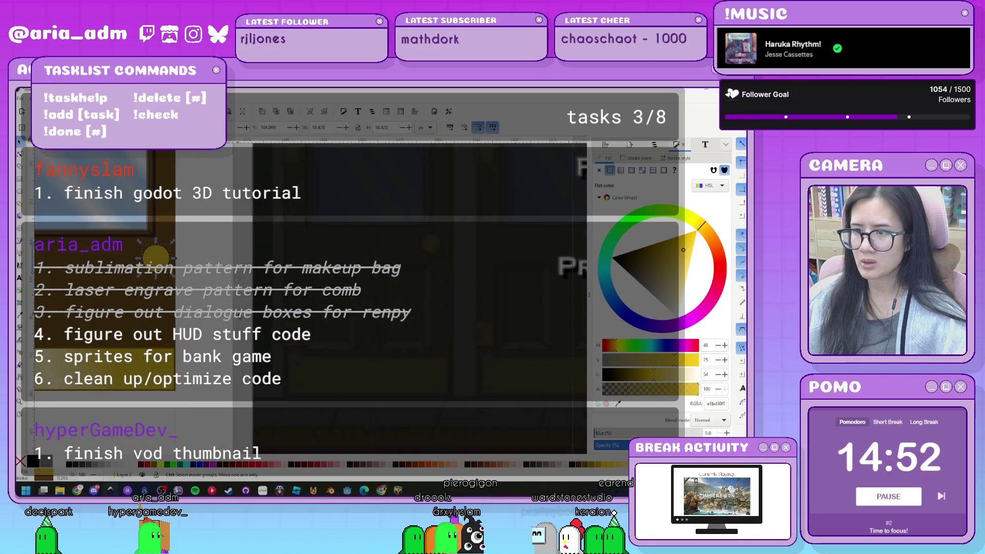
pyautogui.click(641, 254)
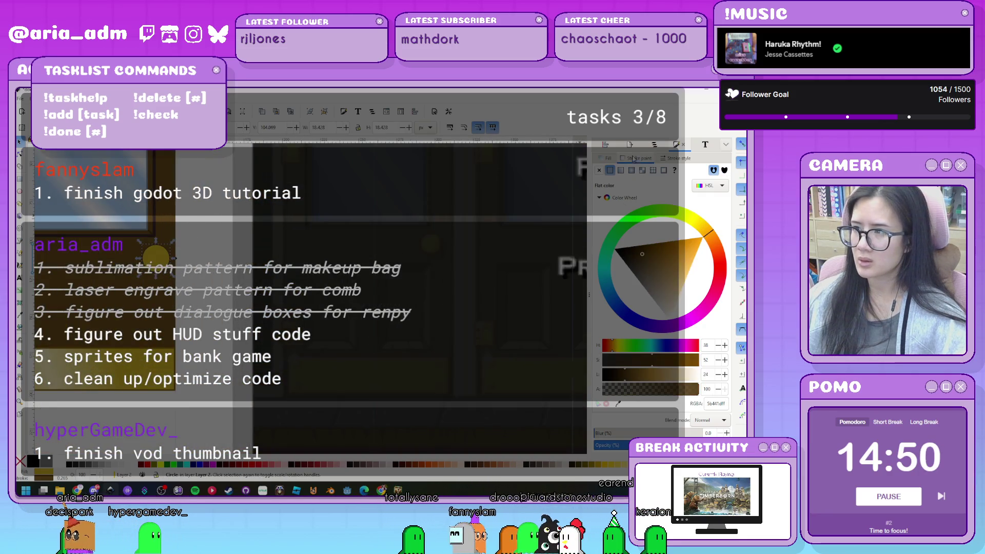
pyautogui.click(618, 404)
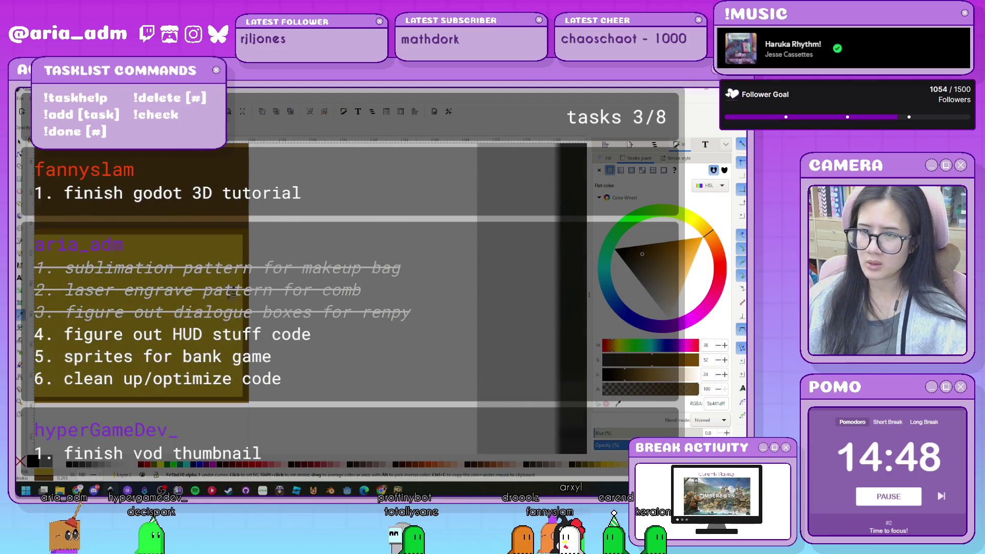
pyautogui.click(250, 234)
pyautogui.scroll(-3, 287, 282)
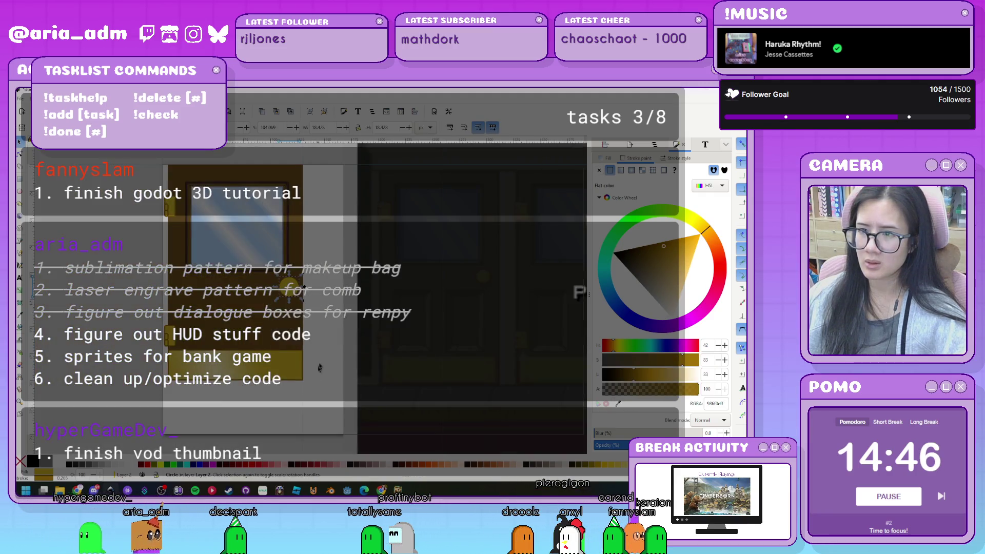
pyautogui.press('s')
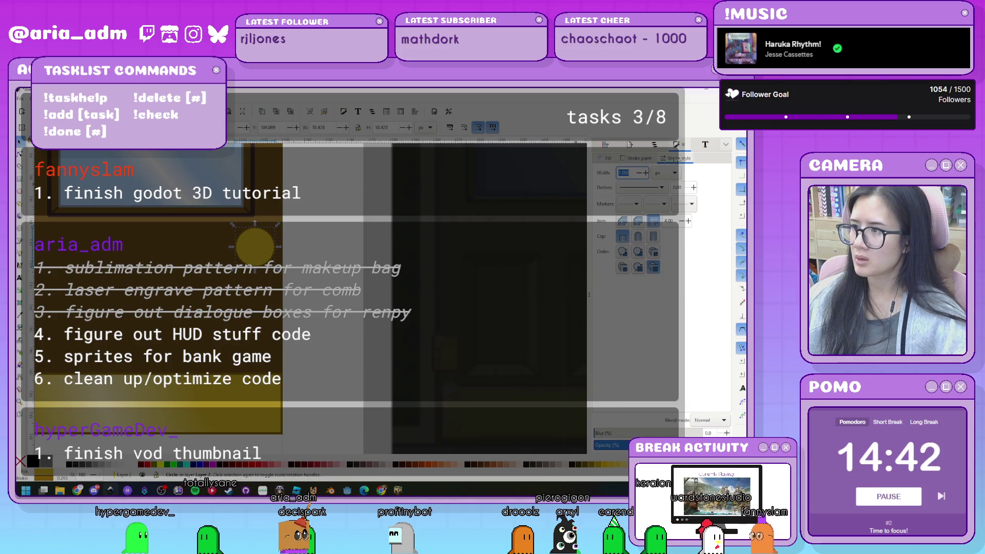
# - Give the knob a stroke width of 2 and nudge it slightly right
pyautogui.click(677, 158)
pyautogui.write('2')
pyautogui.press('Return')
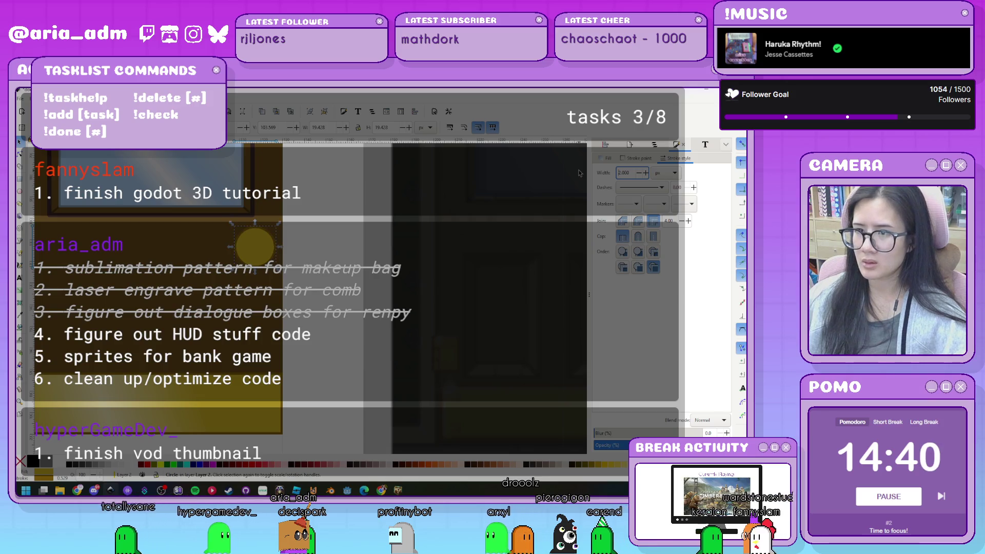
pyautogui.click(318, 290)
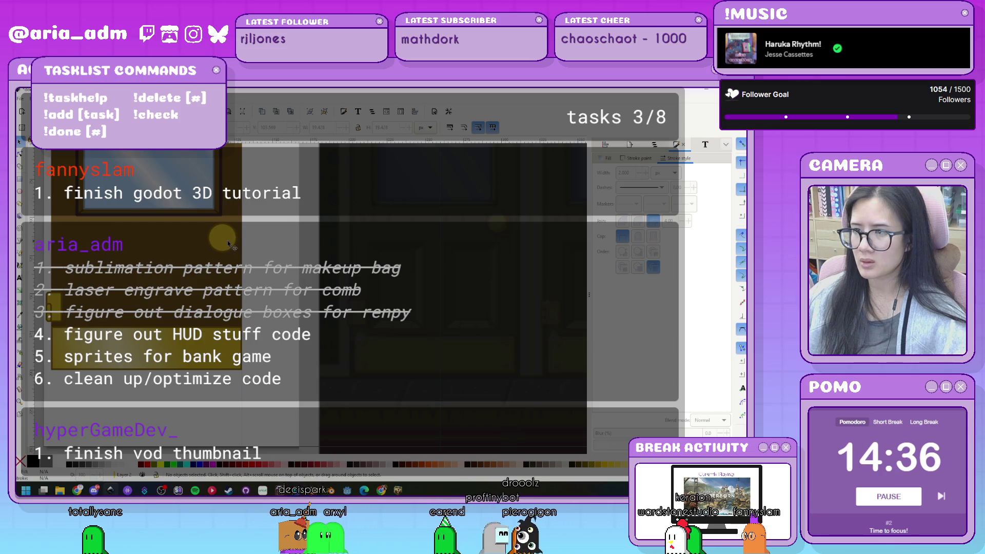
pyautogui.moveTo(228, 244); pyautogui.dragTo(246, 237)
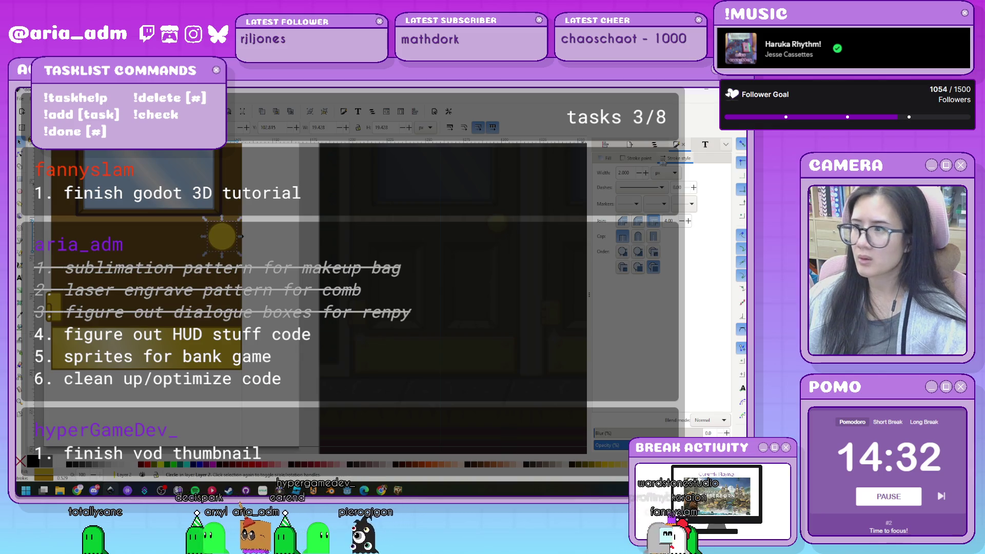
pyautogui.click(604, 159)
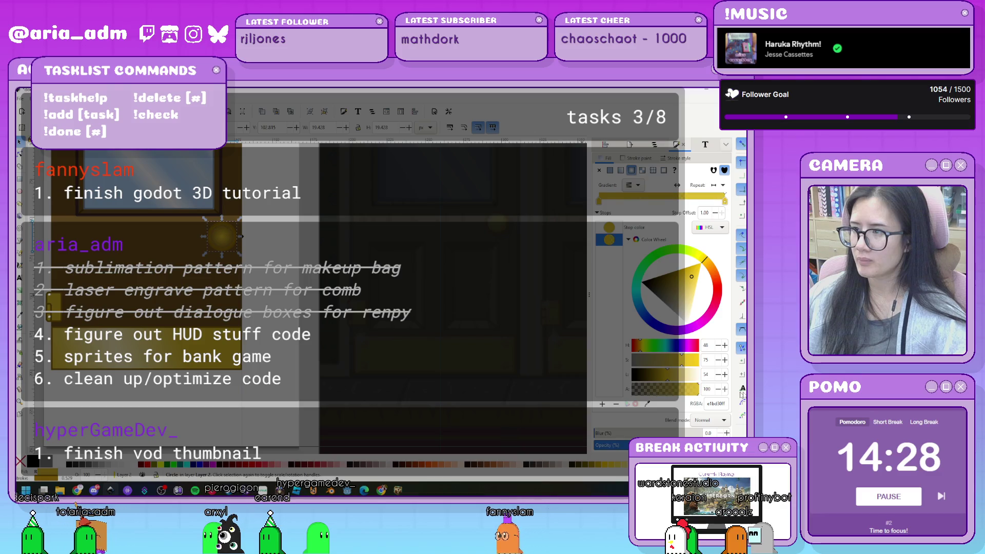
# - Add a middle stop to the knob's radial gradient, move its centre up-left and widen it
pyautogui.click(603, 404)
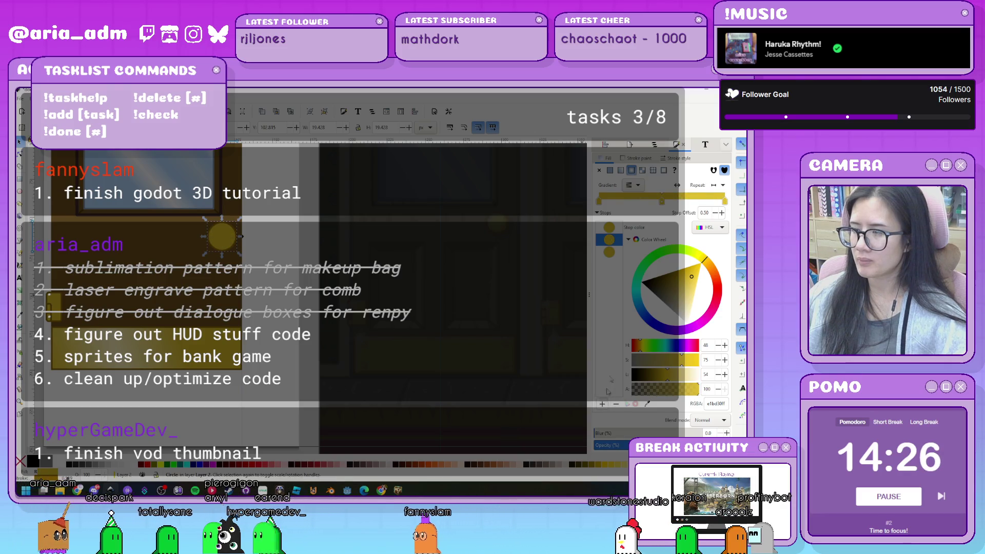
pyautogui.click(609, 227)
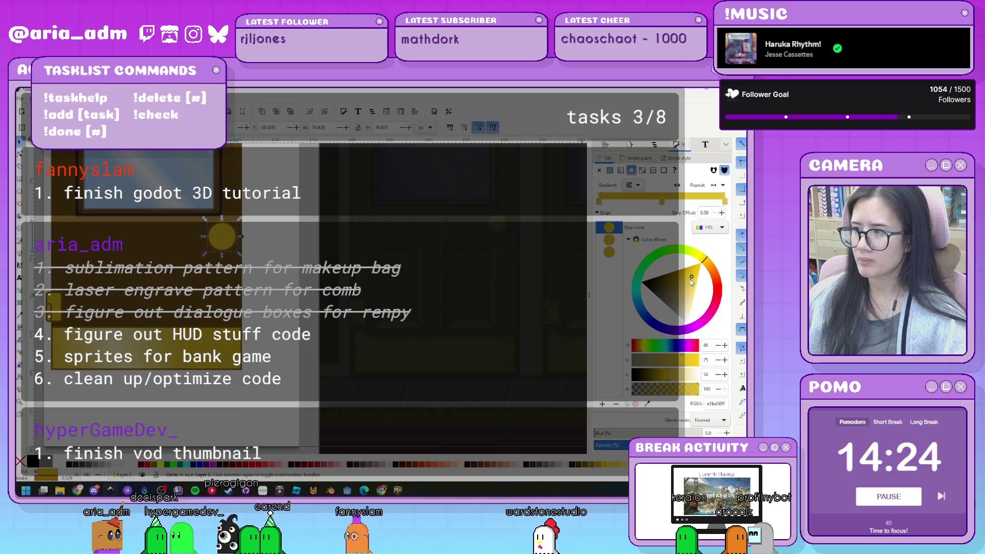
pyautogui.click(619, 254)
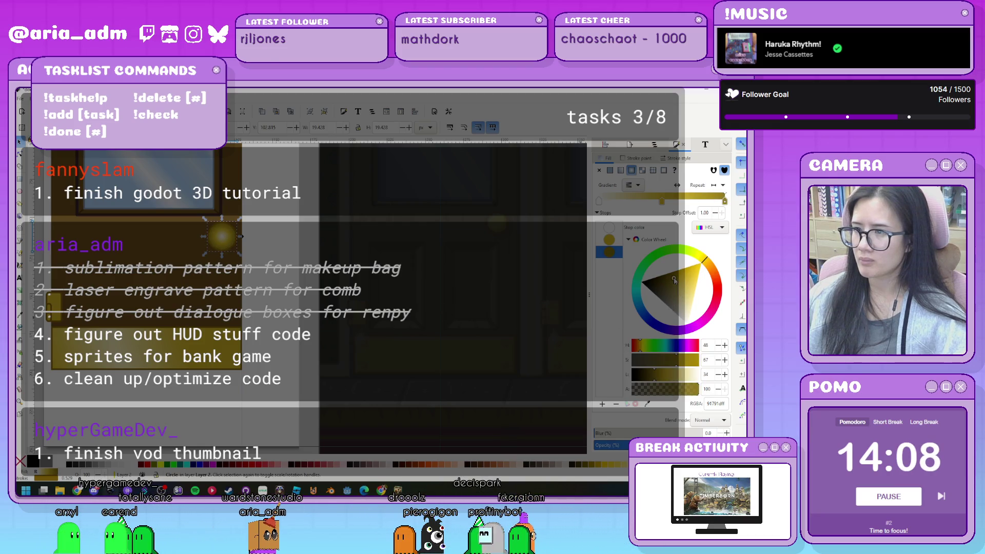
pyautogui.scroll(2, 238, 219)
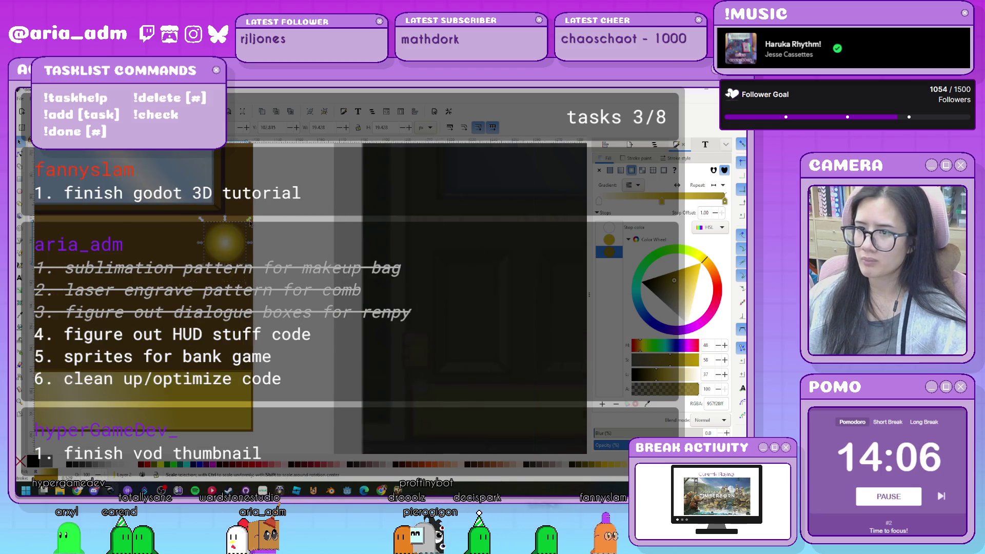
pyautogui.scroll(3, 238, 219)
pyautogui.press('n')
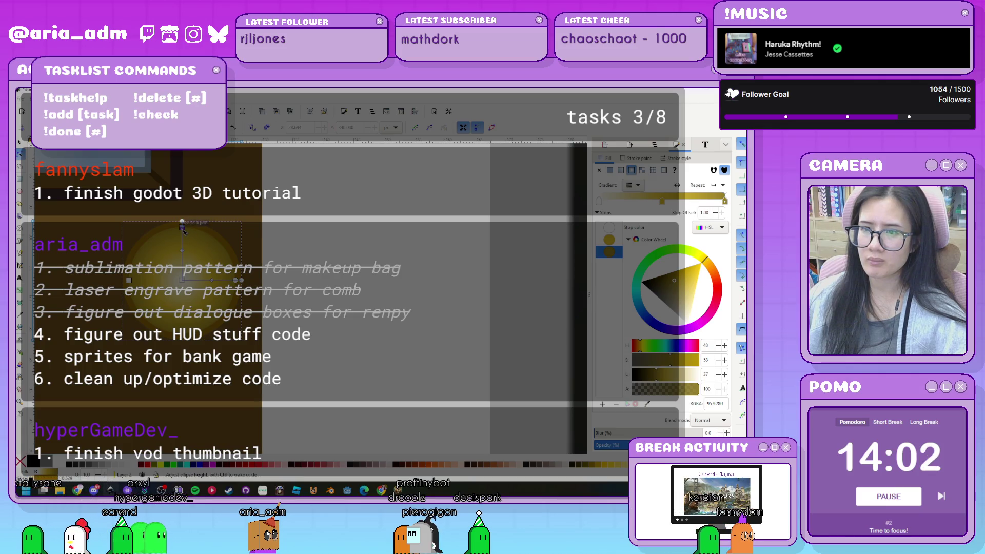
pyautogui.moveTo(181, 280); pyautogui.dragTo(162, 255)
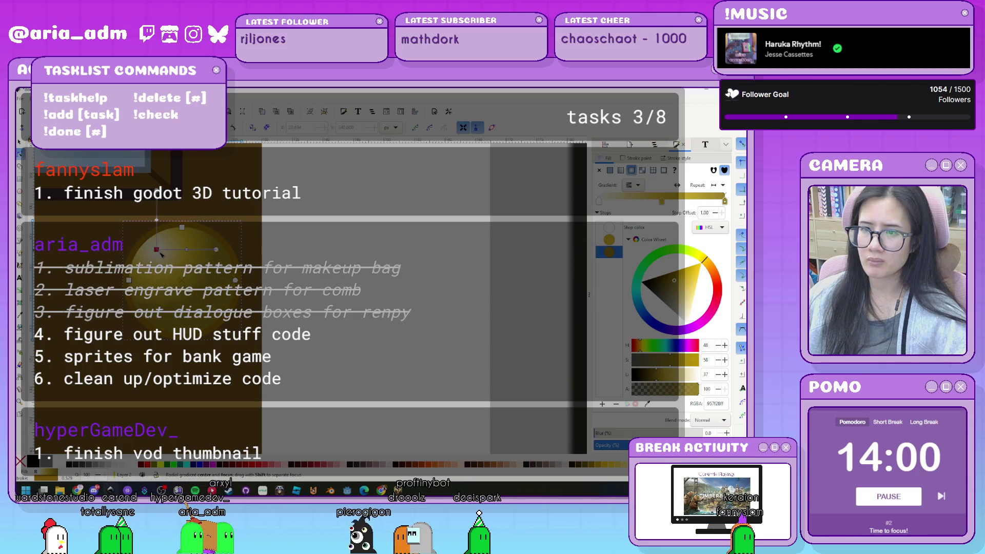
pyautogui.click(162, 255)
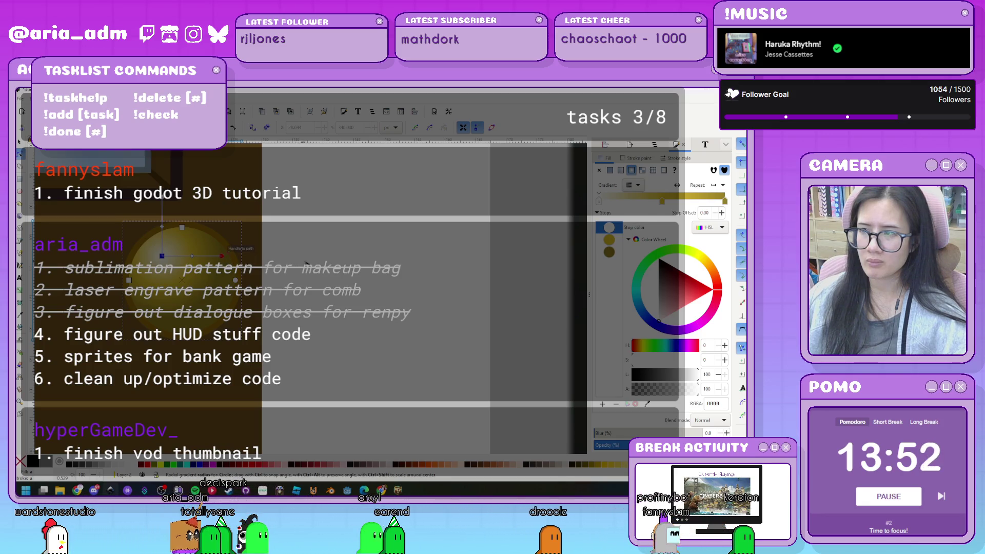
pyautogui.moveTo(305, 264); pyautogui.dragTo(253, 263)
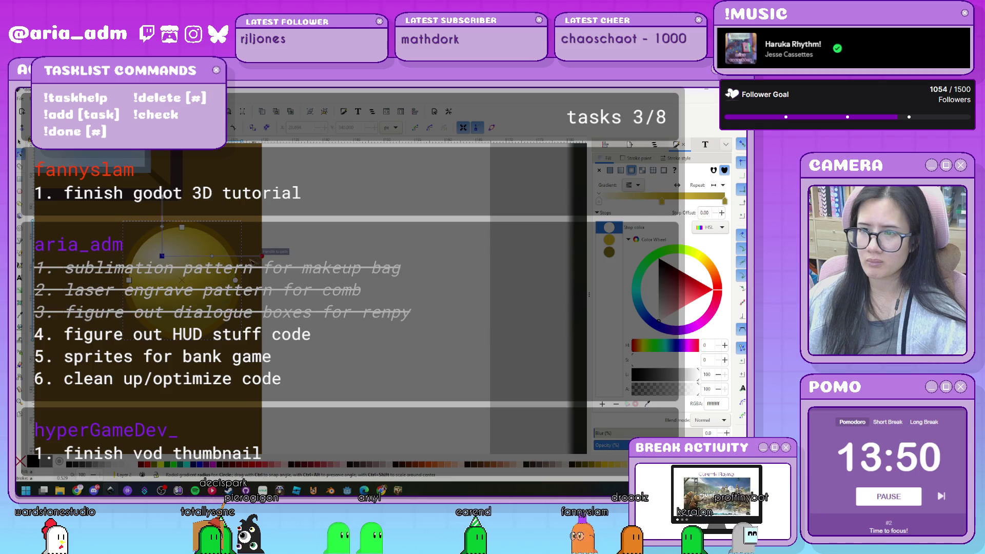
pyautogui.click(261, 256)
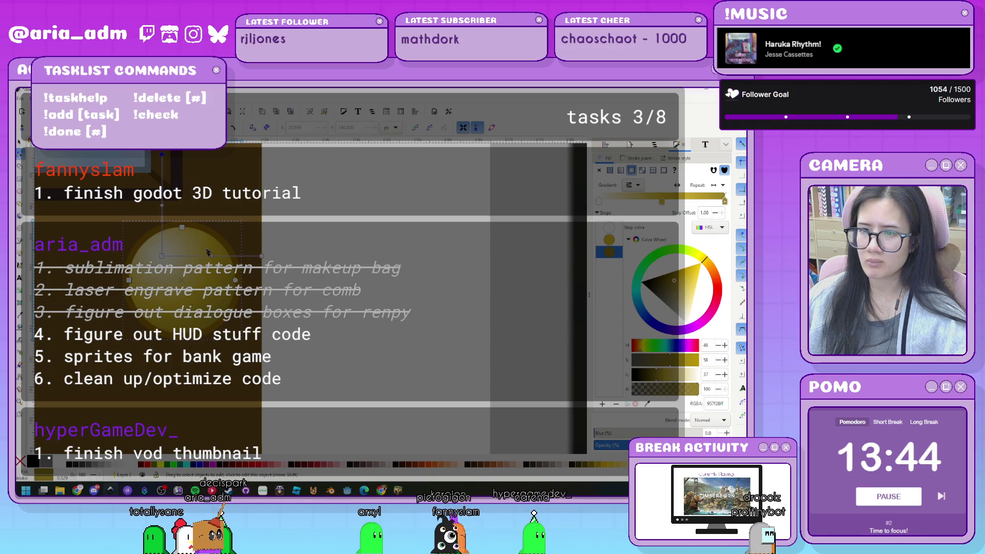
# - Select the 0.25 gradient stop, check the door in the running game, and recentre the canvas
pyautogui.press('s')
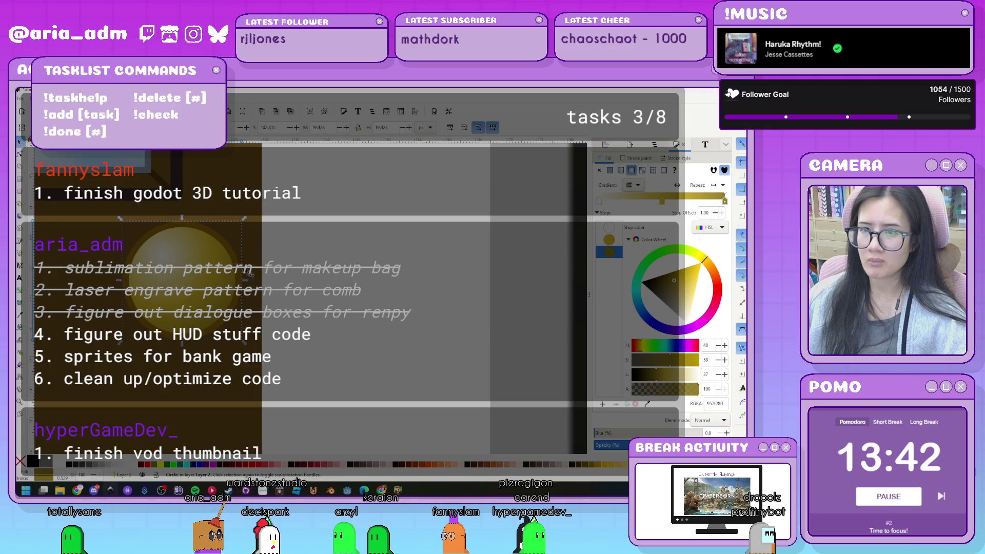
pyautogui.click(632, 201)
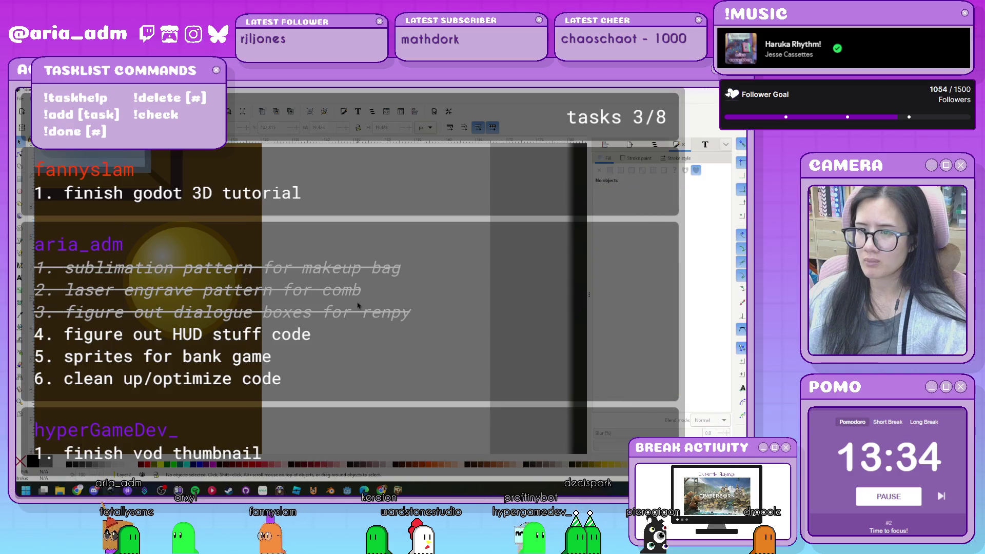
pyautogui.press('Escape')
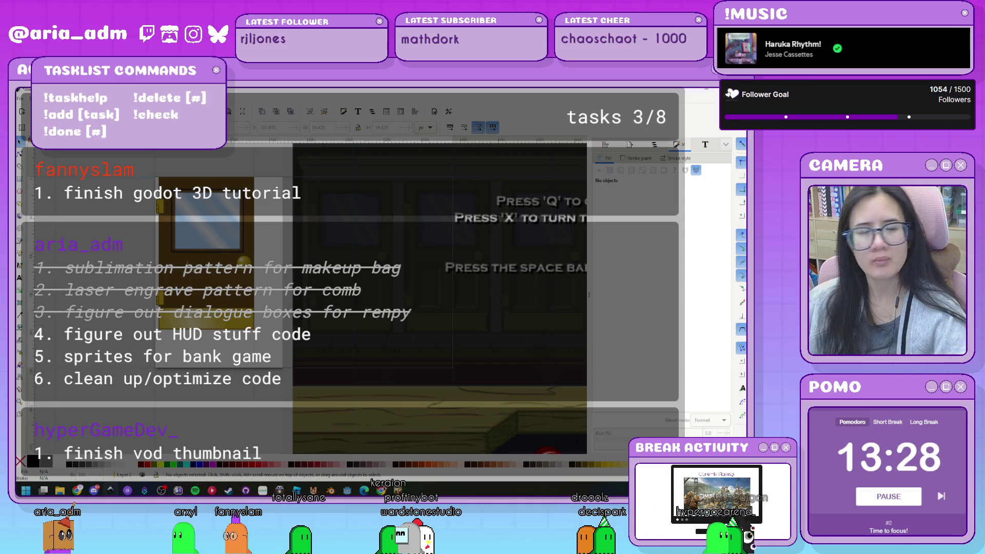
pyautogui.press('Escape')
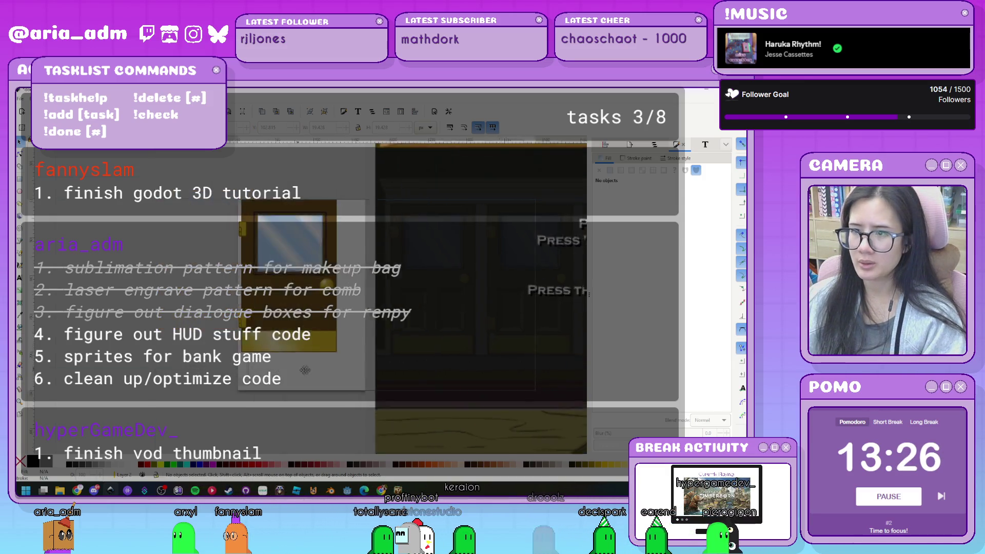
pyautogui.moveTo(349, 373); pyautogui.dragTo(367, 378)
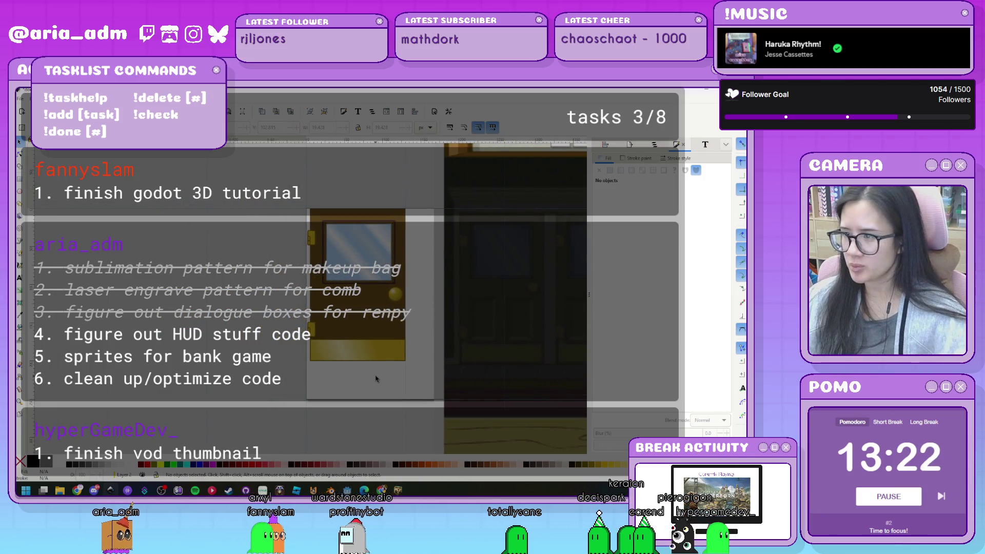
# - Scale the yellow gradient circle down to about 6% of its size
pyautogui.press('F5')
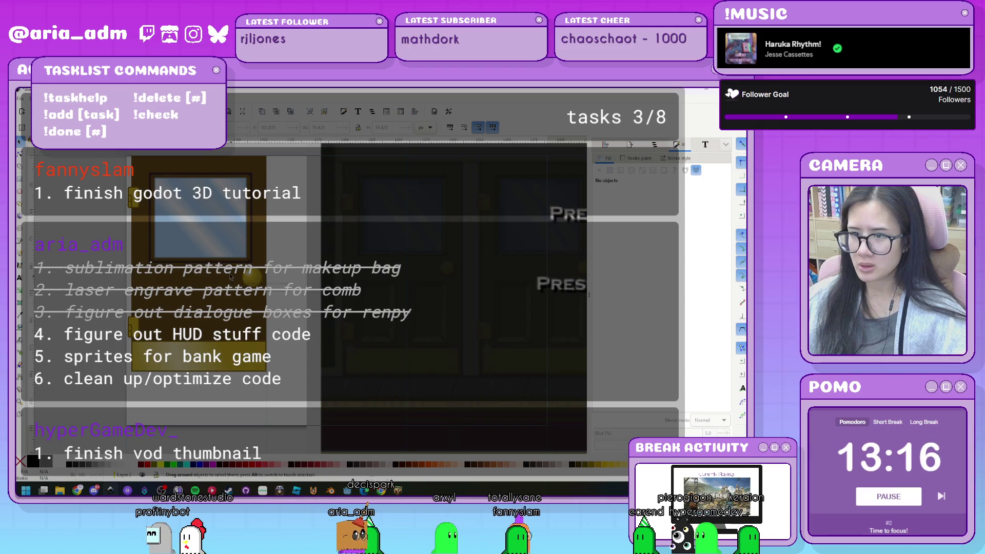
pyautogui.click(264, 315)
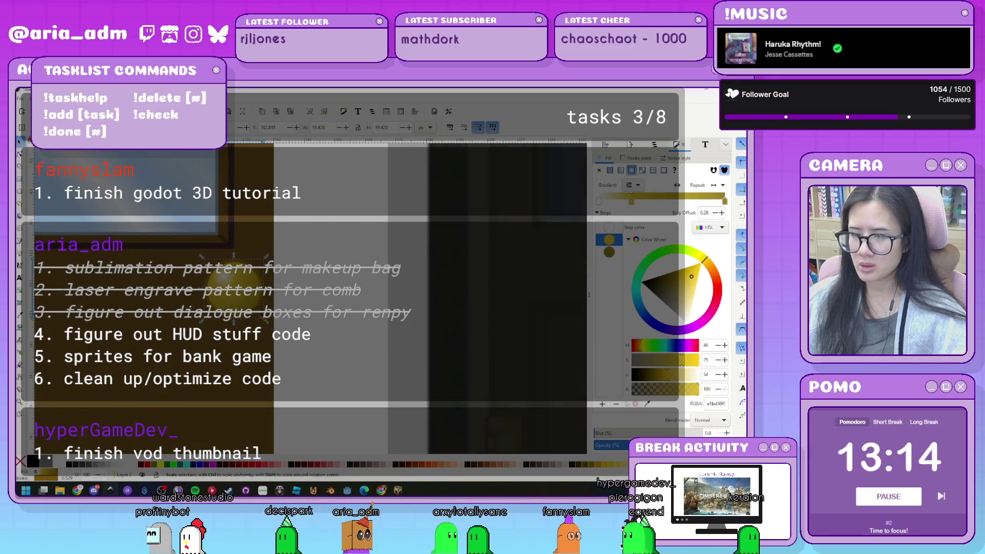
pyautogui.moveTo(263, 317); pyautogui.dragTo(247, 297)
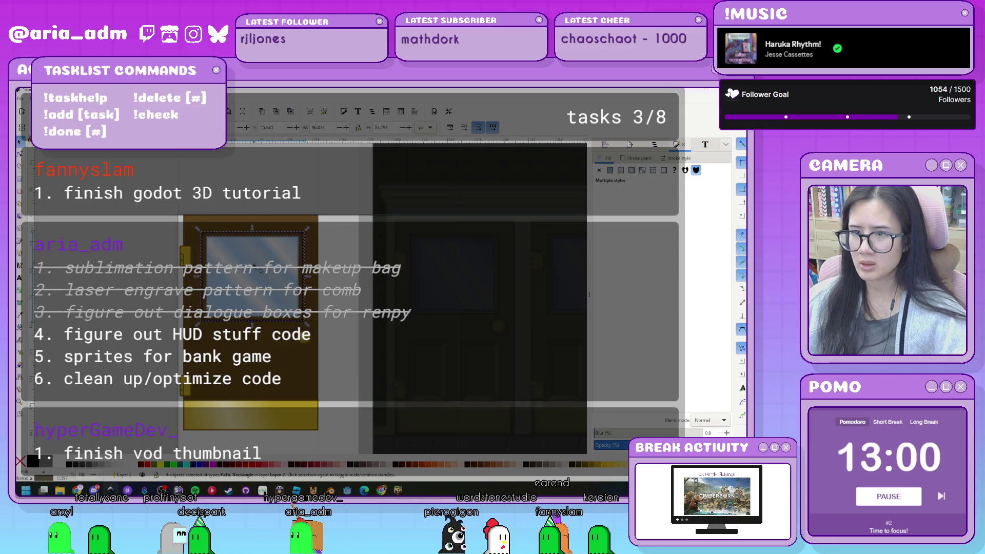
# - Shrink the lower door panel to about two-thirds and raise its bottom edge slightly
pyautogui.moveTo(195, 220)
pyautogui.mouseDown()
pyautogui.moveTo(226, 341)
pyautogui.moveTo(265, 382)
pyautogui.mouseUp()
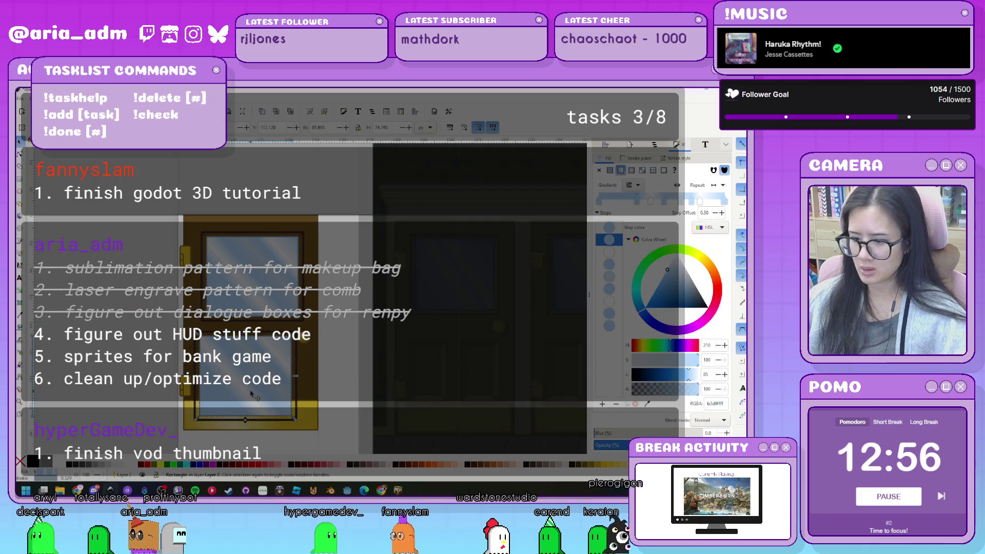
pyautogui.click(251, 393)
pyautogui.scroll(1, 273, 421)
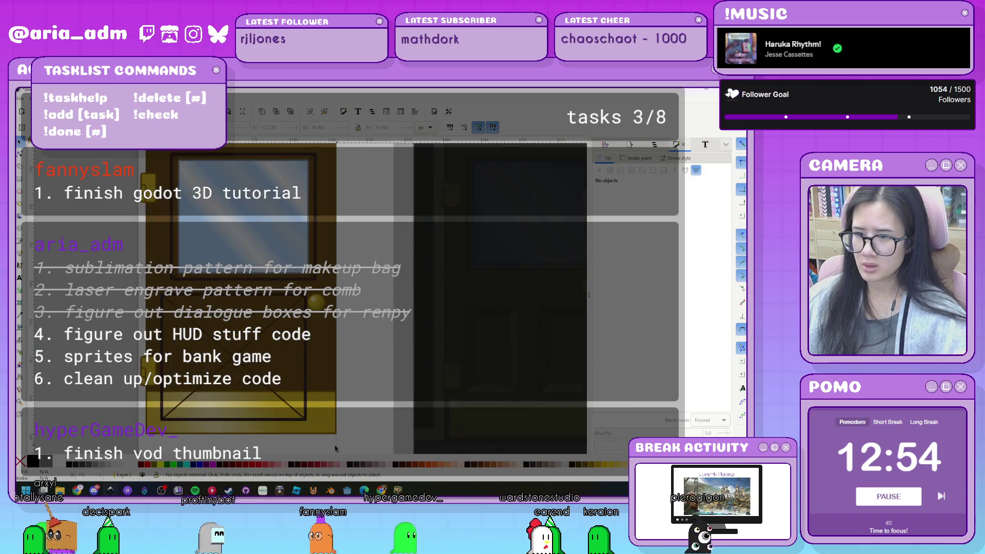
pyautogui.moveTo(327, 448); pyautogui.dragTo(155, 282)
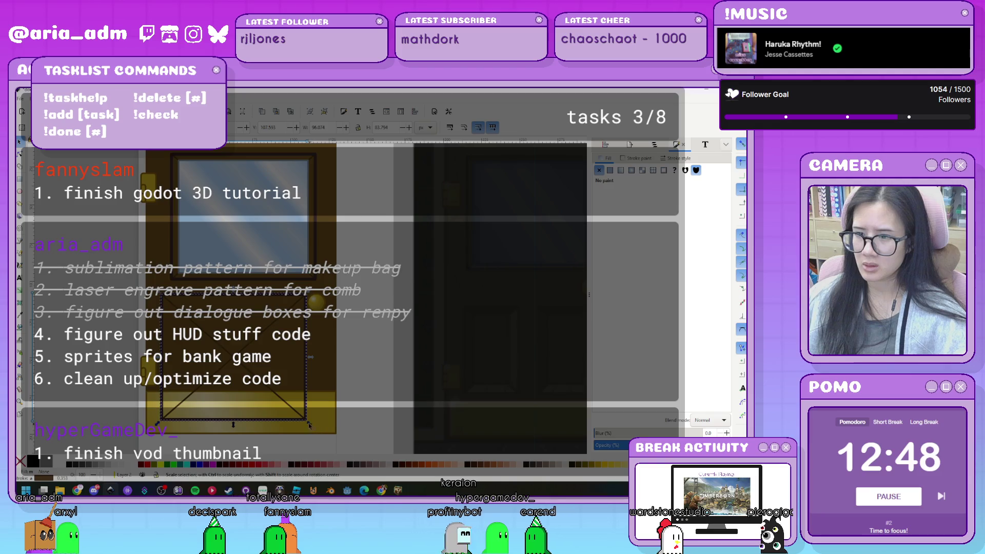
pyautogui.moveTo(310, 426); pyautogui.dragTo(262, 387)
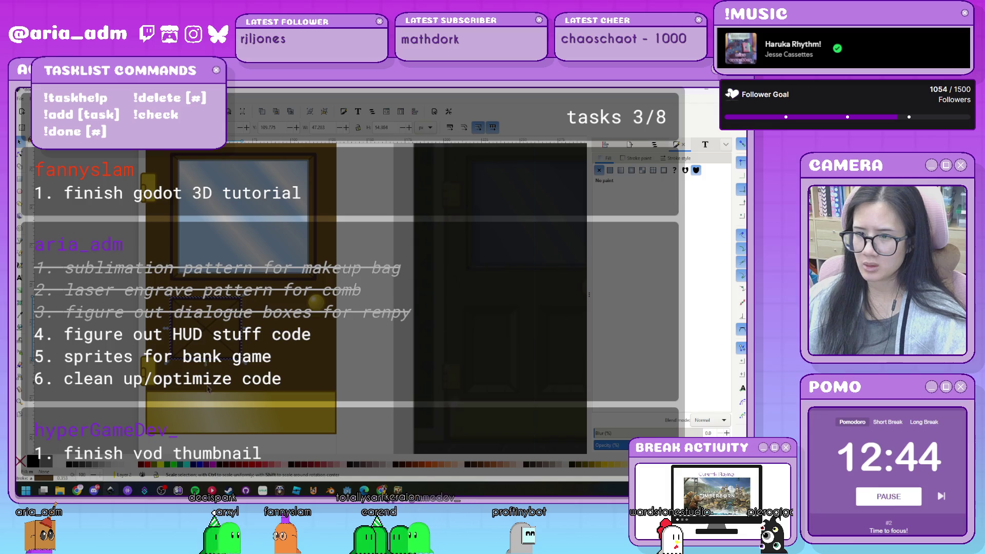
pyautogui.moveTo(207, 387); pyautogui.dragTo(208, 386)
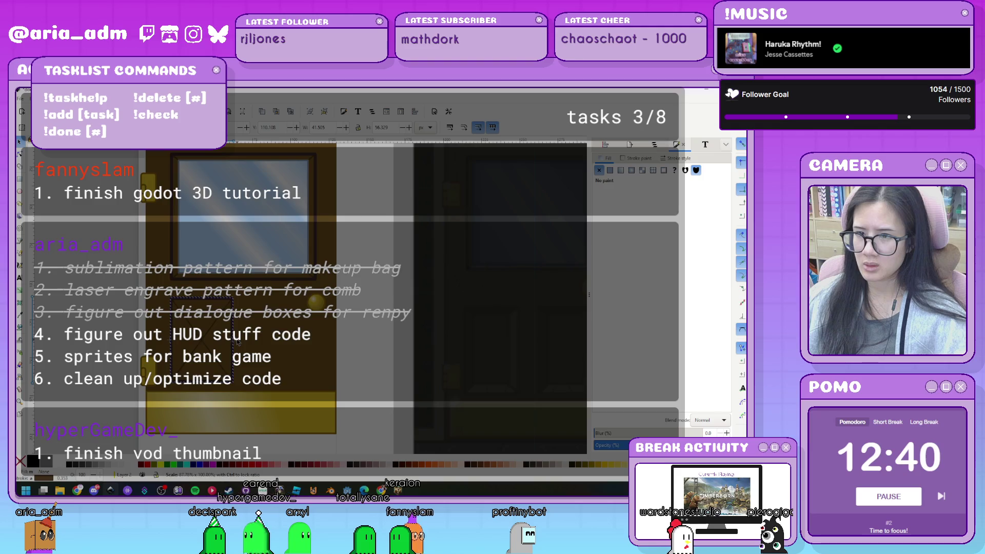
# - Give the framed panel box a flat dark golden-brown fill
pyautogui.scroll(2, 227, 355)
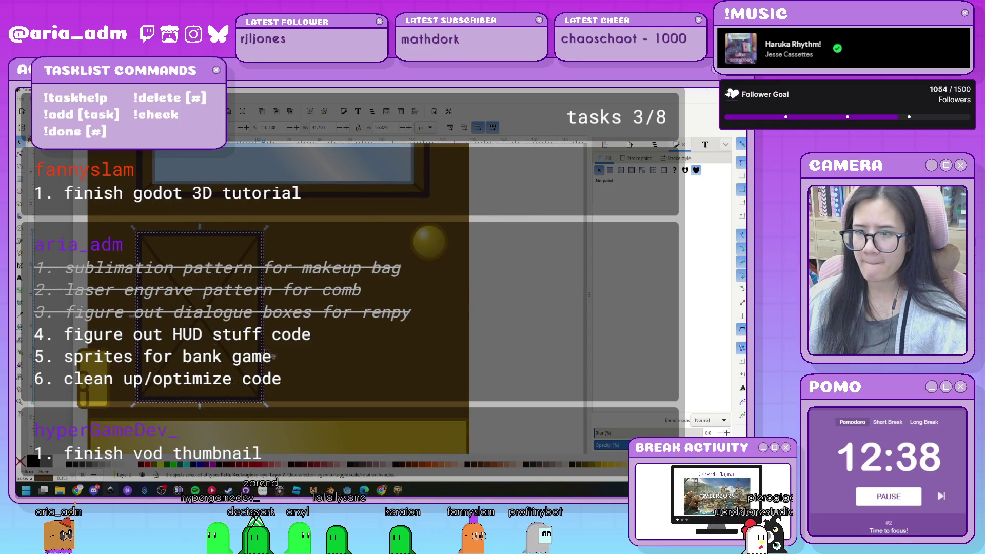
pyautogui.click(281, 363)
pyautogui.click(264, 364)
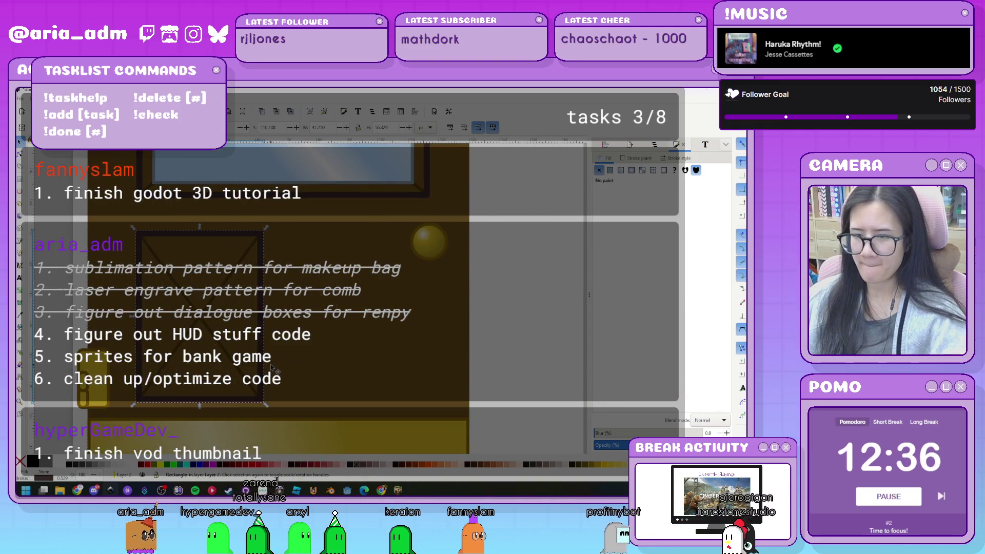
pyautogui.click(610, 169)
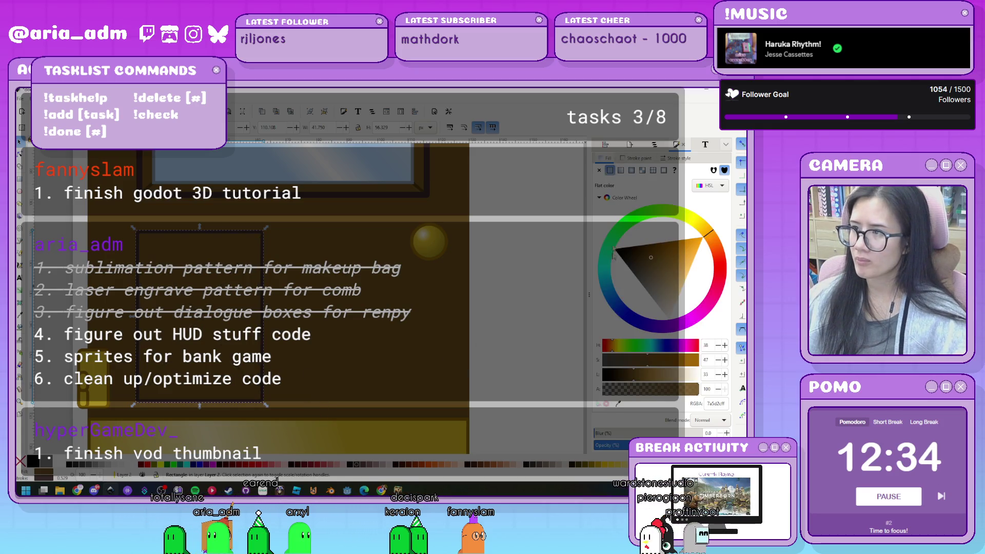
# - Scale the dark panel box from about 81% down to a small inset, then deselect
pyautogui.moveTo(252, 244); pyautogui.dragTo(256, 245)
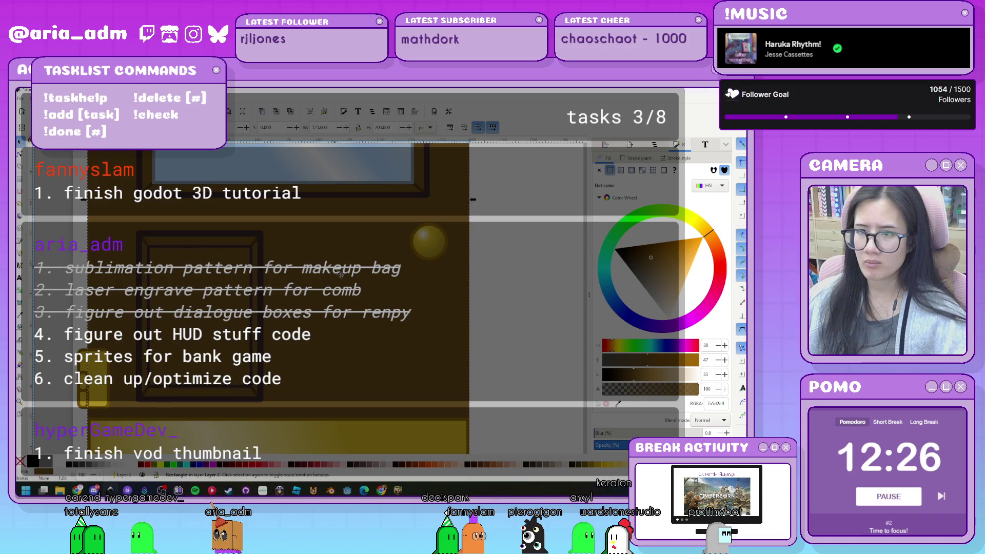
pyautogui.scroll(-1, 328, 281)
pyautogui.scroll(-1, 333, 282)
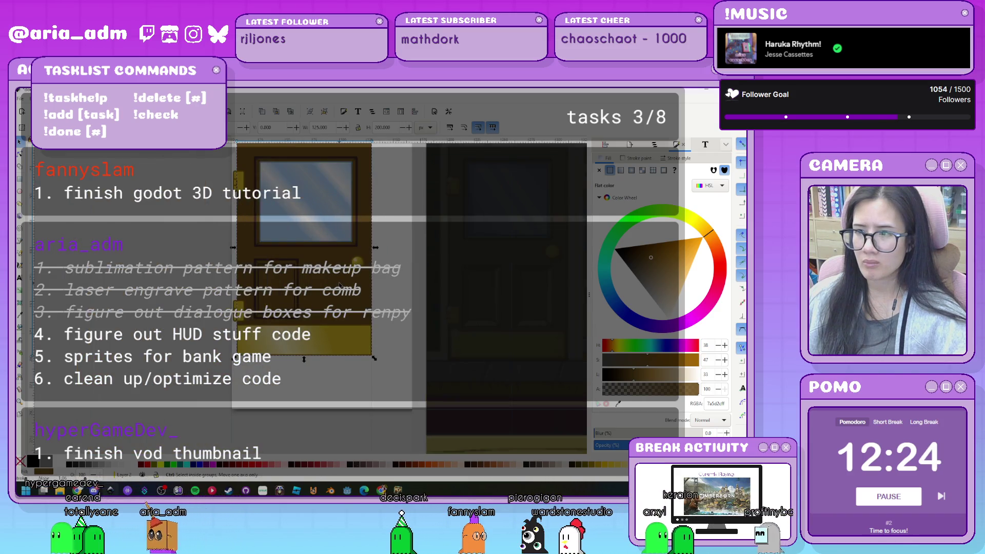
pyautogui.scroll(-1, 339, 285)
pyautogui.scroll(1, 339, 285)
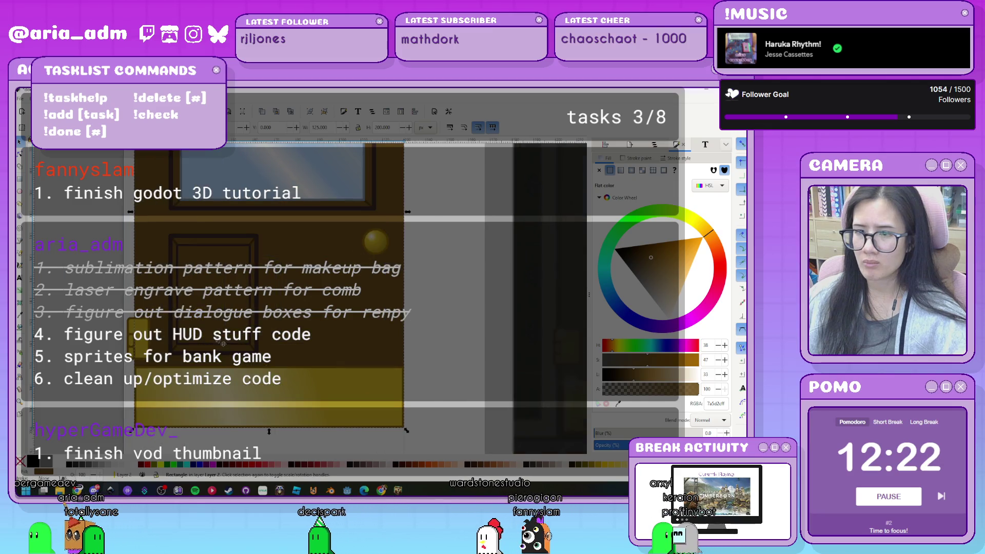
pyautogui.moveTo(217, 340)
pyautogui.mouseDown()
pyautogui.moveTo(227, 325)
pyautogui.moveTo(262, 339)
pyautogui.mouseUp()
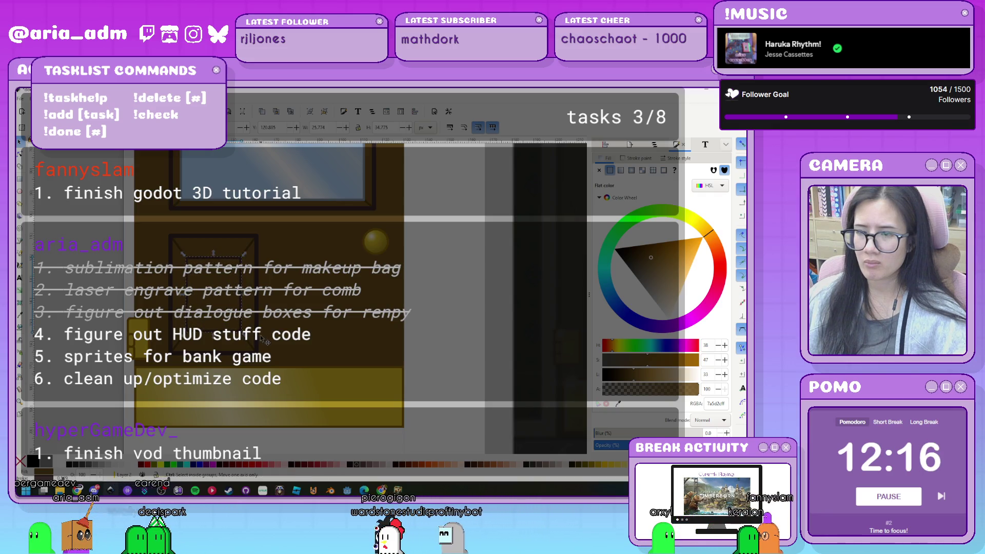
pyautogui.keyDown('ctrl'); pyautogui.scroll(-3, 263, 339); pyautogui.keyUp('ctrl')
pyautogui.click(290, 394)
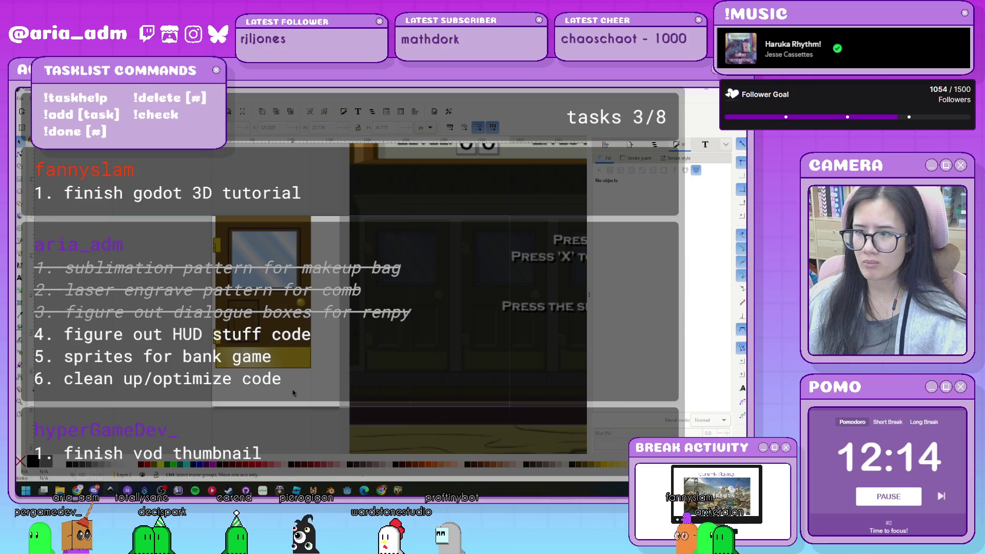
# - Stretch the door rectangle taller, add the window to the selection, and open Align and Distribute
pyautogui.keyDown('ctrl'); pyautogui.scroll(3, 294, 393); pyautogui.keyUp('ctrl')
pyautogui.keyDown('ctrl'); pyautogui.scroll(2, 285, 387); pyautogui.keyUp('ctrl')
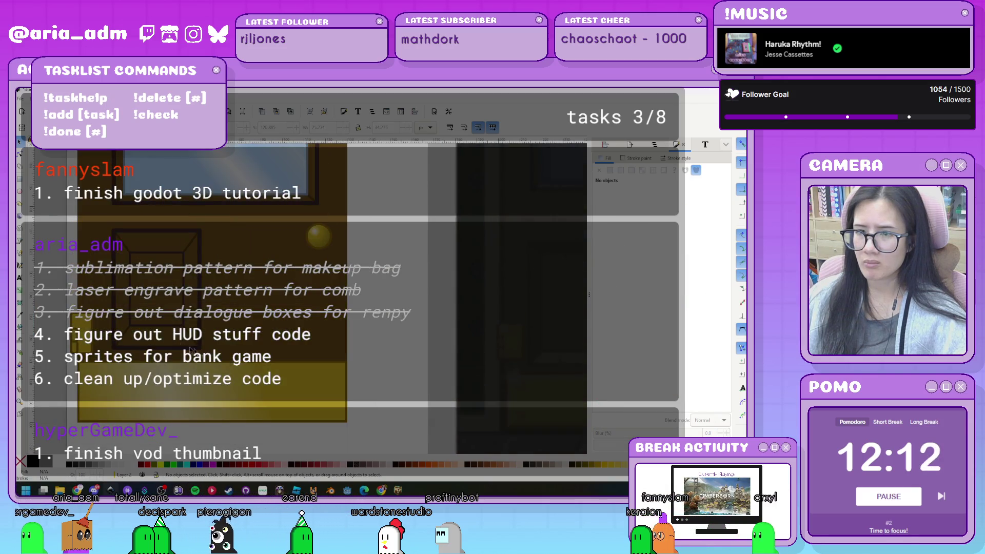
pyautogui.keyDown('ctrl'); pyautogui.scroll(-3, 148, 333); pyautogui.keyUp('ctrl')
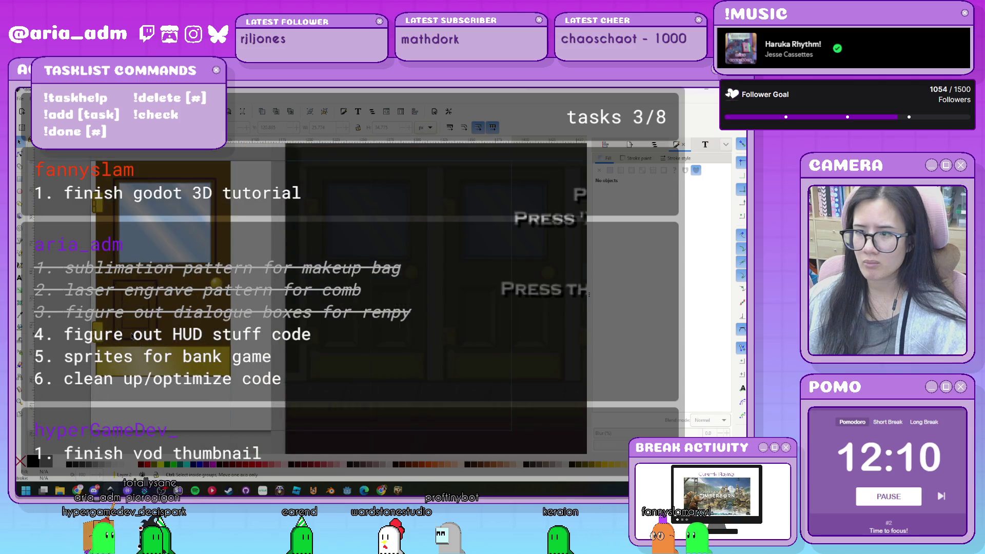
pyautogui.click(166, 325)
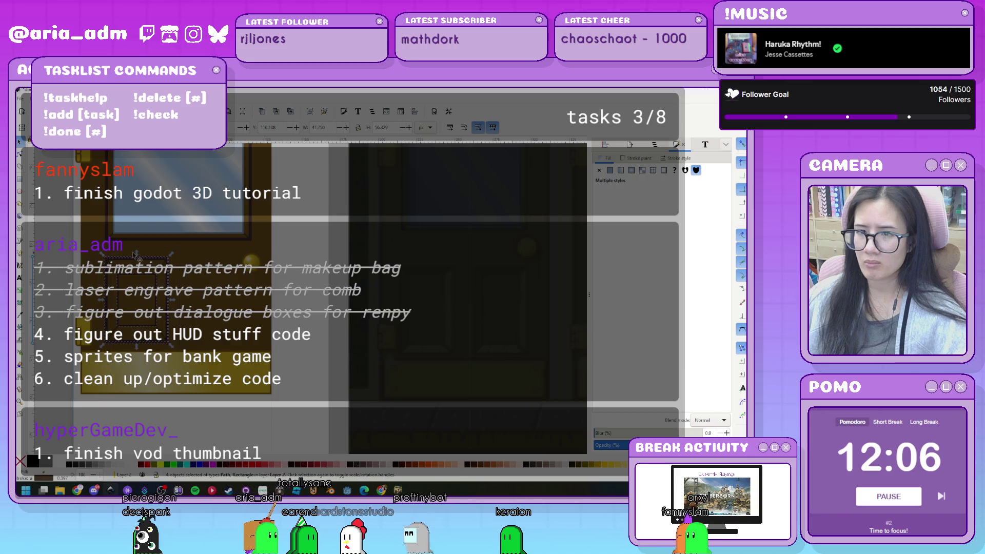
pyautogui.moveTo(136, 253)
pyautogui.mouseDown()
pyautogui.moveTo(146, 234)
pyautogui.moveTo(147, 251)
pyautogui.mouseUp()
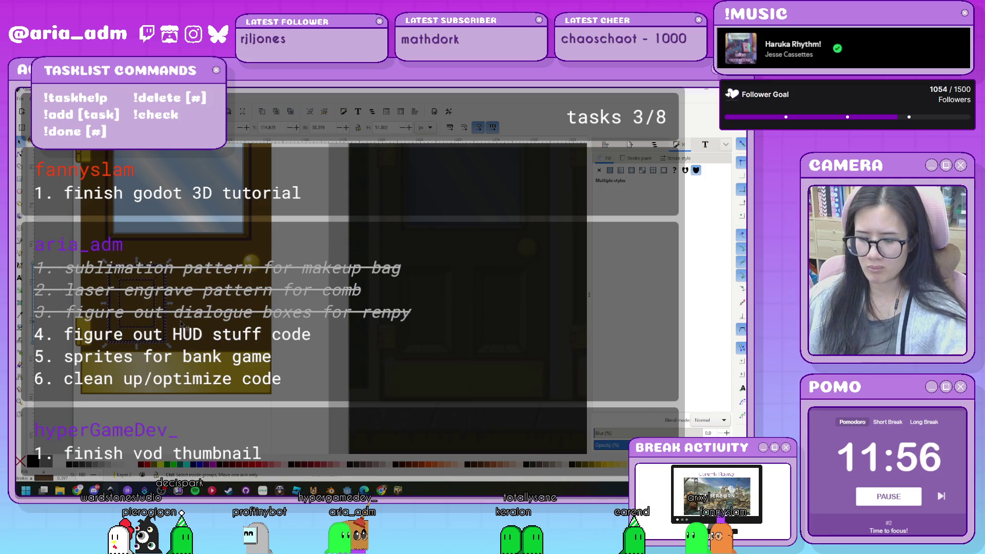
pyautogui.keyDown('shift'); pyautogui.click(189, 241); pyautogui.keyUp('shift')
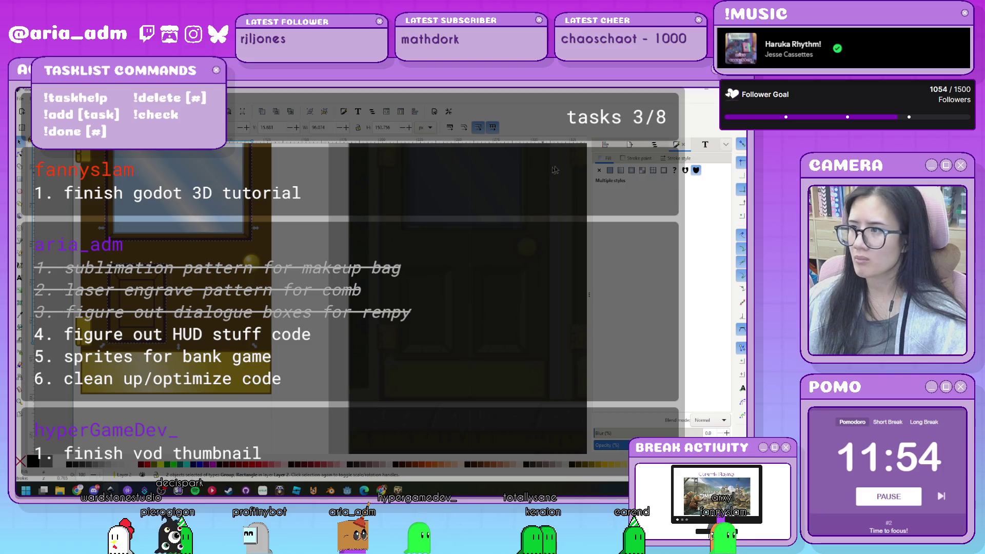
pyautogui.hotkey('ctrl', 'shift', 'a')
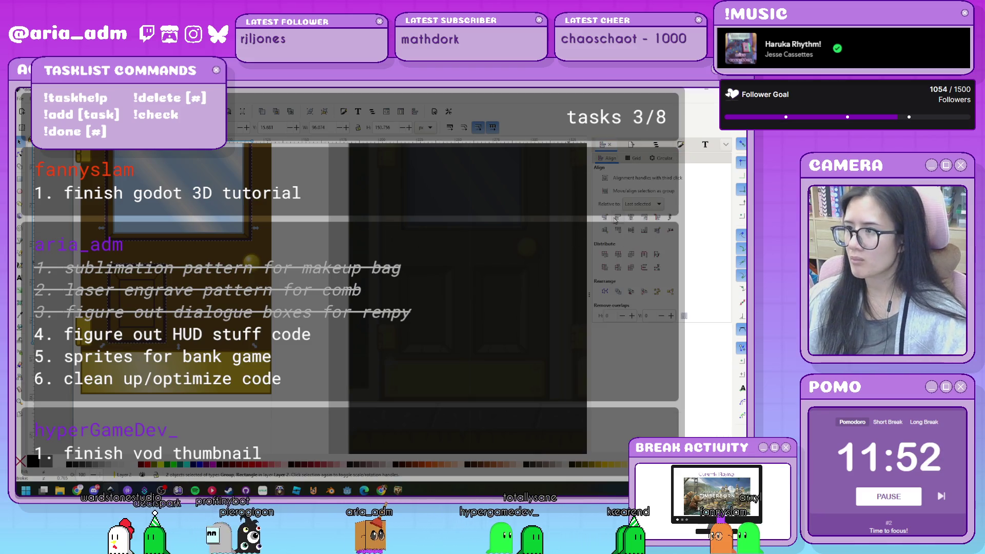
# - Select the four window parts and the door knob, then clear the selection
pyautogui.click(296, 365)
pyautogui.moveTo(287, 354); pyautogui.dragTo(114, 227)
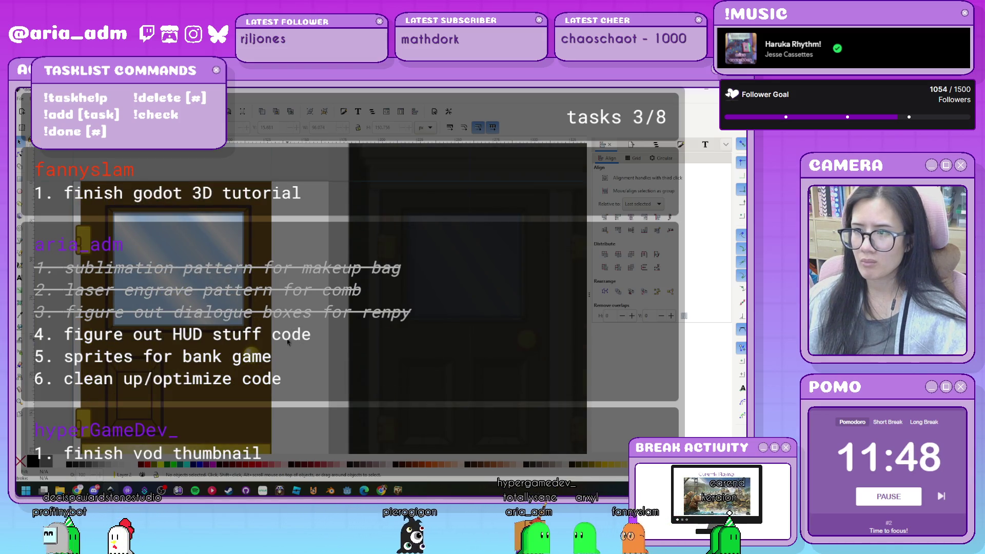
pyautogui.moveTo(114, 227); pyautogui.dragTo(108, 201)
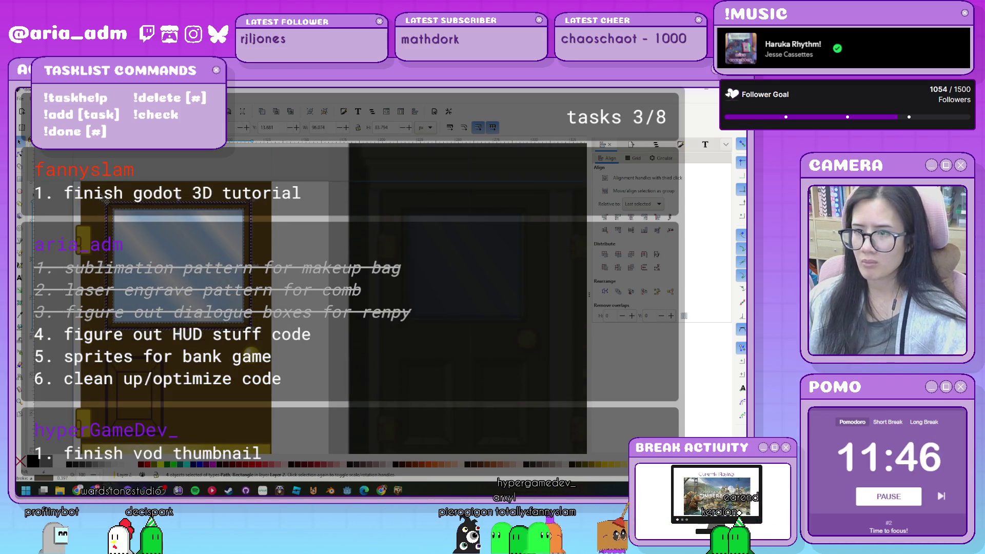
pyautogui.click(261, 341)
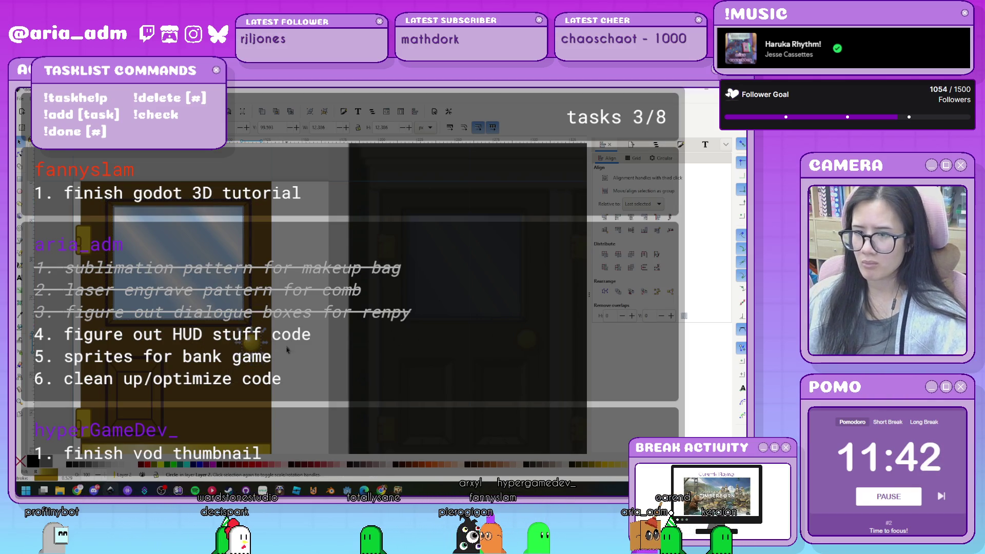
pyautogui.scroll(-3, 150, 423)
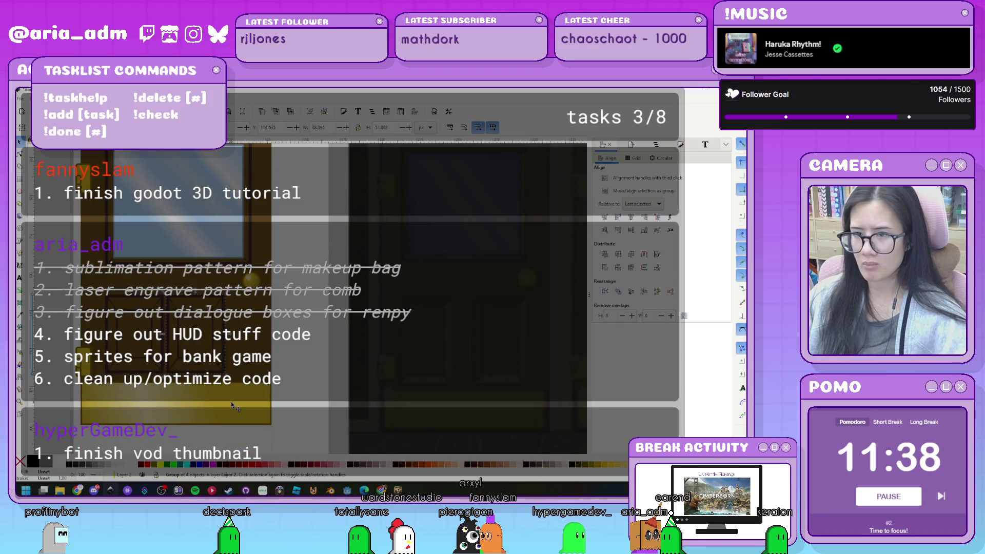
pyautogui.press('shift')
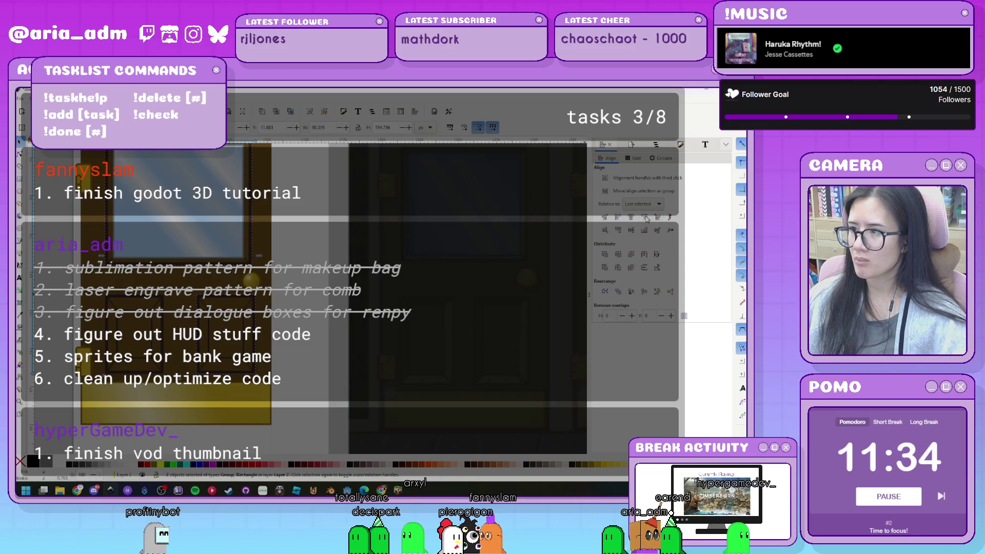
pyautogui.click(298, 376)
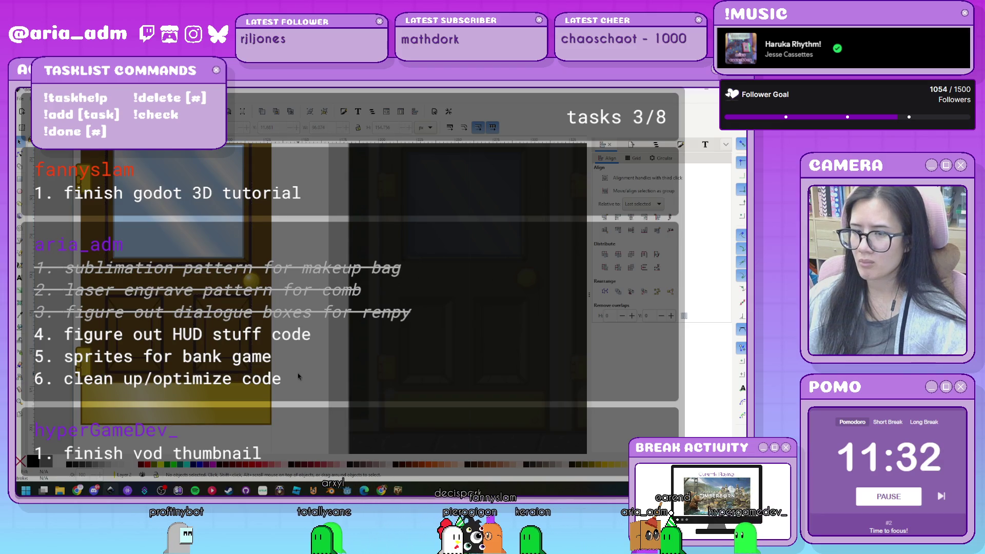
pyautogui.scroll(-4, 298, 376)
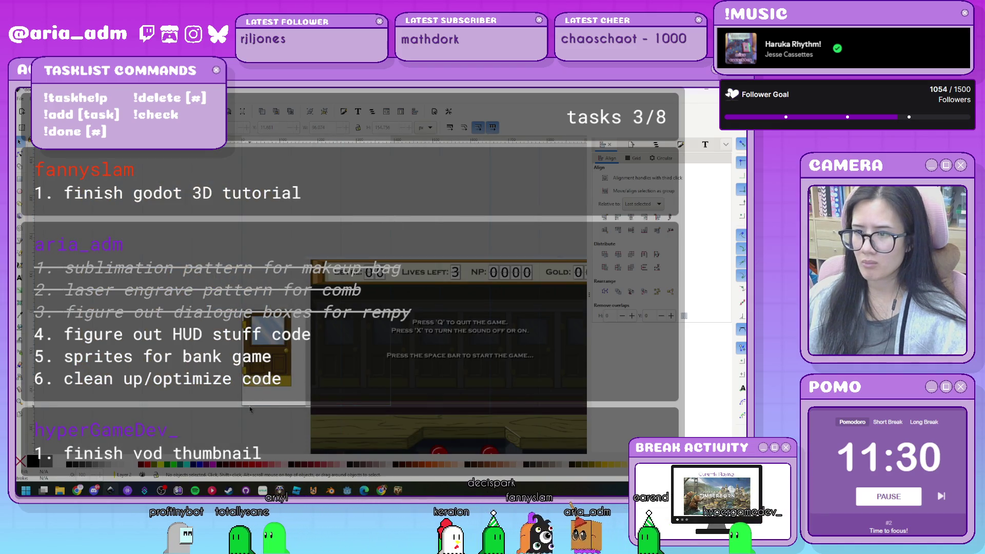
pyautogui.scroll(5, 282, 389)
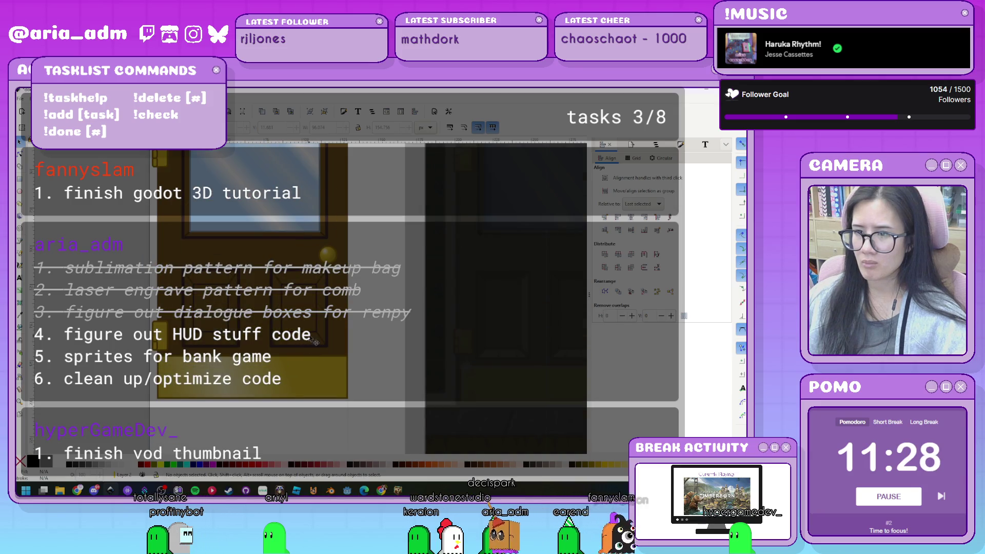
pyautogui.click(317, 336)
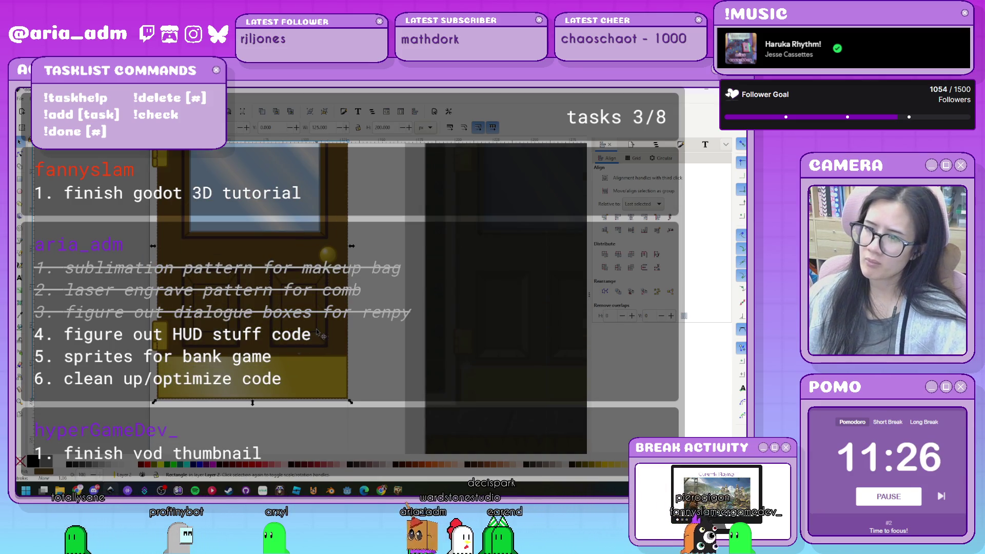
pyautogui.press('Escape')
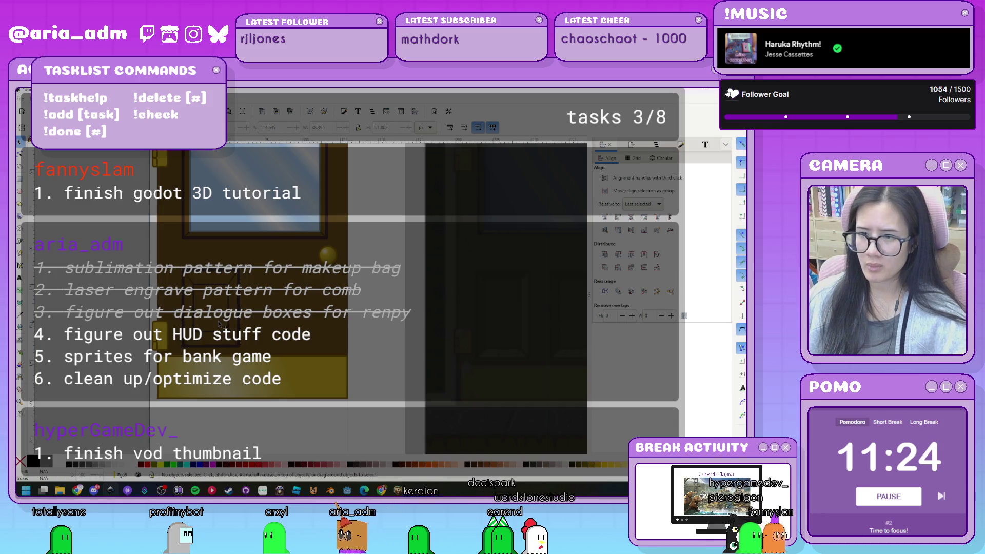
# - Stretch the inner recessed panel taller and enlarge it proportionally
pyautogui.scroll(2, 192, 310)
pyautogui.click(233, 347)
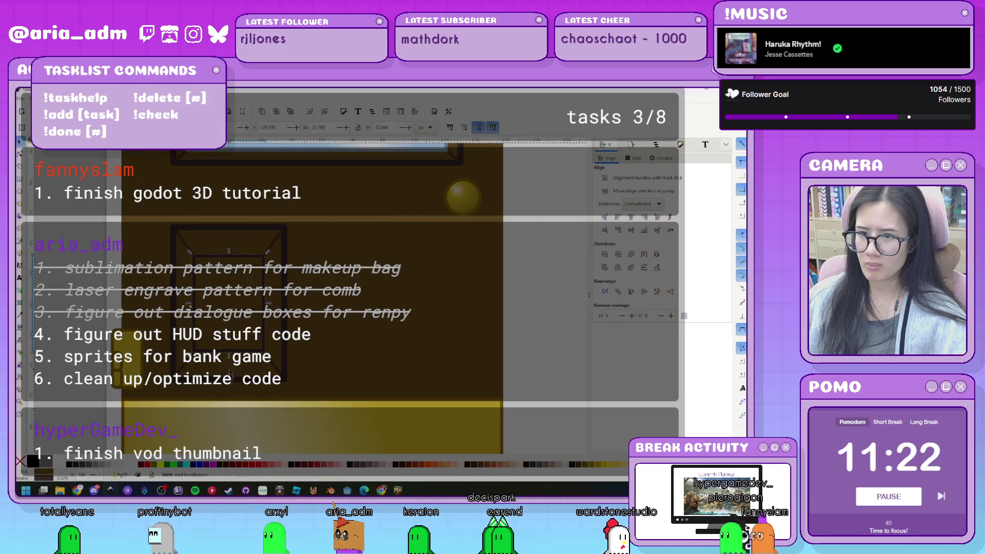
pyautogui.moveTo(229, 373); pyautogui.dragTo(233, 388)
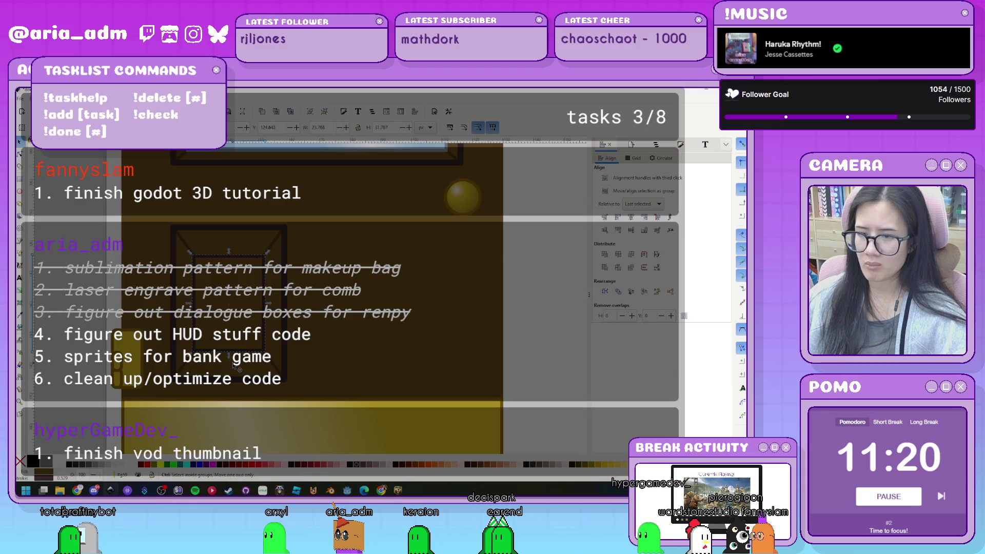
pyautogui.moveTo(268, 251); pyautogui.dragTo(281, 244)
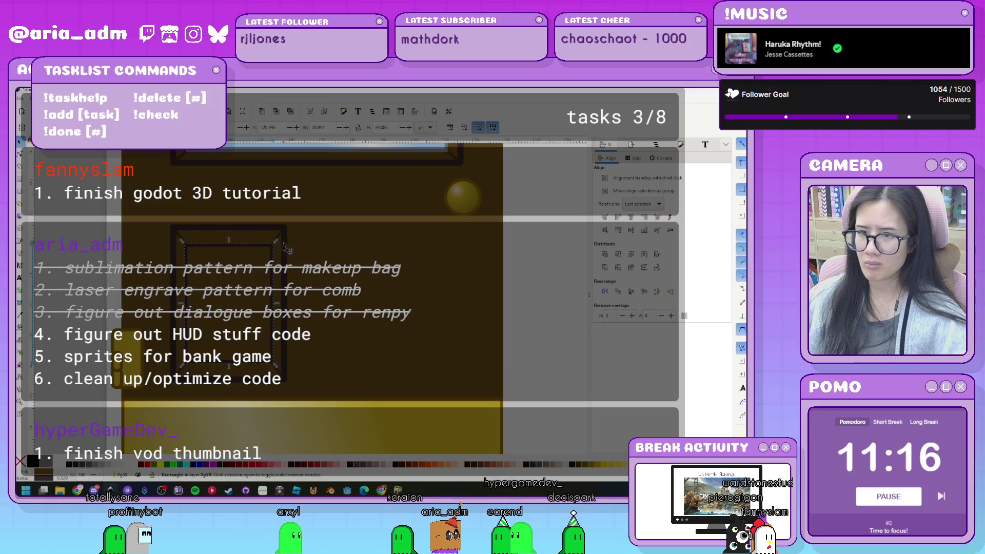
pyautogui.click(58, 282)
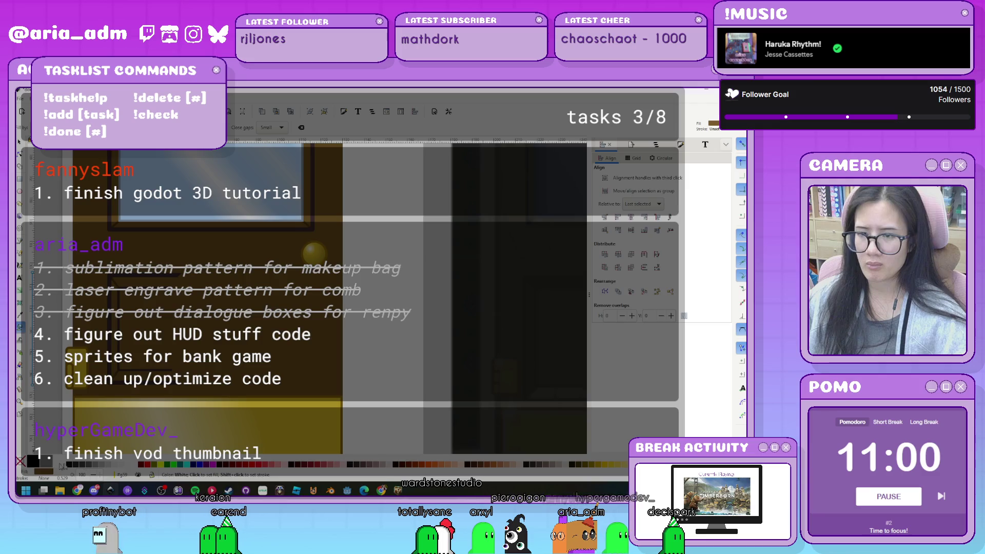
# - Bucket-fill two areas, delete the unwanted teal shape, and open the Fill by channel choices
pyautogui.press('Escape')
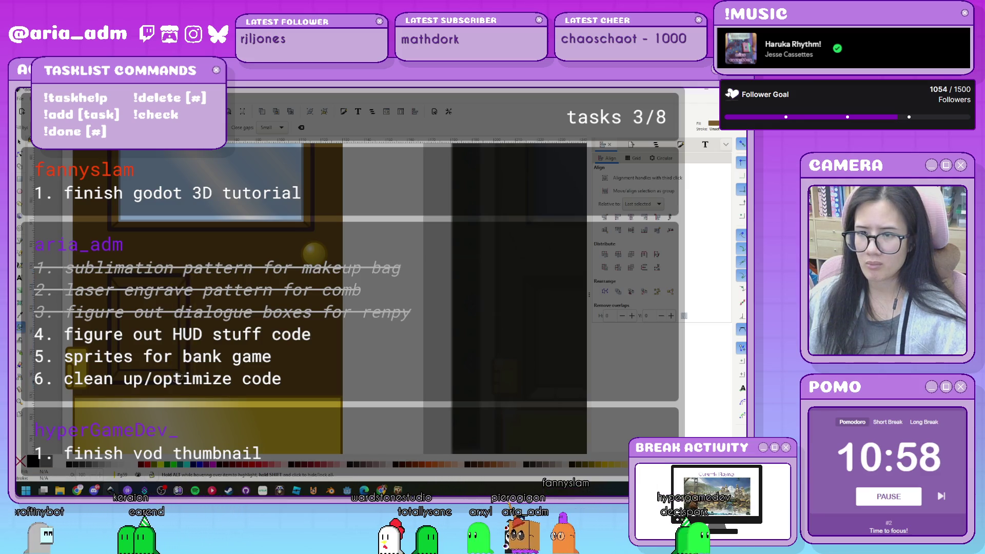
pyautogui.click(189, 300)
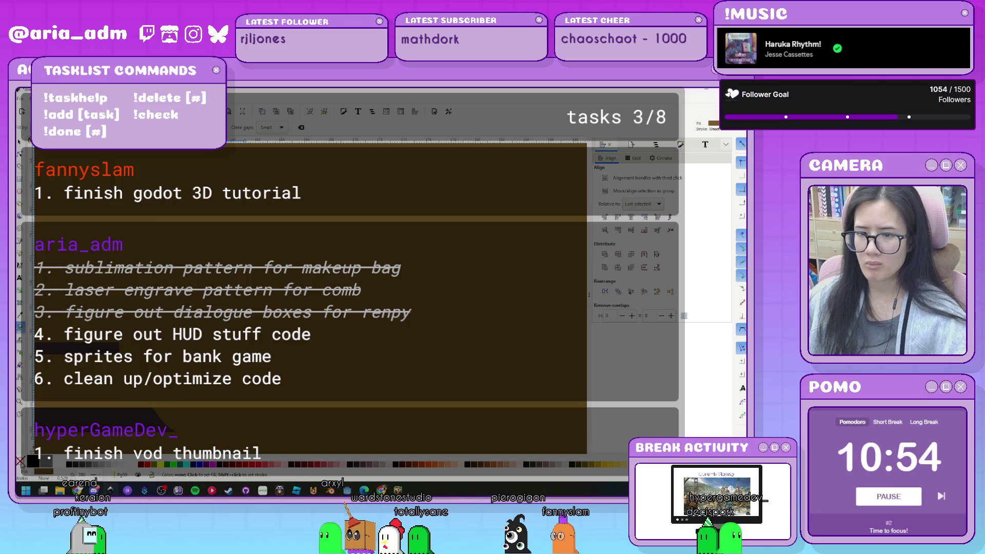
pyautogui.click(191, 464)
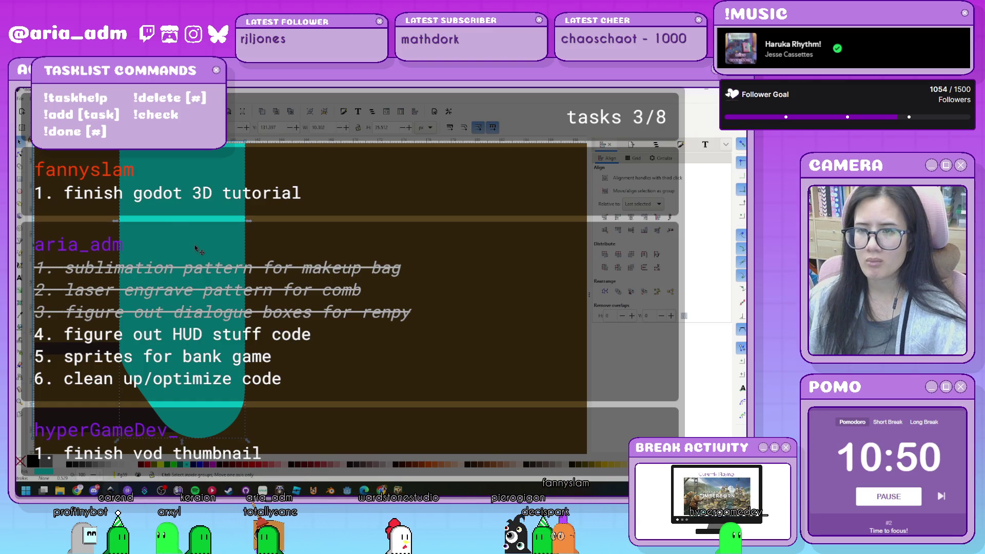
pyautogui.press('Delete')
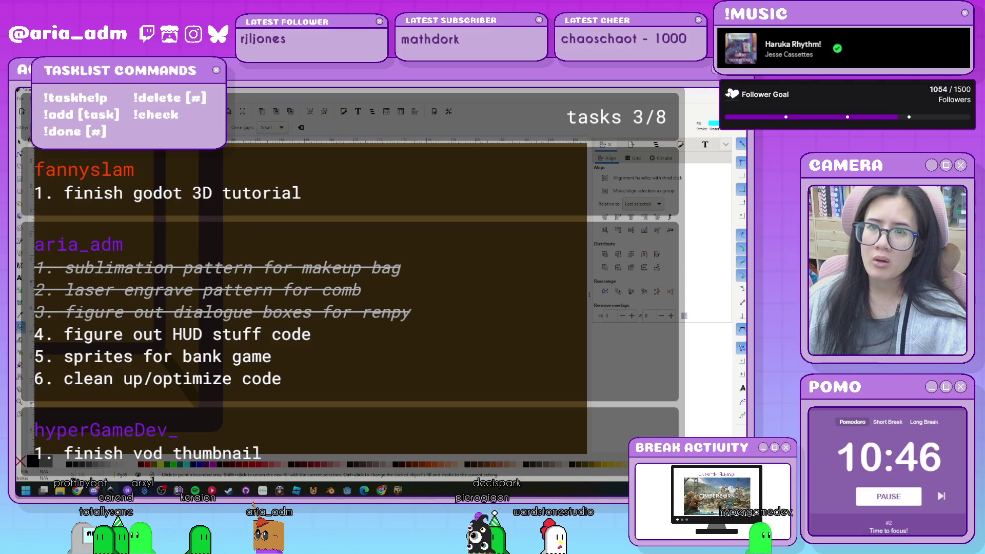
pyautogui.click(51, 127)
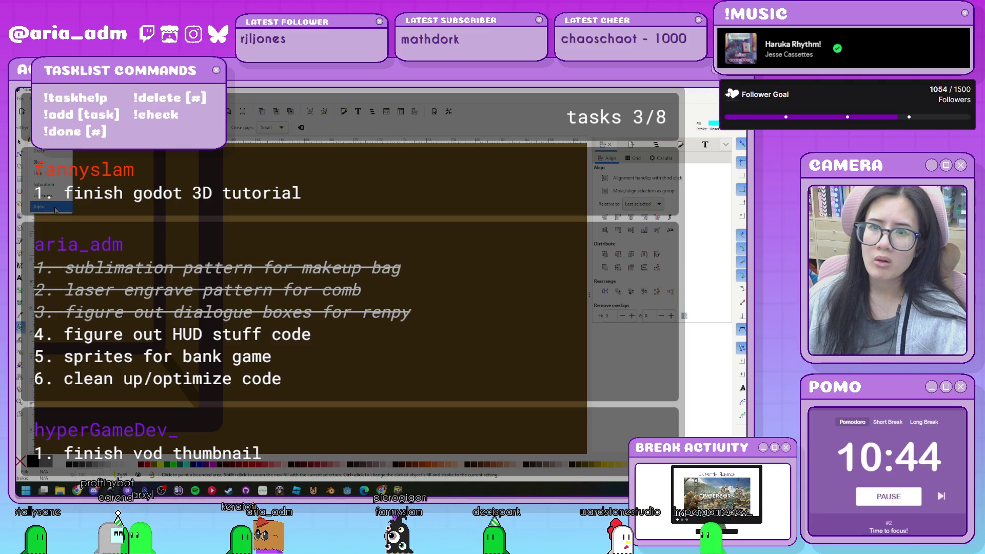